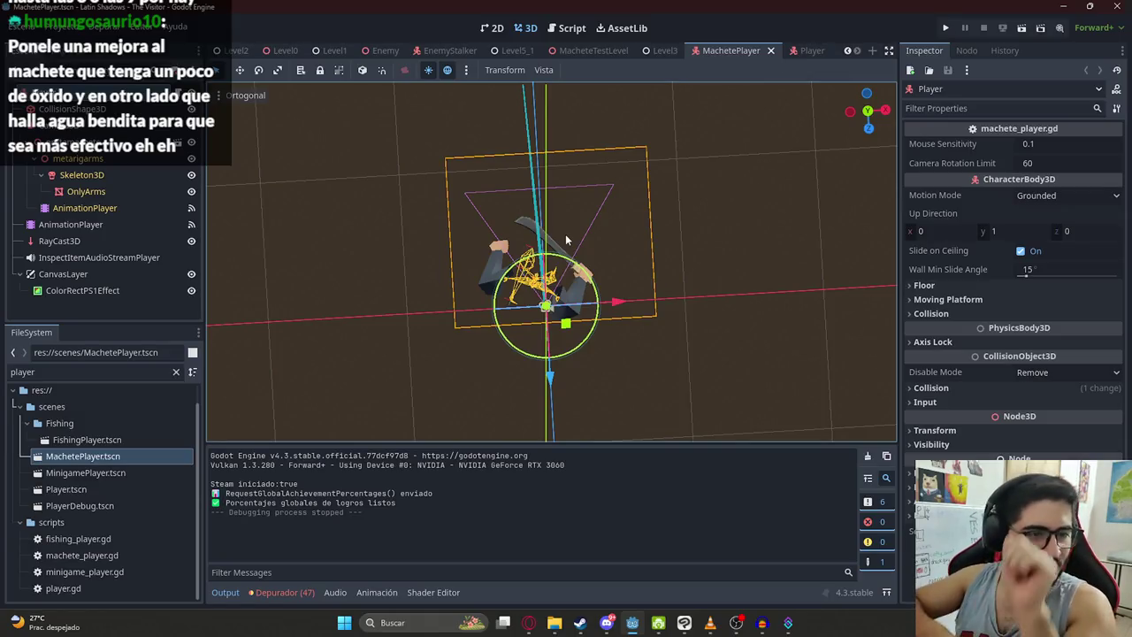
Step: Orbit the view over the arm rig and select the metarigarms and Skeleton3D nodes
mouse_move(567, 238)
mouse_down()
mouse_move(575, 216)
mouse_move(530, 255)
mouse_up()
scroll(529, 255, up, 4)
click(546, 221)
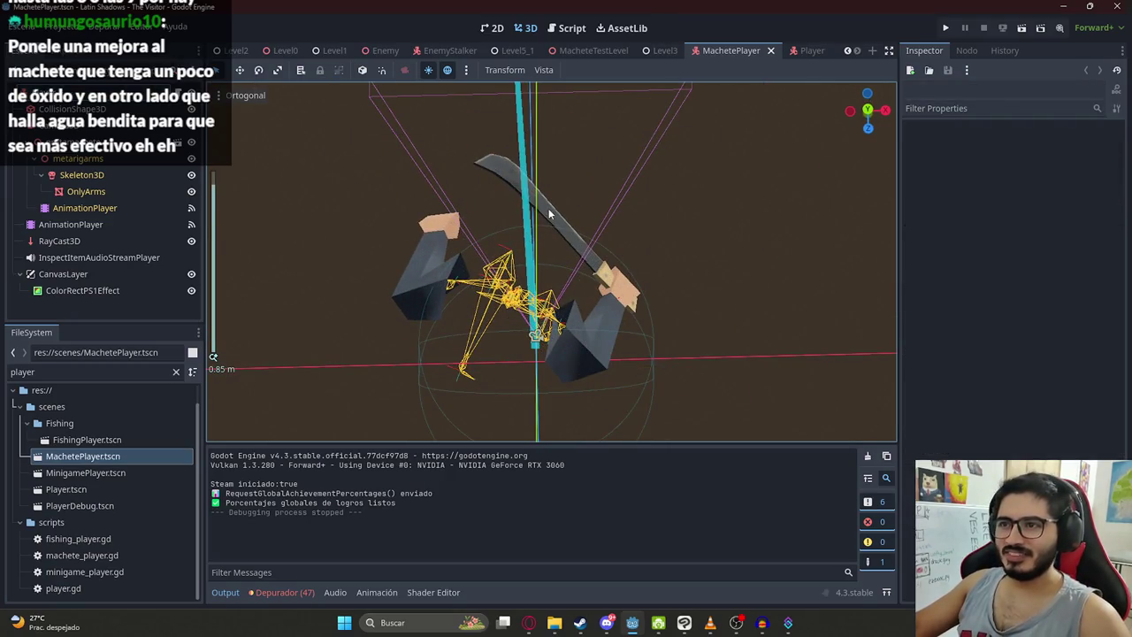
click(80, 158)
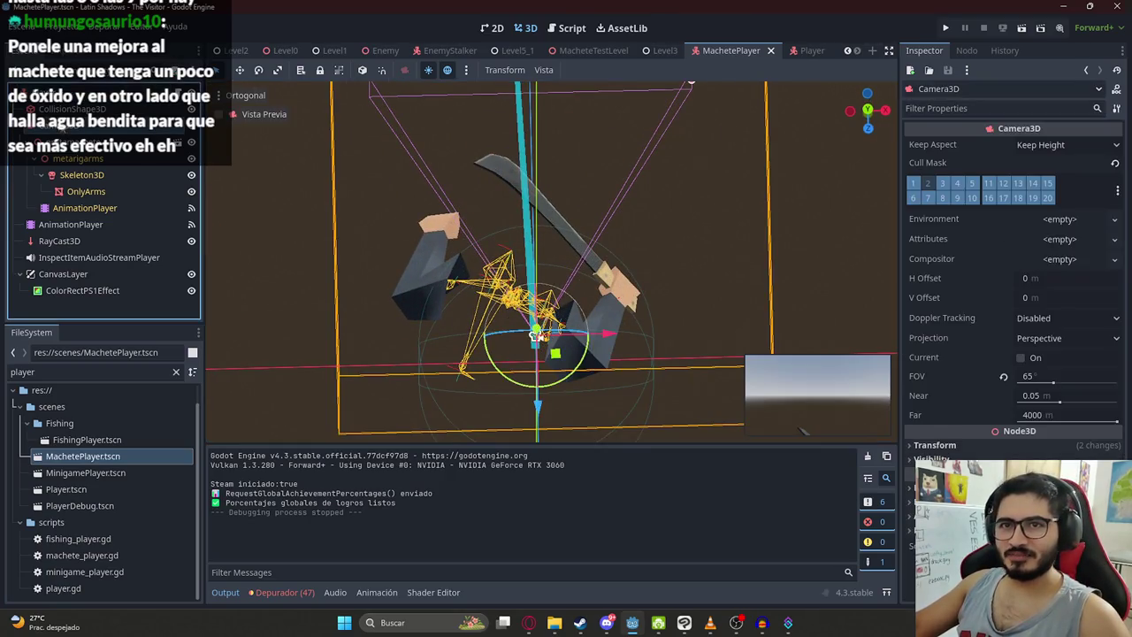
click(79, 175)
click(82, 160)
click(86, 177)
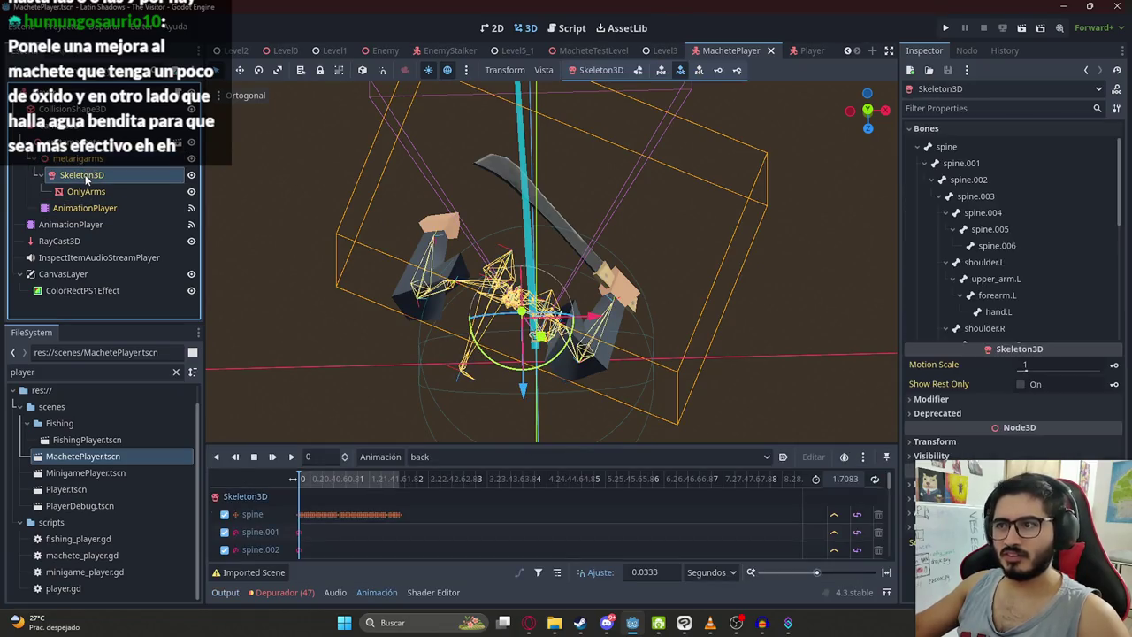
Step: Add an Area3D child node to the Player root
right_click(79, 92)
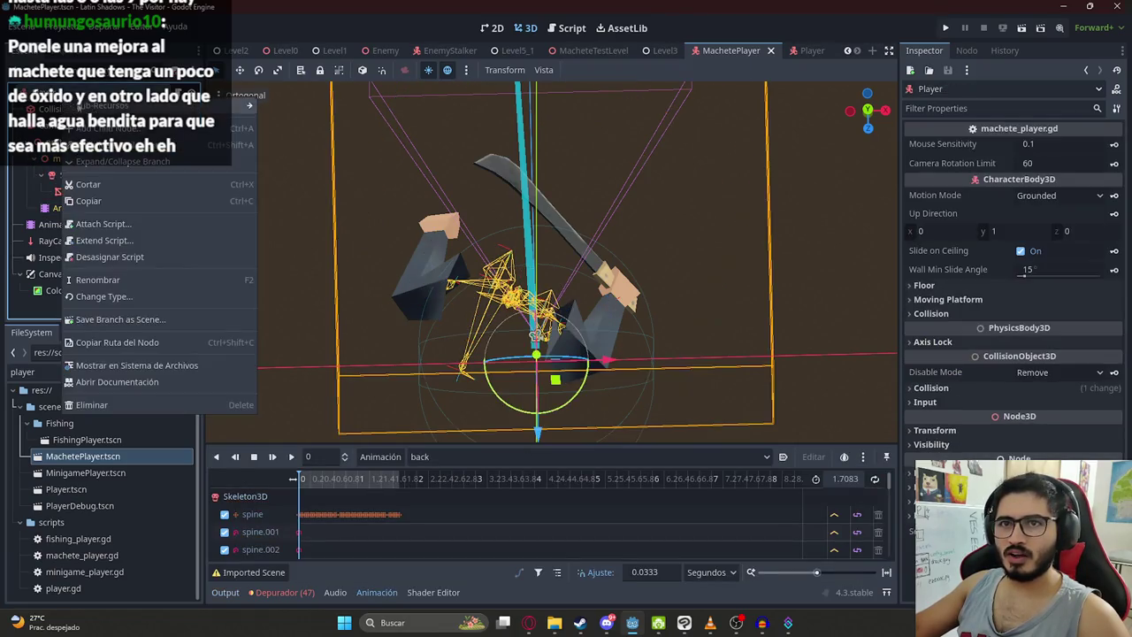
click(203, 105)
text(area)
key(Return)
Step: Give the Area3D a CollisionShape3D child with a SphereShape3D shrunk to about 0.19 radius
right_click(75, 309)
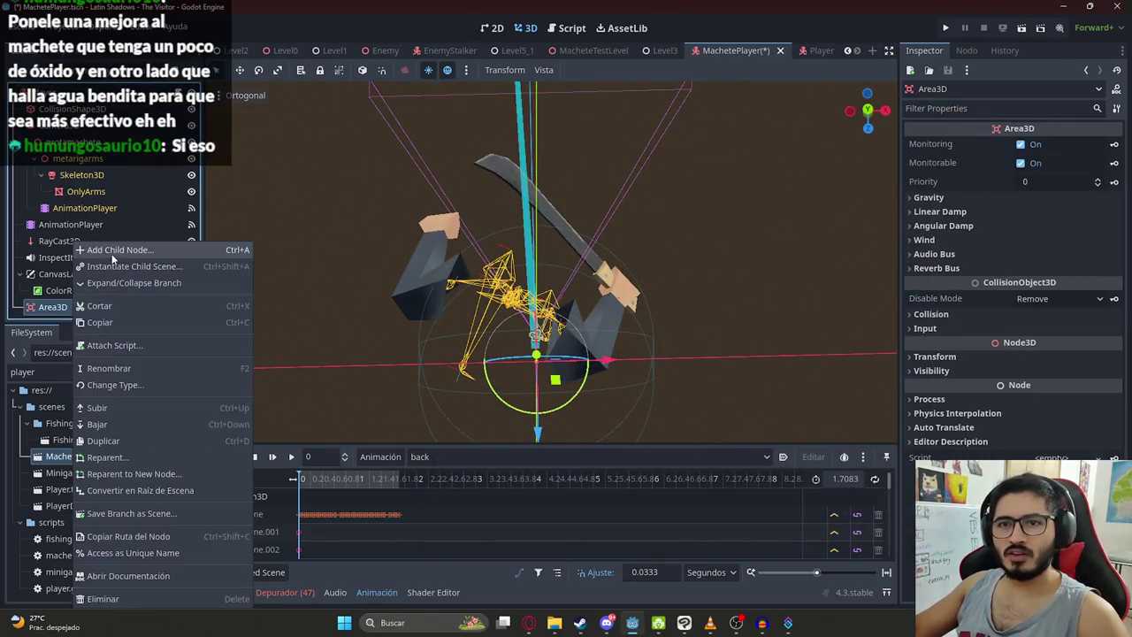
click(113, 248)
text(colli)
key(Return)
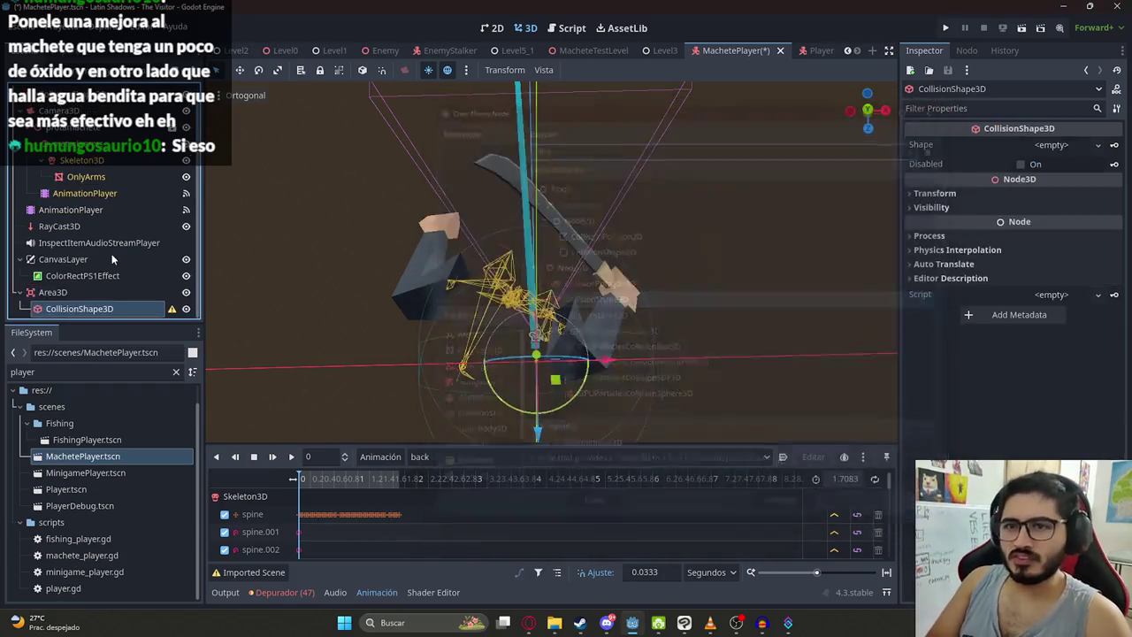
click(1057, 144)
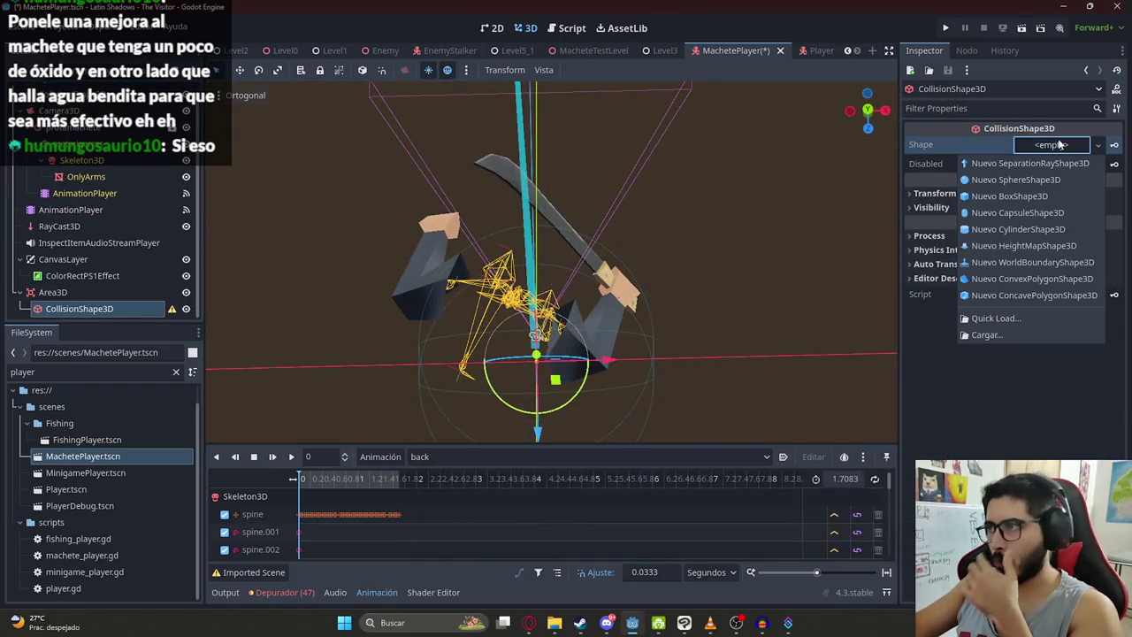
click(1014, 181)
scroll(290, 249, down, 2)
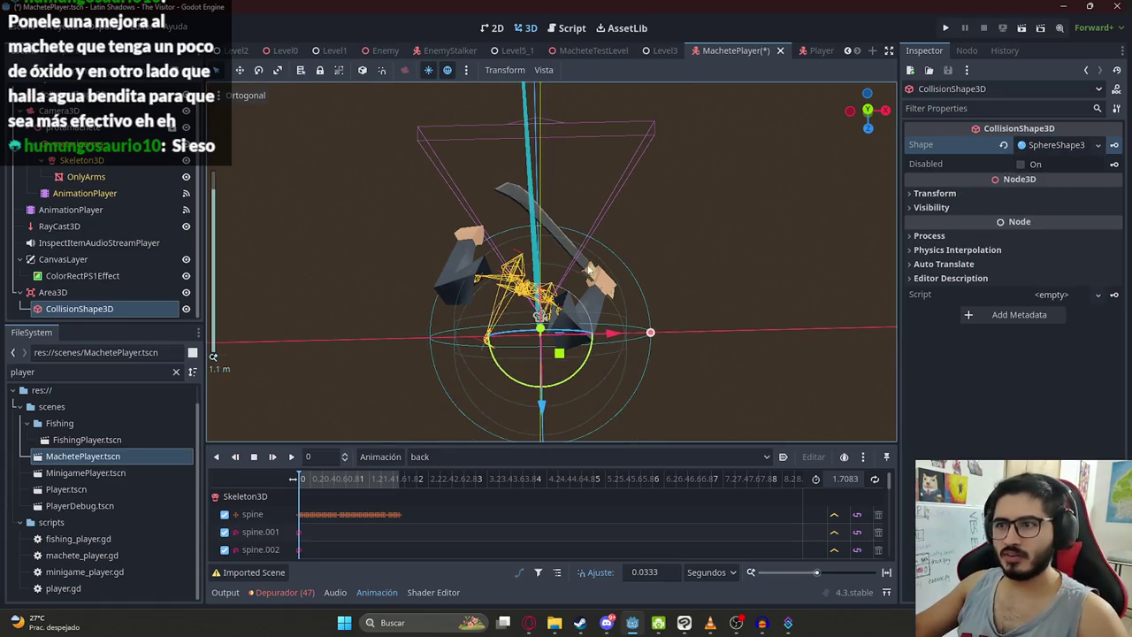
drag(652, 329, 590, 334)
click(115, 294)
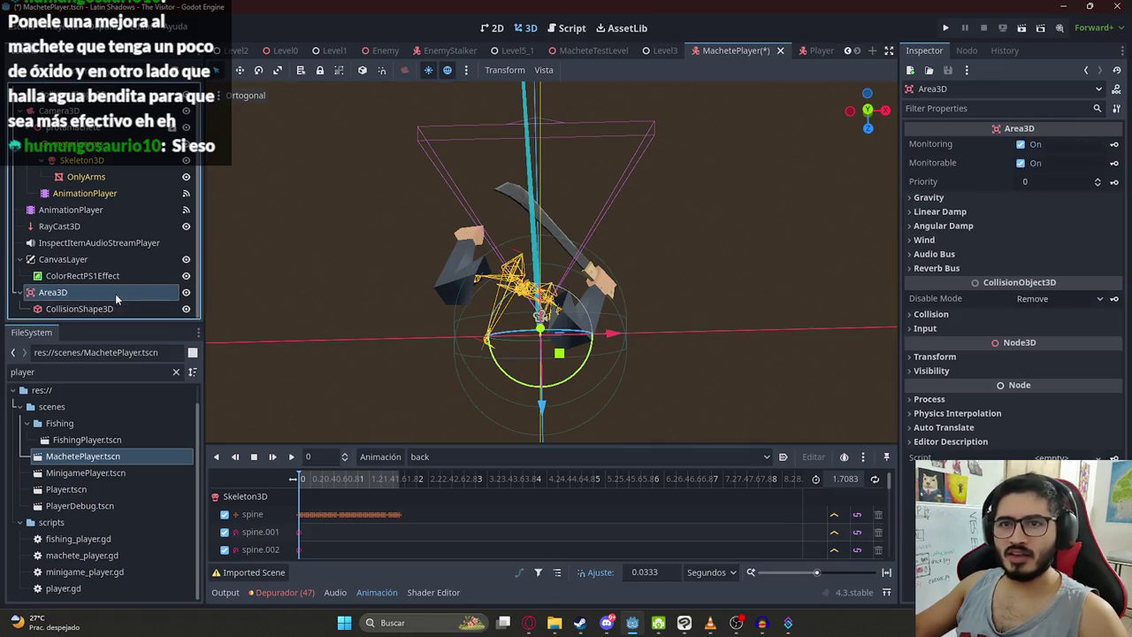
Step: Move the Area3D hitbox forward onto the machete blade
mouse_move(531, 355)
mouse_down()
mouse_move(630, 160)
mouse_move(730, 120)
mouse_move(502, 261)
mouse_move(849, 272)
mouse_move(672, 283)
mouse_move(648, 144)
mouse_move(703, 347)
mouse_move(587, 207)
mouse_move(558, 197)
mouse_move(548, 169)
mouse_move(558, 180)
mouse_up()
mouse_move(558, 180)
mouse_down()
mouse_move(546, 253)
mouse_move(443, 85)
mouse_move(442, 431)
mouse_move(431, 179)
mouse_move(380, 296)
mouse_move(126, 292)
mouse_up()
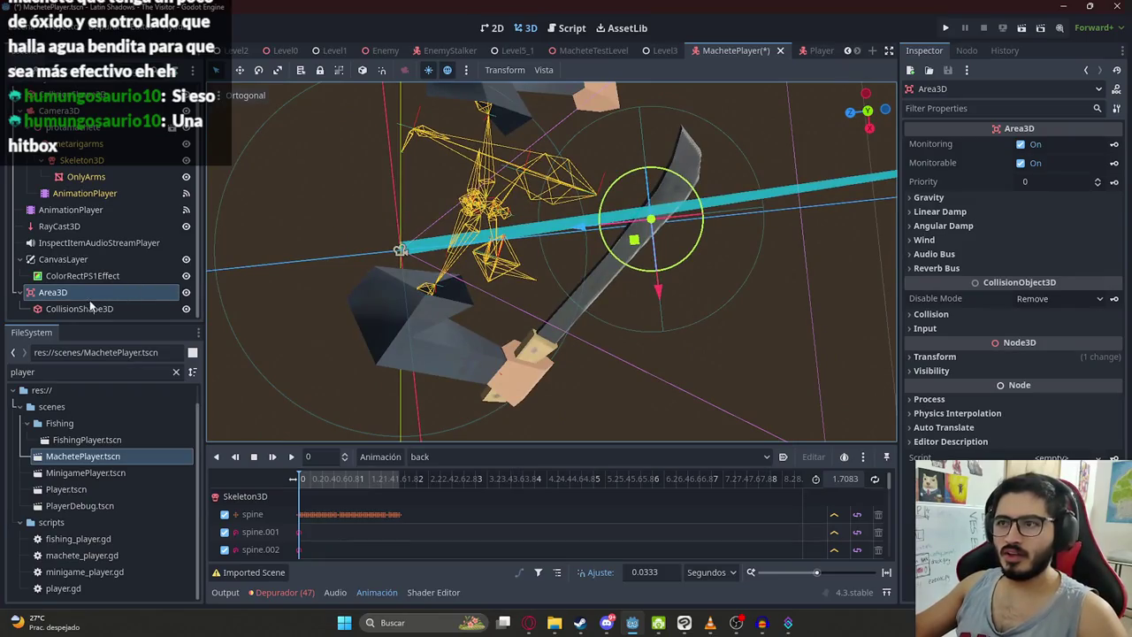
click(90, 307)
Step: Resize the collision sphere to a radius of about 0.229 and save the MachetePlayer scene
mouse_move(659, 330)
mouse_down()
mouse_move(660, 298)
mouse_move(660, 309)
mouse_move(633, 237)
mouse_move(508, 98)
mouse_move(298, 119)
mouse_up()
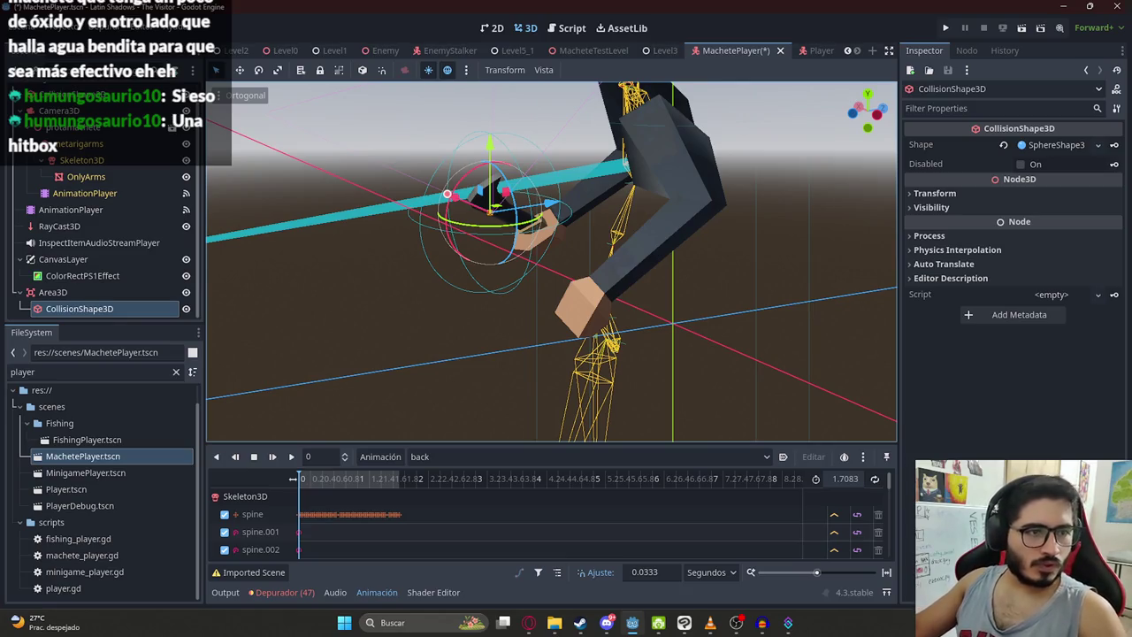
mouse_move(410, 278)
mouse_down()
mouse_move(712, 292)
mouse_move(585, 293)
mouse_move(648, 301)
mouse_move(412, 200)
mouse_move(472, 314)
mouse_move(478, 306)
mouse_move(344, 167)
mouse_move(493, 202)
mouse_move(703, 161)
mouse_move(549, 221)
mouse_move(392, 260)
mouse_move(295, 304)
mouse_move(249, 366)
mouse_move(602, 401)
mouse_up()
key(ctrl+s)
drag(632, 281, 463, 160)
key(ctrl+s)
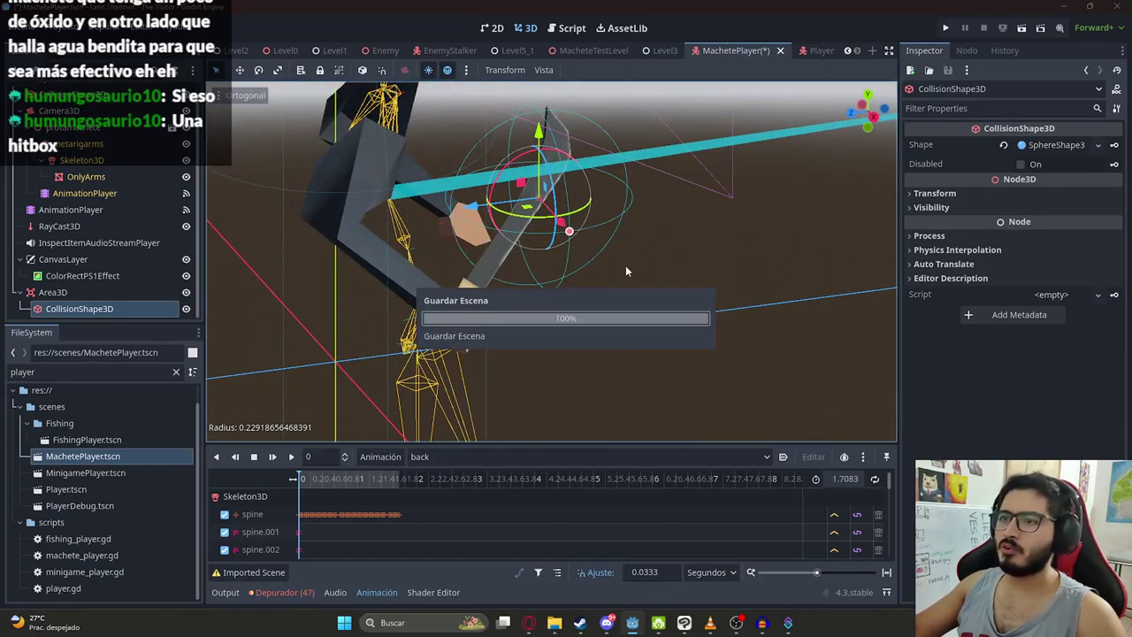
mouse_move(625, 266)
mouse_down()
mouse_move(517, 411)
mouse_move(121, 320)
mouse_up()
click(51, 297)
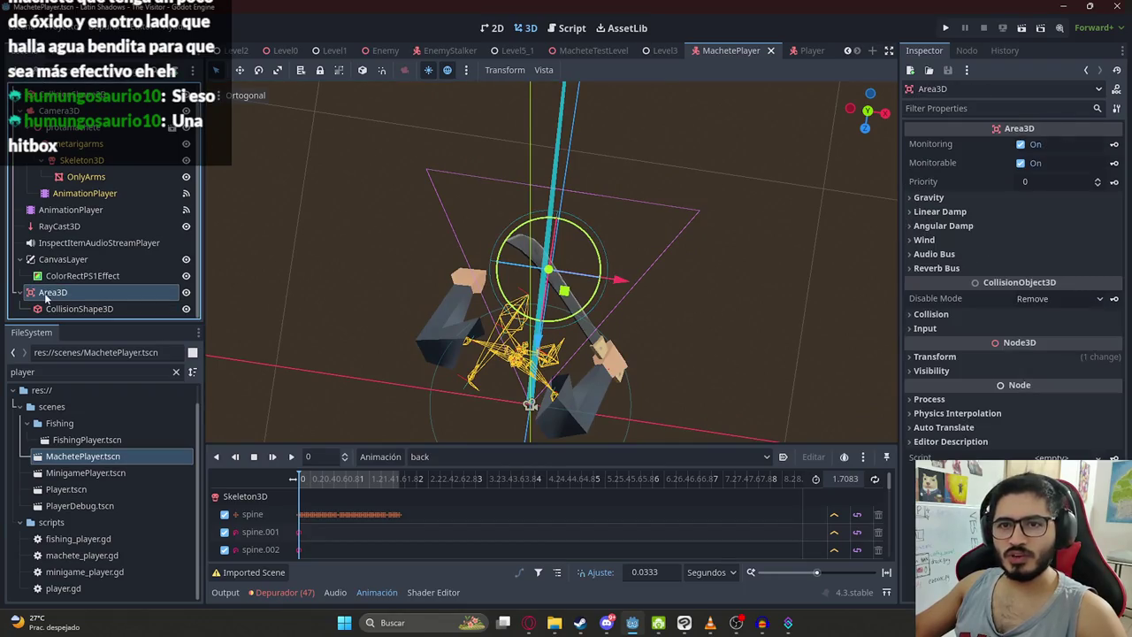
Step: Drag the Area3D higher in the Scene tree and inspect the Skeleton3D and OnlyArms nodes
mouse_move(42, 299)
mouse_down()
mouse_move(53, 159)
mouse_move(76, 138)
mouse_up()
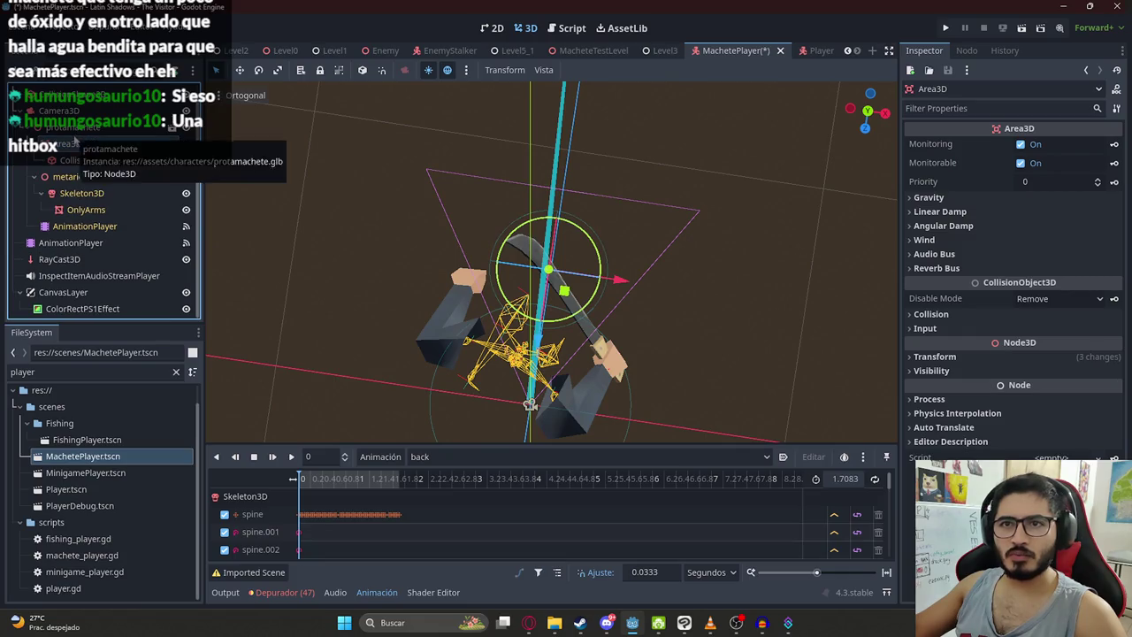
click(86, 196)
click(85, 208)
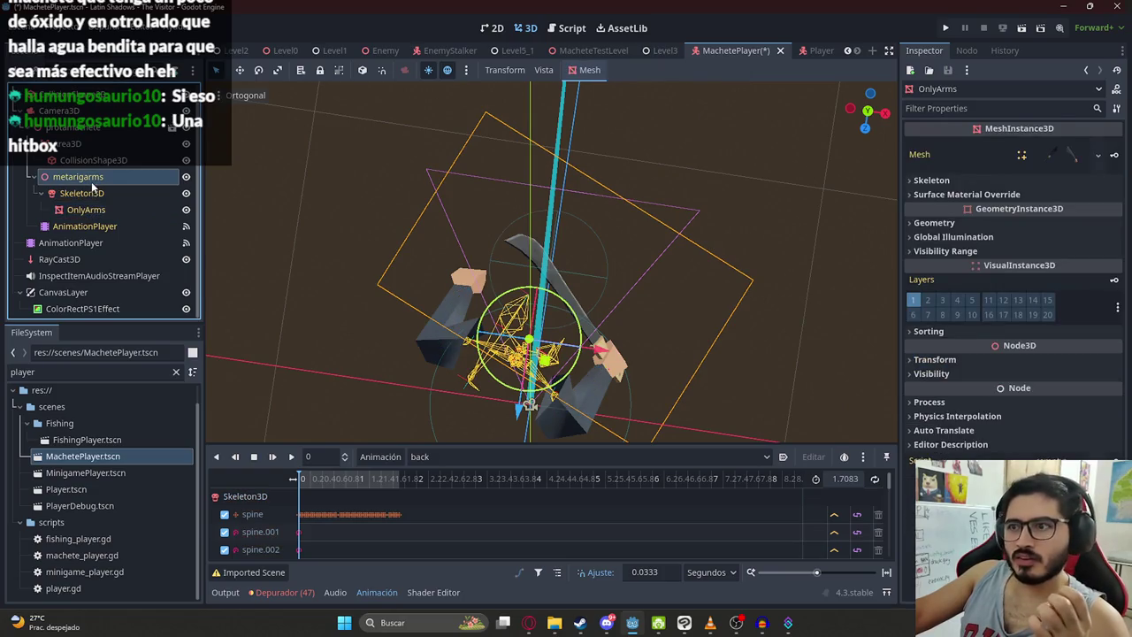
click(90, 193)
Step: Open the Player.tscn scene from the FileSystem dock
drag(529, 250, 567, 382)
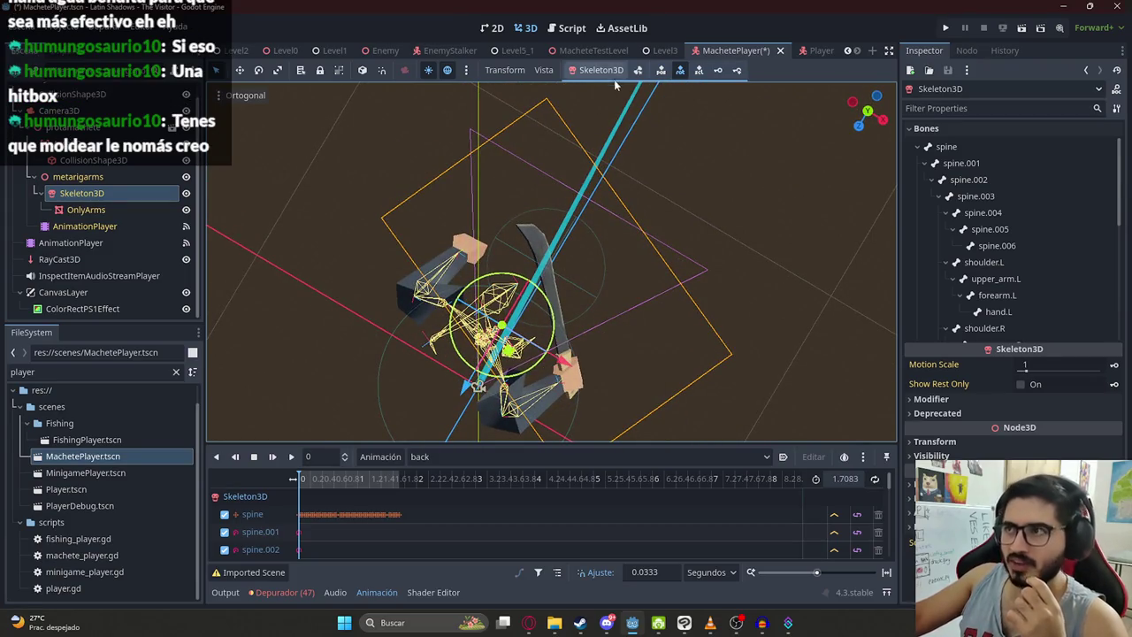
click(90, 380)
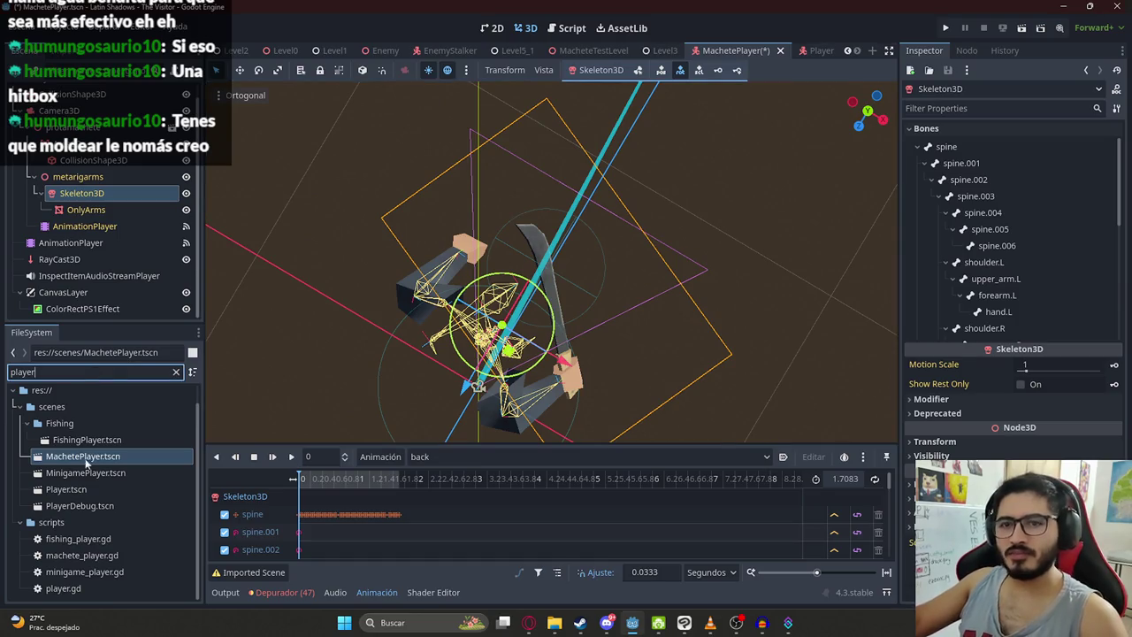
double_click(76, 489)
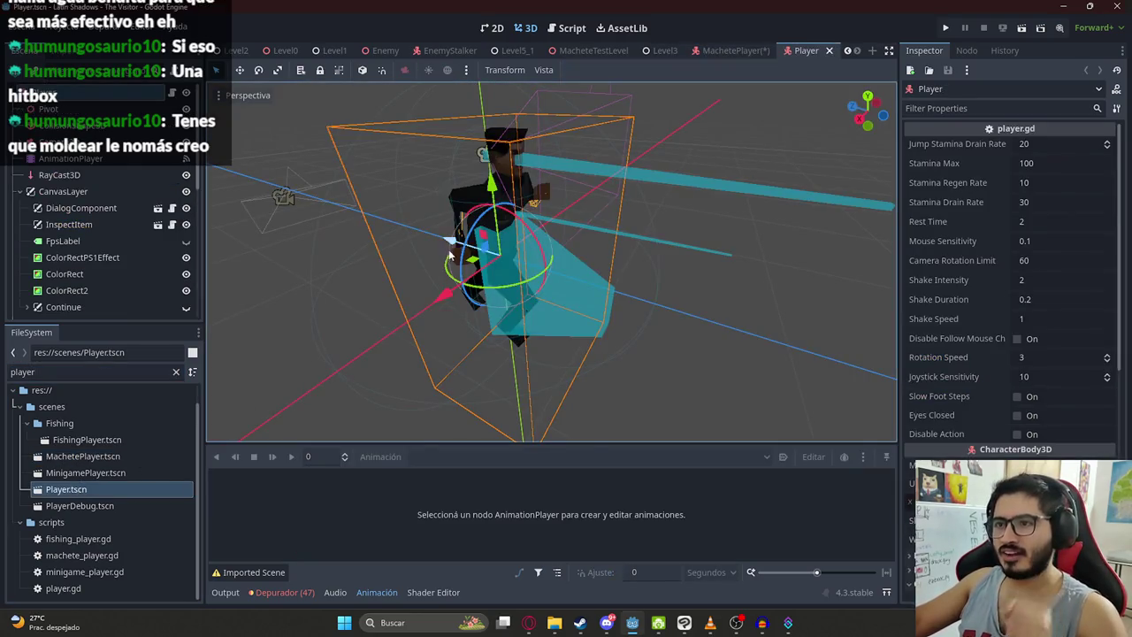
Step: Orbit and zoom the viewport around the player character
scroll(382, 282, down, 5)
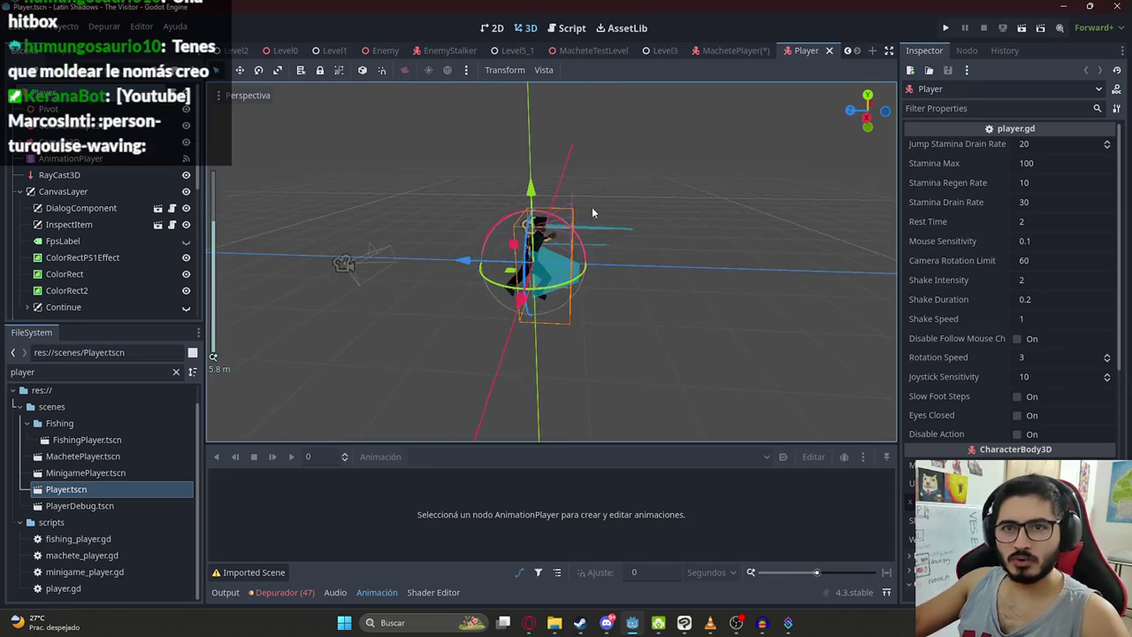
scroll(139, 222, down, 3)
scroll(118, 222, down, 3)
scroll(126, 228, up, 6)
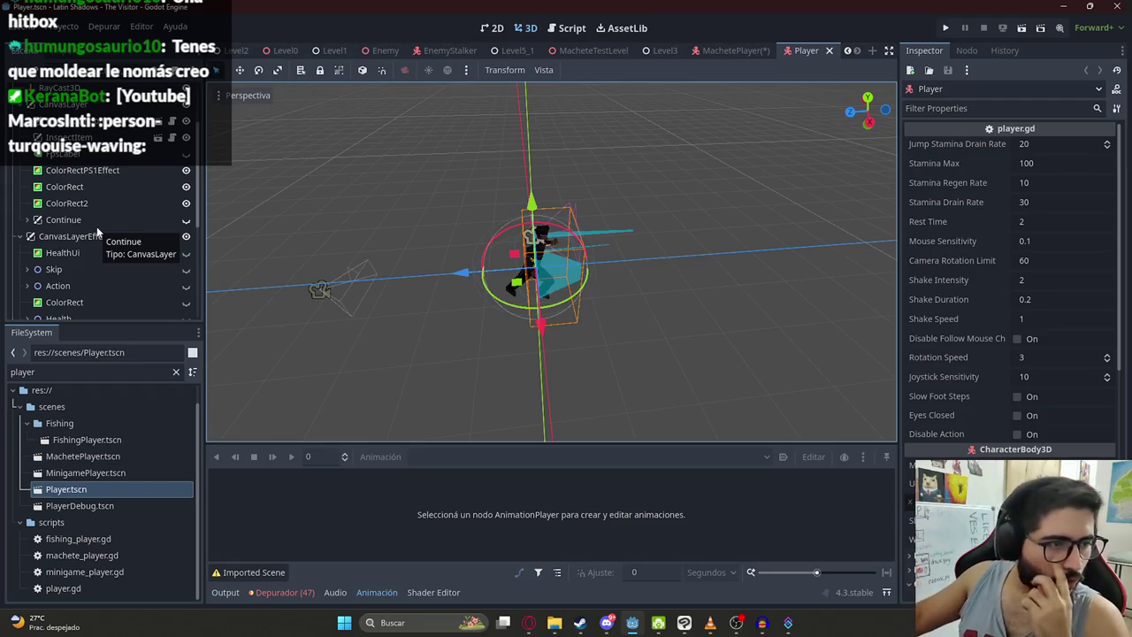
mouse_move(384, 248)
mouse_down()
mouse_move(530, 309)
mouse_move(738, 371)
mouse_move(575, 382)
mouse_move(587, 375)
mouse_up()
scroll(737, 371, up, 3)
scroll(576, 382, down, 3)
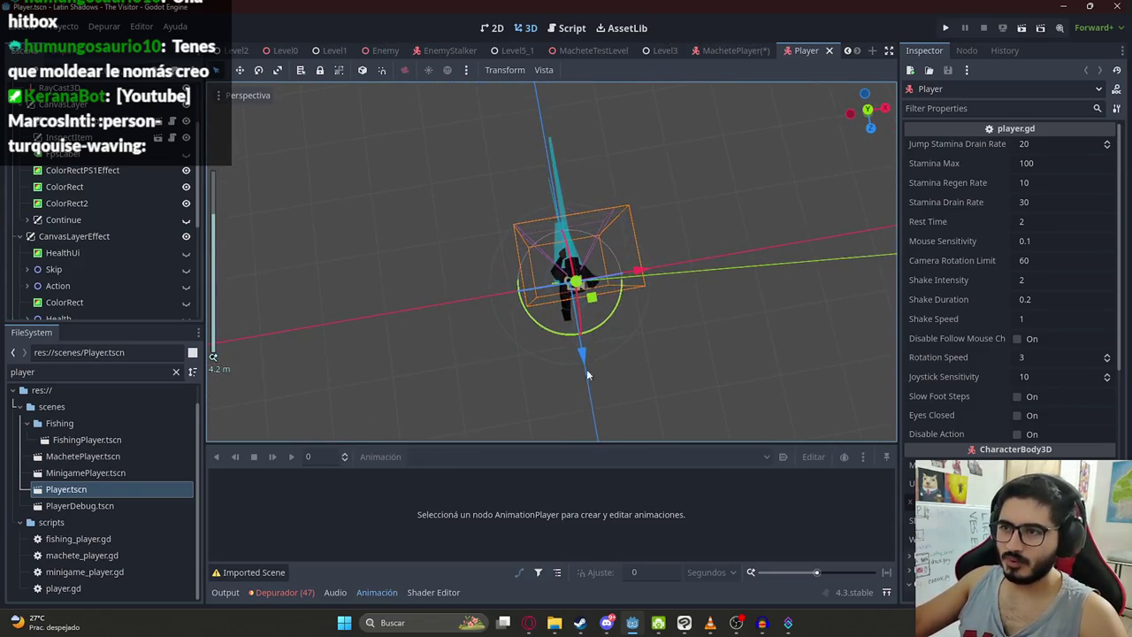
scroll(723, 208, up, 3)
drag(723, 208, 690, 221)
scroll(669, 232, down, 5)
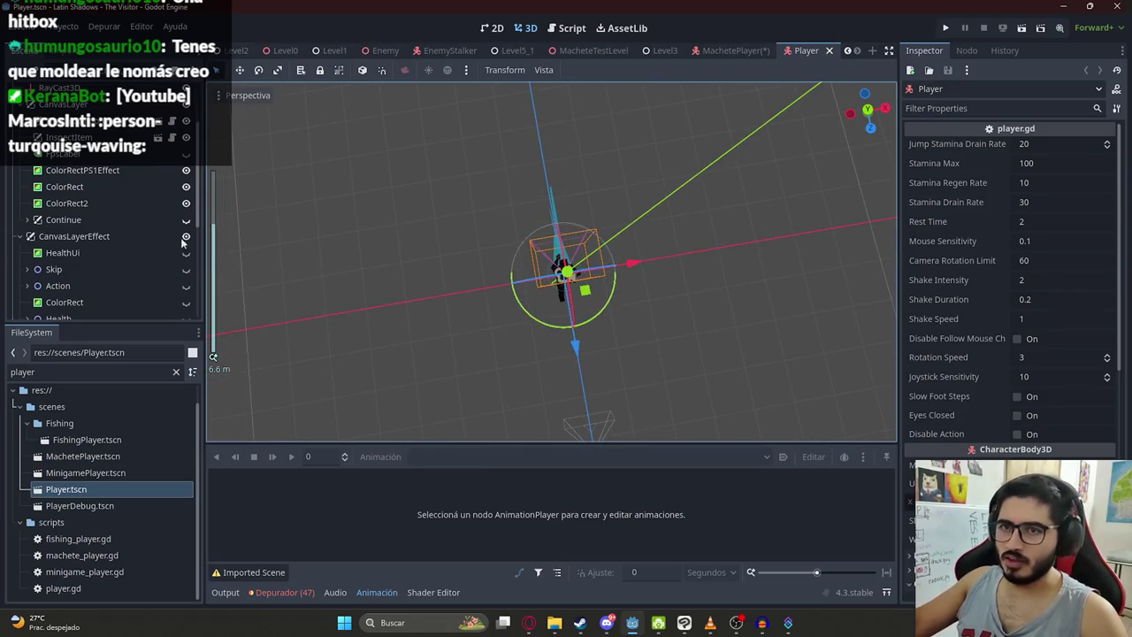
scroll(125, 200, up, 3)
Step: Inspect the CanvasLayer and the AnimationPlayer's Attack animation, then collapse CanvasLayer
click(62, 191)
click(62, 160)
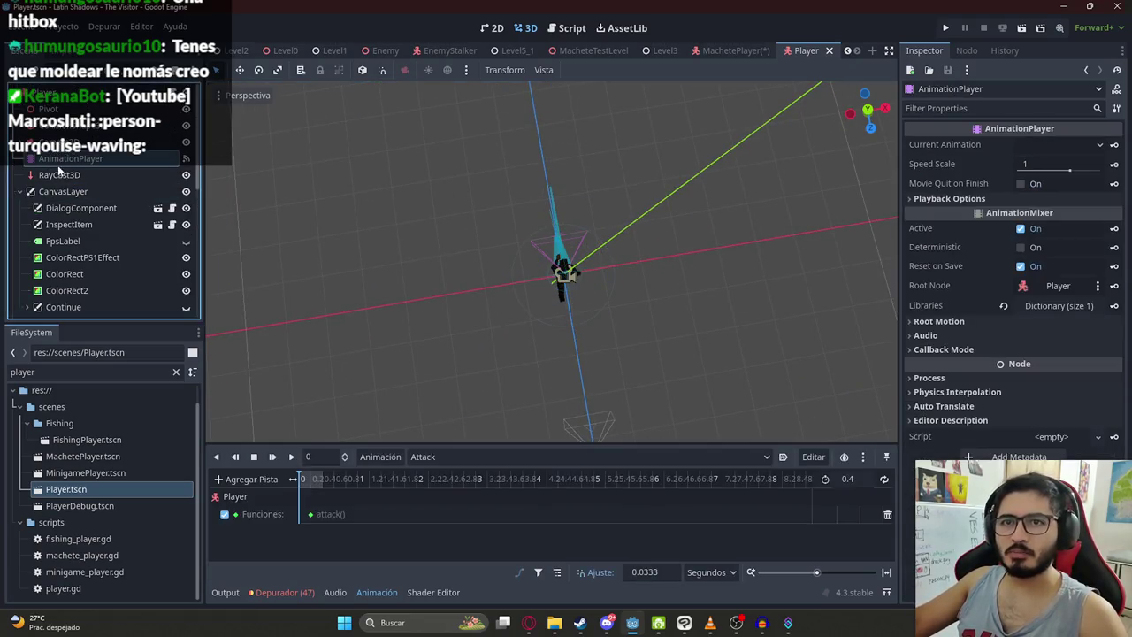
click(22, 191)
scroll(62, 230, down, 3)
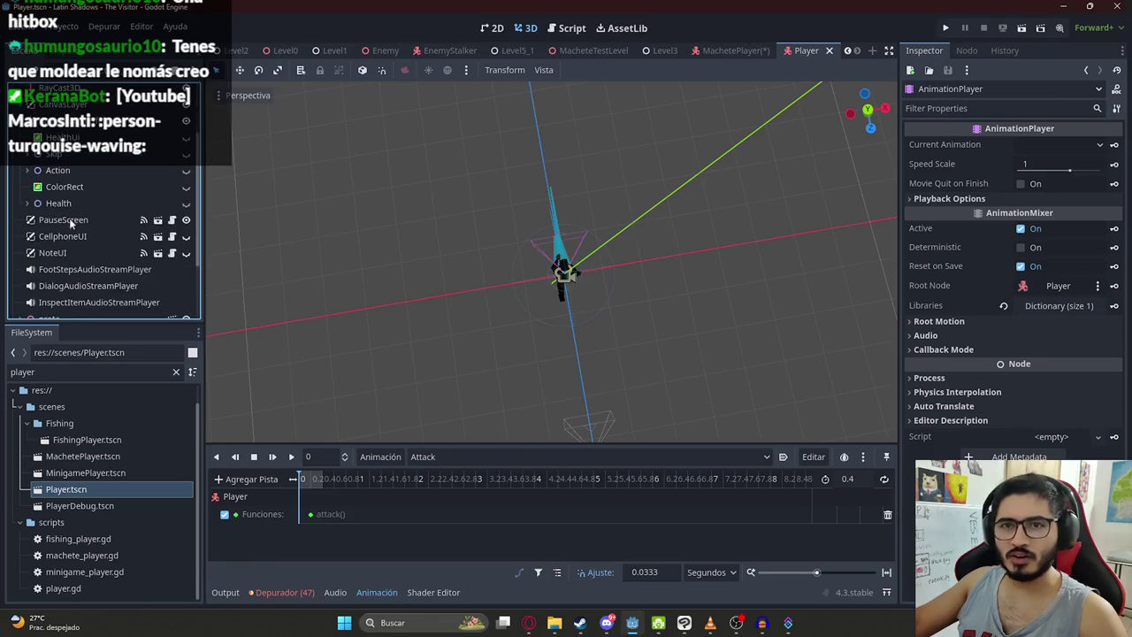
scroll(73, 215, down, 3)
Step: Inspect prota's BoneAttachment3D holding the jar and its Skeleton3D, then return to MachetePlayer
click(20, 226)
scroll(82, 241, down, 2)
click(86, 237)
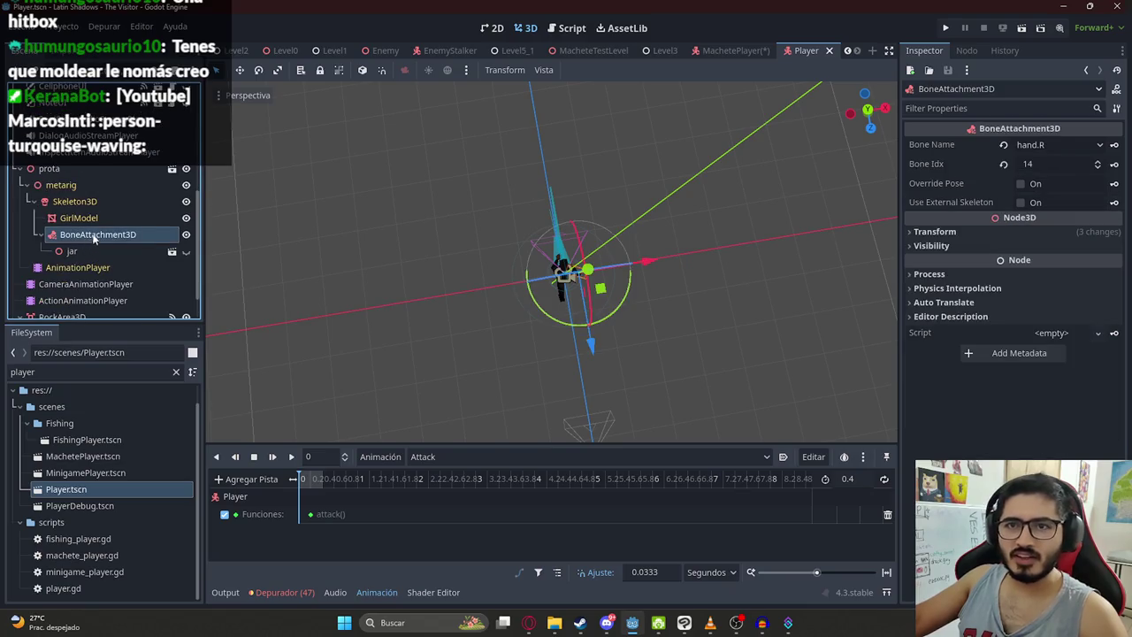
click(86, 201)
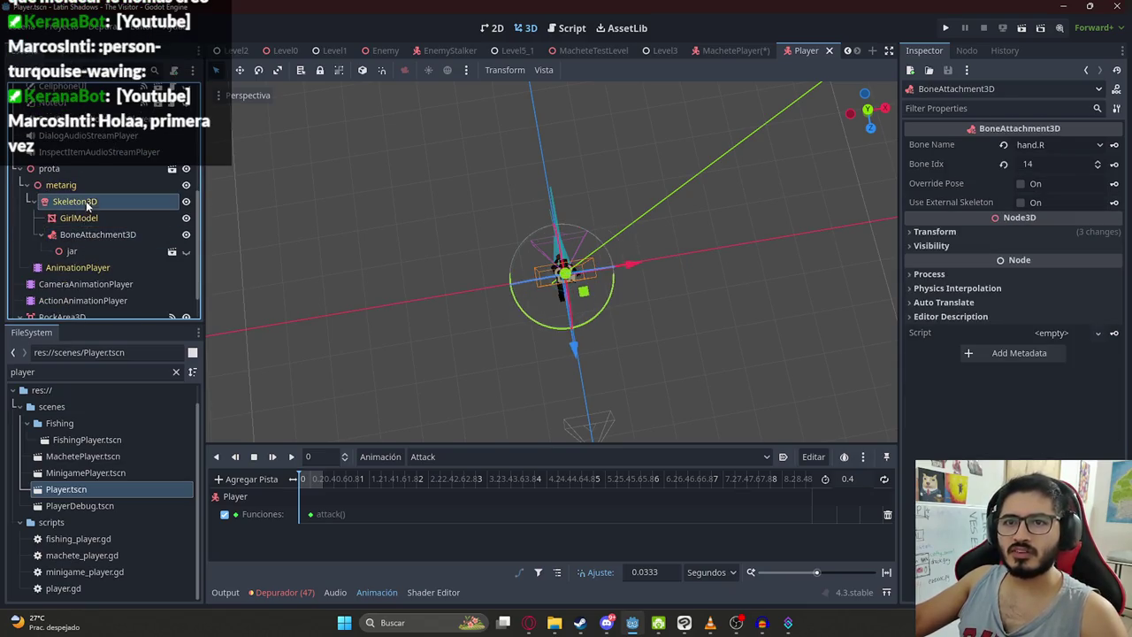
click(715, 51)
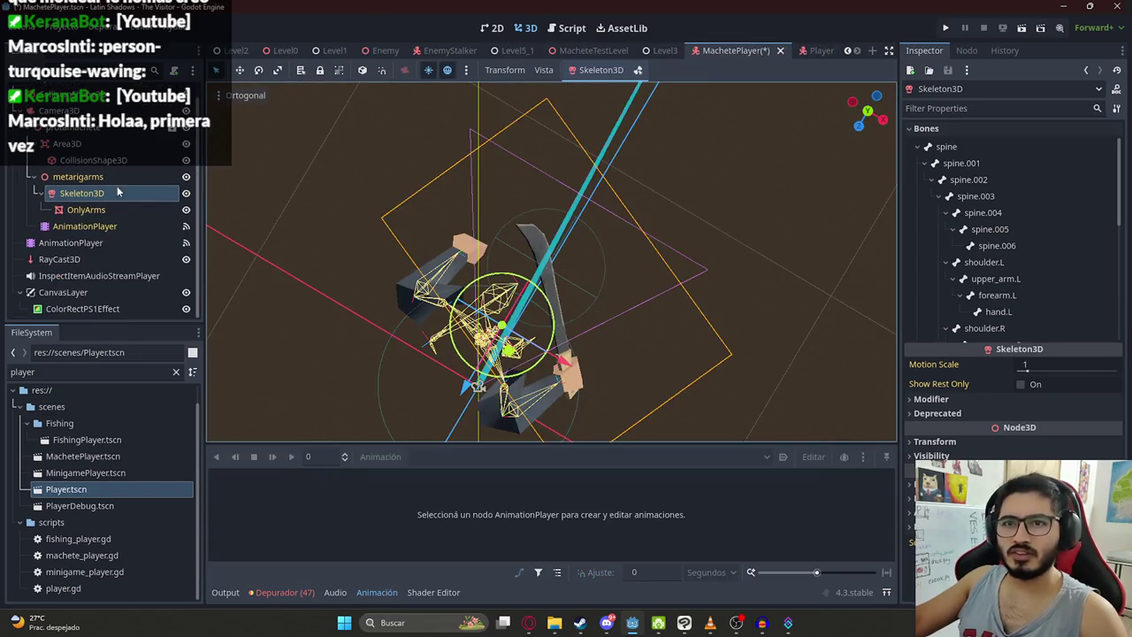
Step: Add a BoneAttachment3D under Skeleton3D and reparent the Area3D hitbox into it
right_click(83, 192)
click(115, 194)
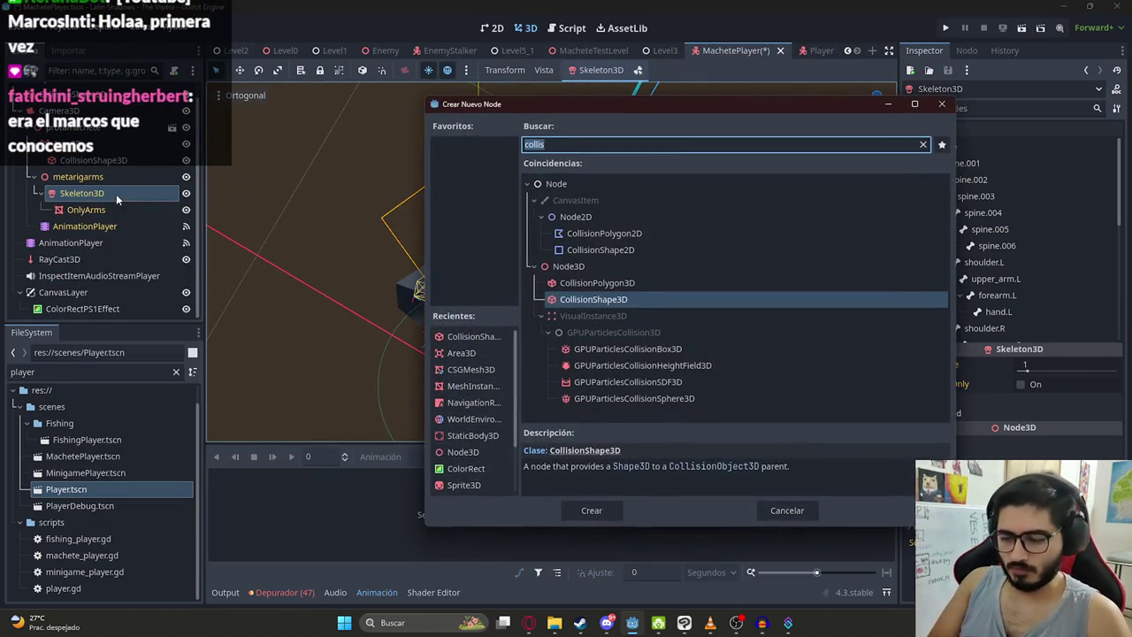
text(boneatt)
key(Return)
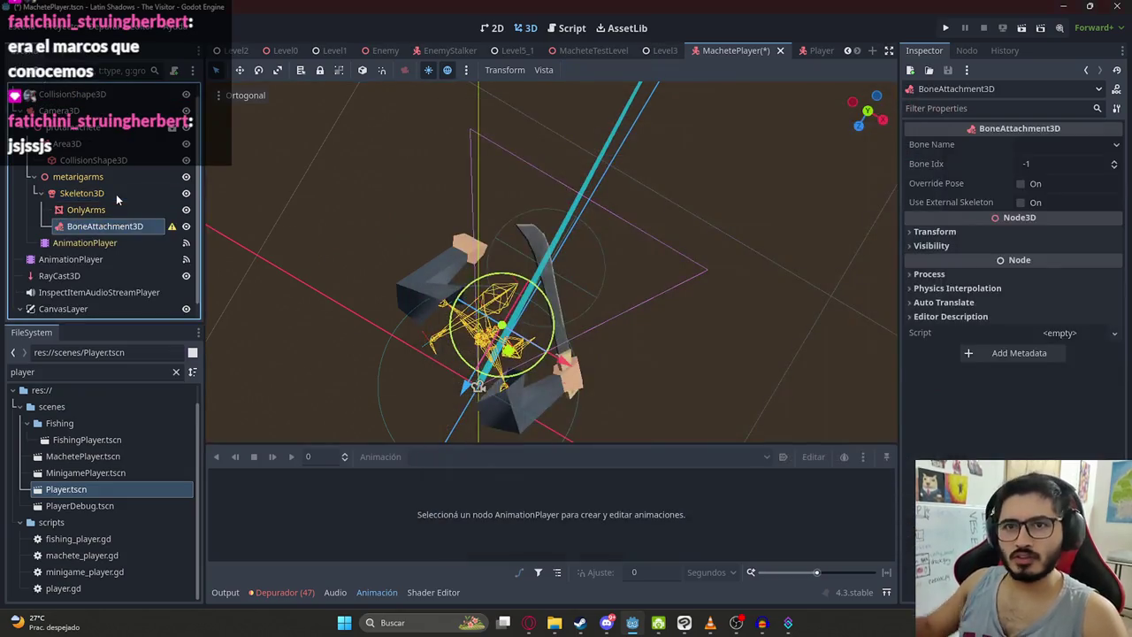
mouse_move(74, 150)
mouse_down()
mouse_move(142, 232)
mouse_move(112, 229)
mouse_up()
Step: Open the BoneAttachment3D's bone list and close it without choosing a bone
click(104, 193)
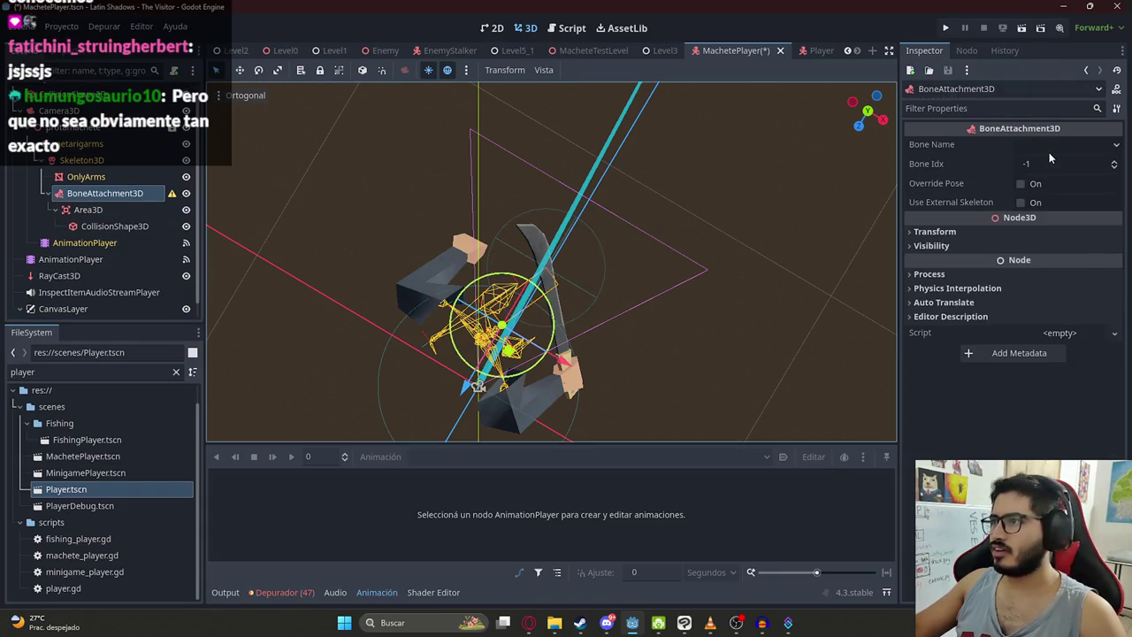
click(1049, 147)
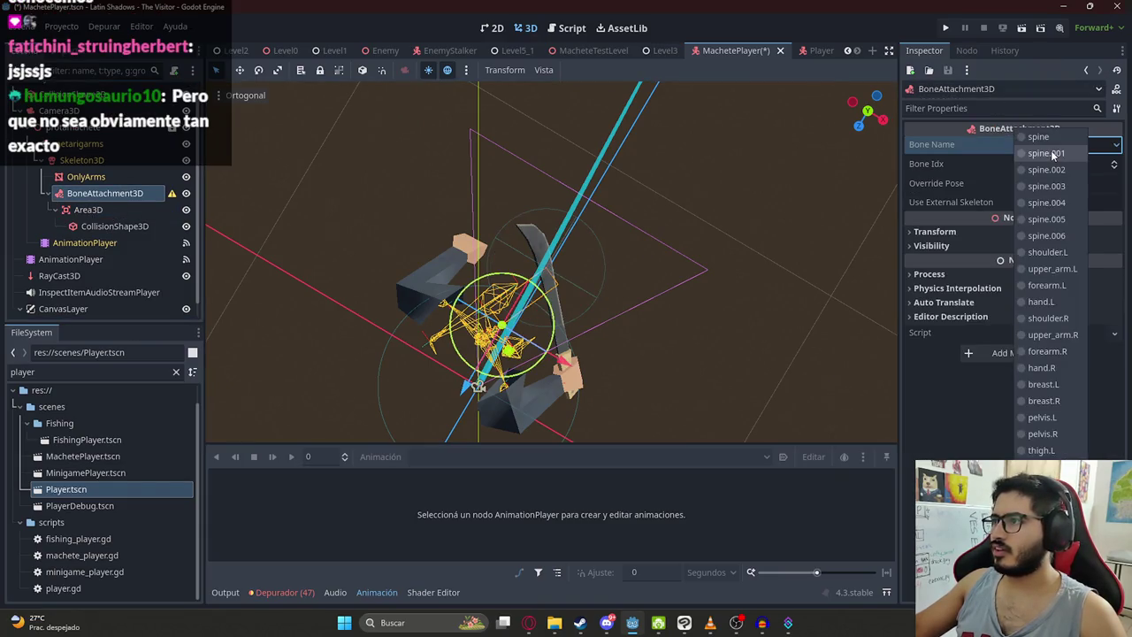
click(492, 307)
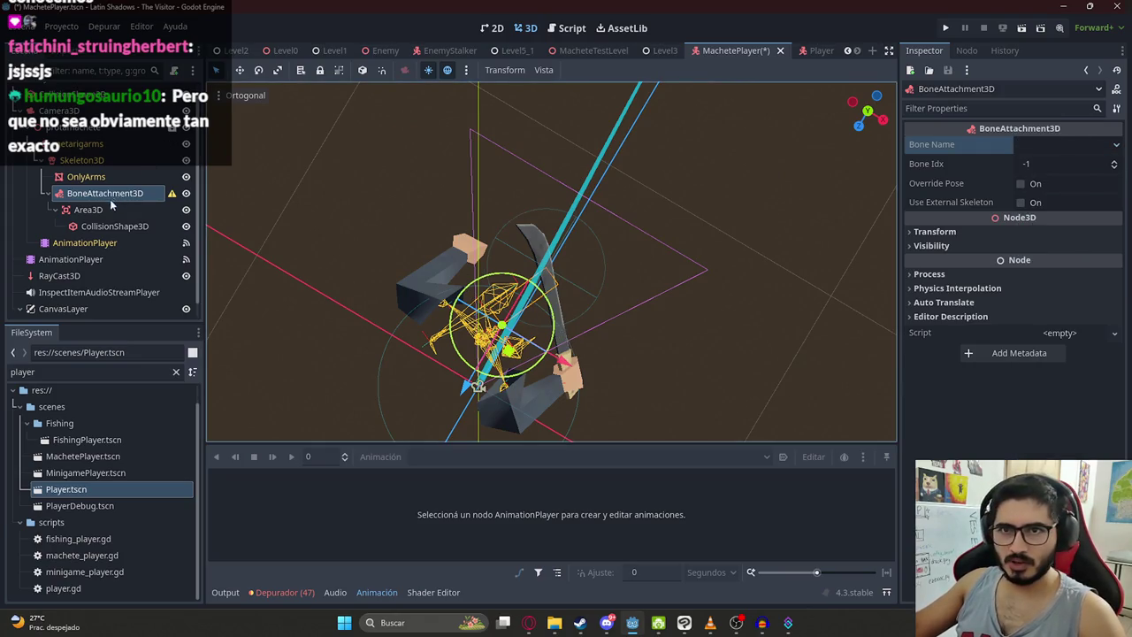
Step: Show the Skeleton3D bone list and orbit the view around the arm rig
click(81, 160)
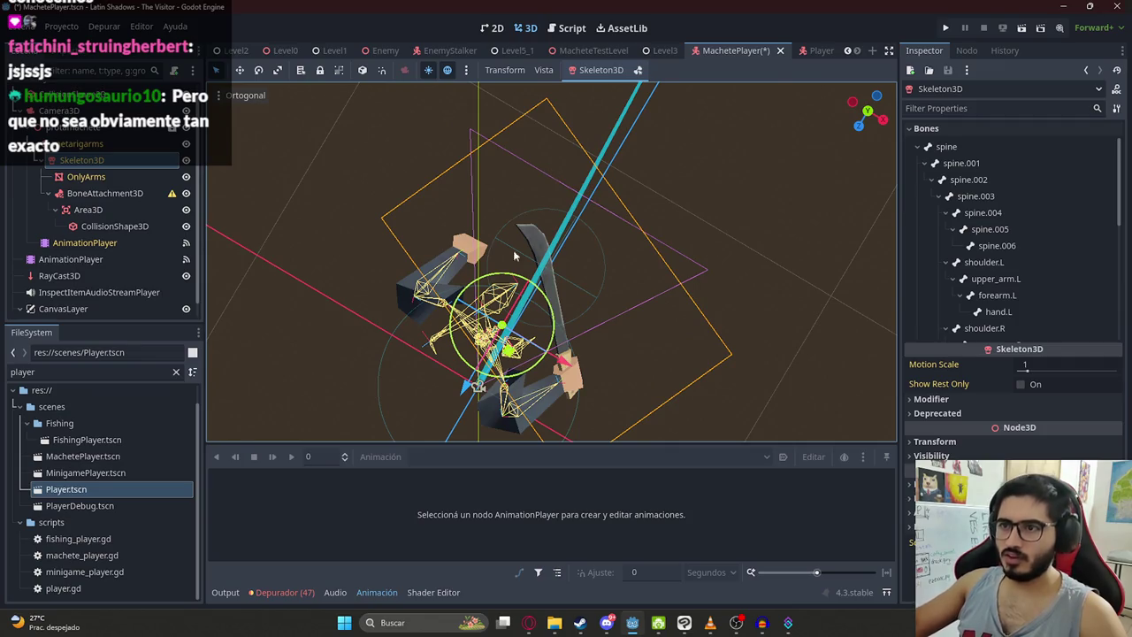
scroll(513, 250, down, 5)
scroll(448, 228, up, 5)
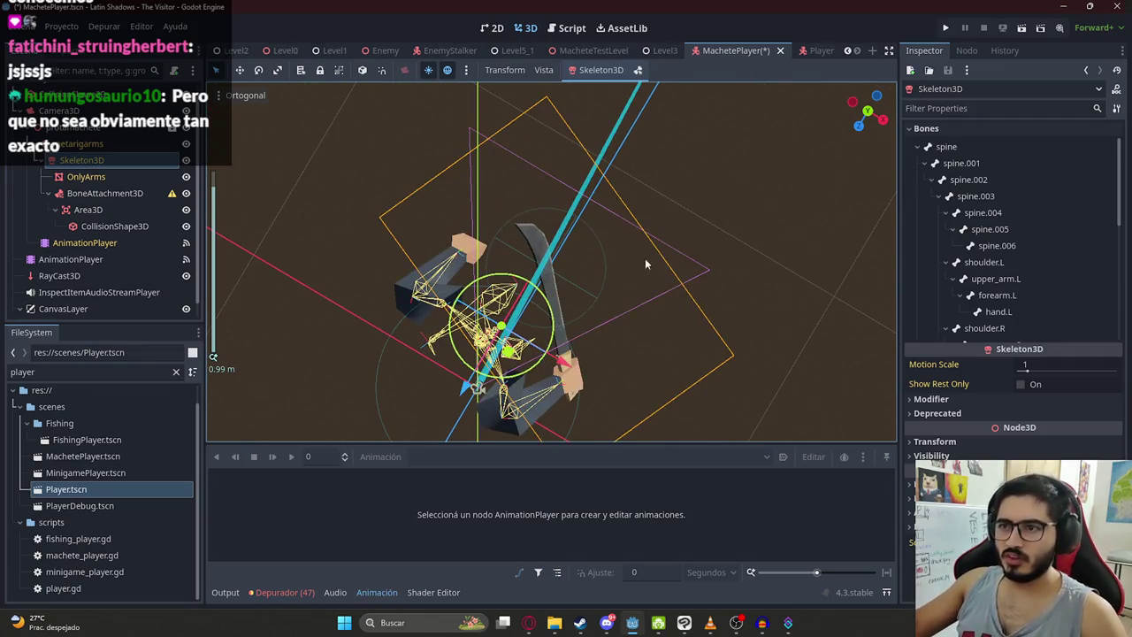
drag(611, 279, 529, 286)
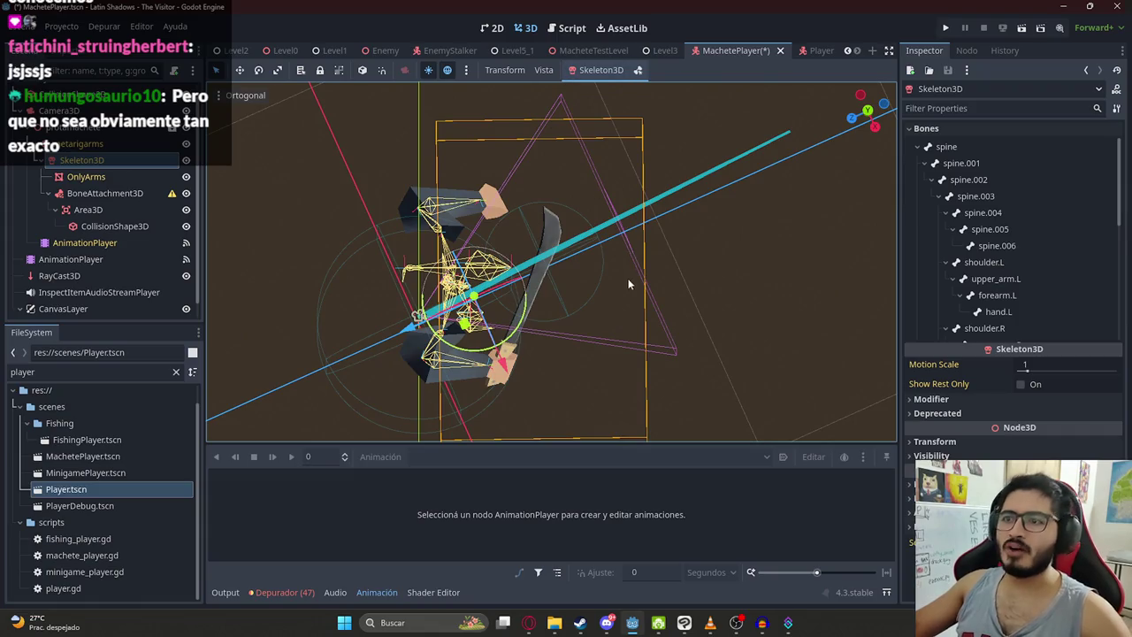
drag(629, 284, 581, 166)
drag(546, 212, 550, 237)
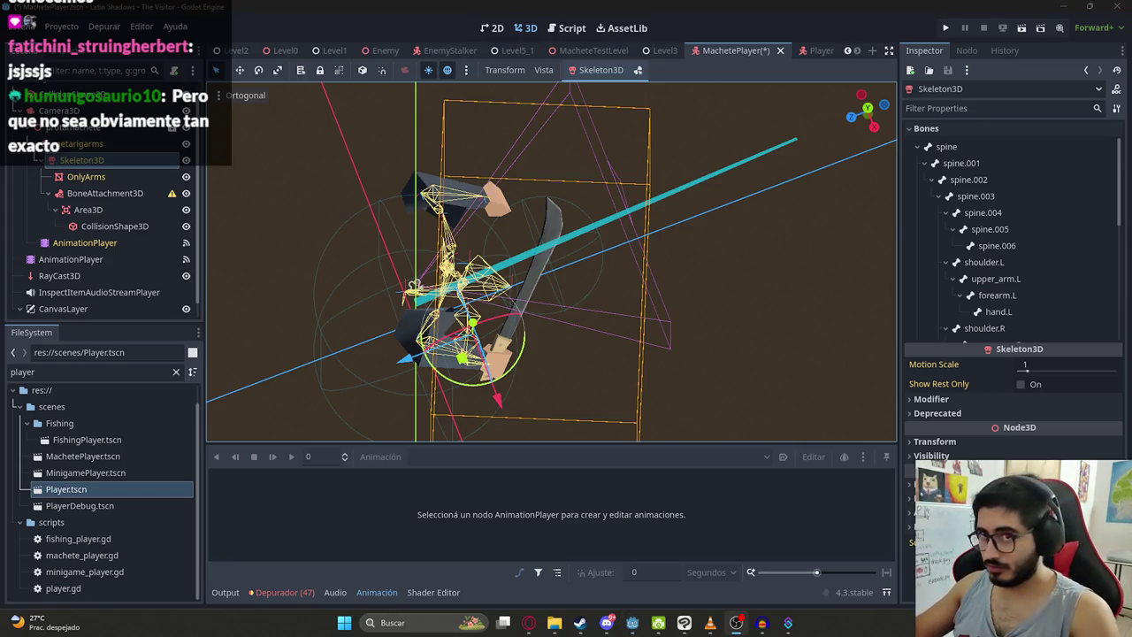
click(787, 623)
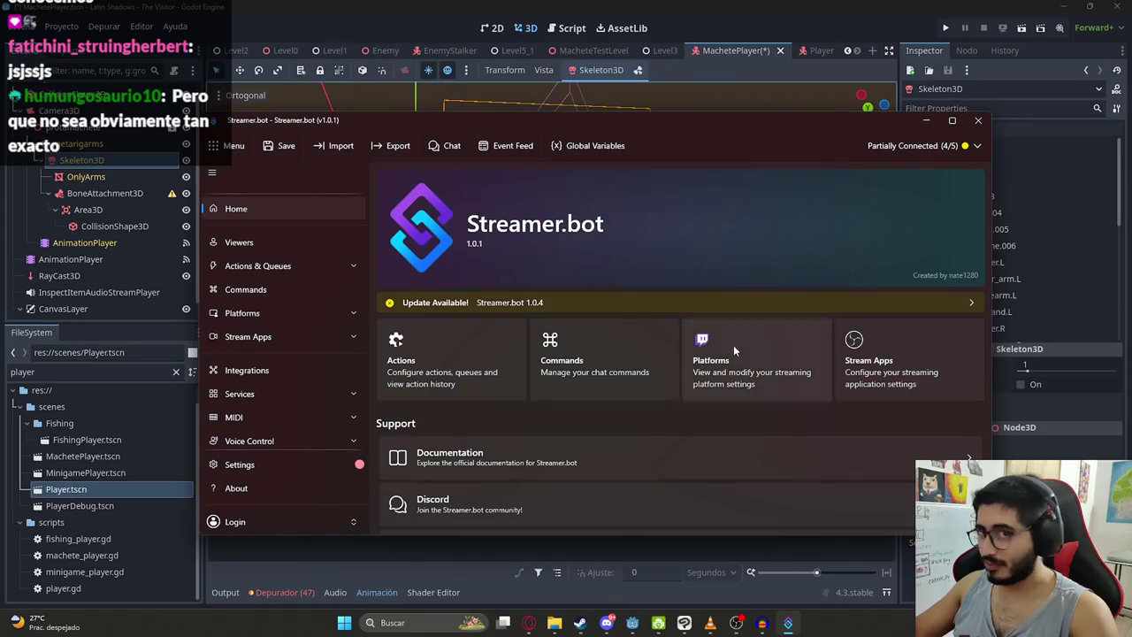
Step: Minimize the Streamer.bot window
click(415, 6)
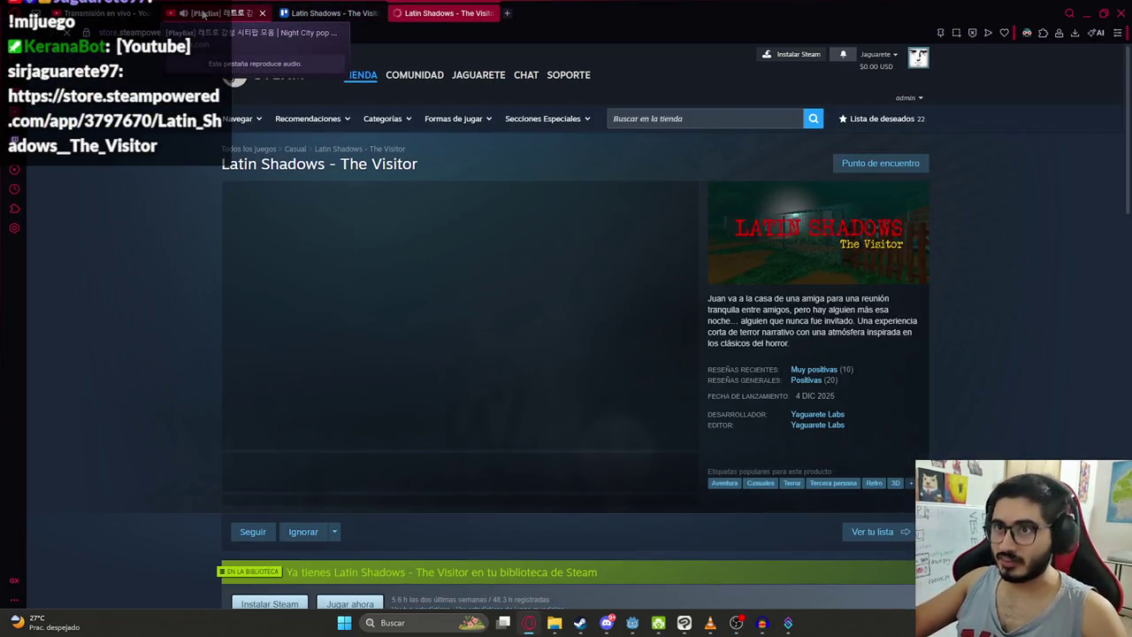
Step: Mute the music tab and scroll through the Latin Shadows – The Visitor store page
click(184, 14)
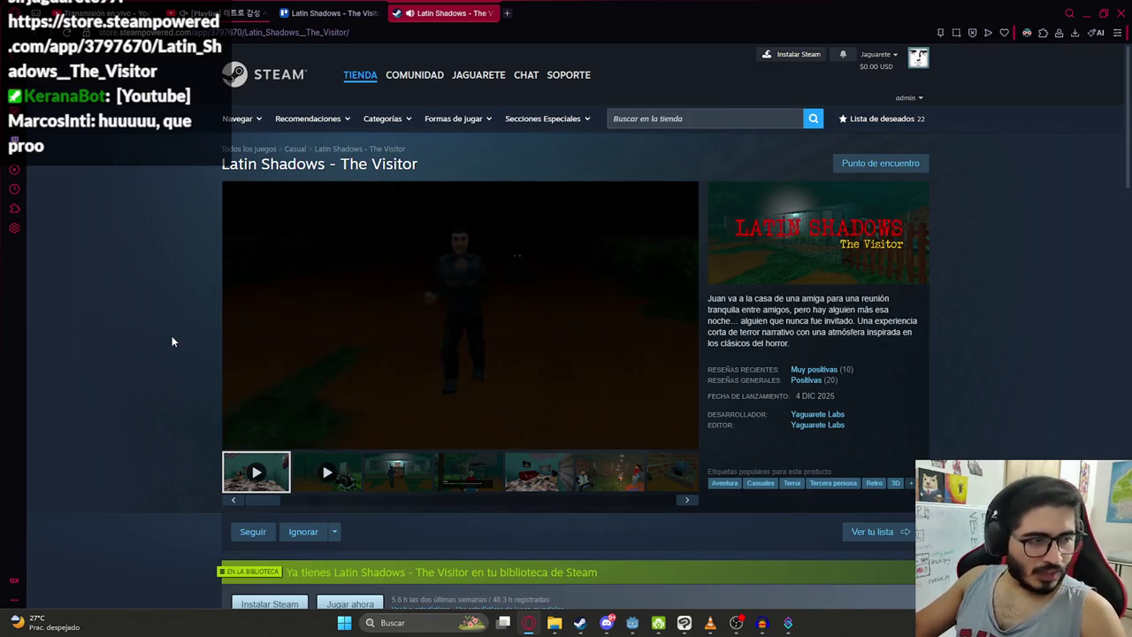
scroll(323, 379, down, 4)
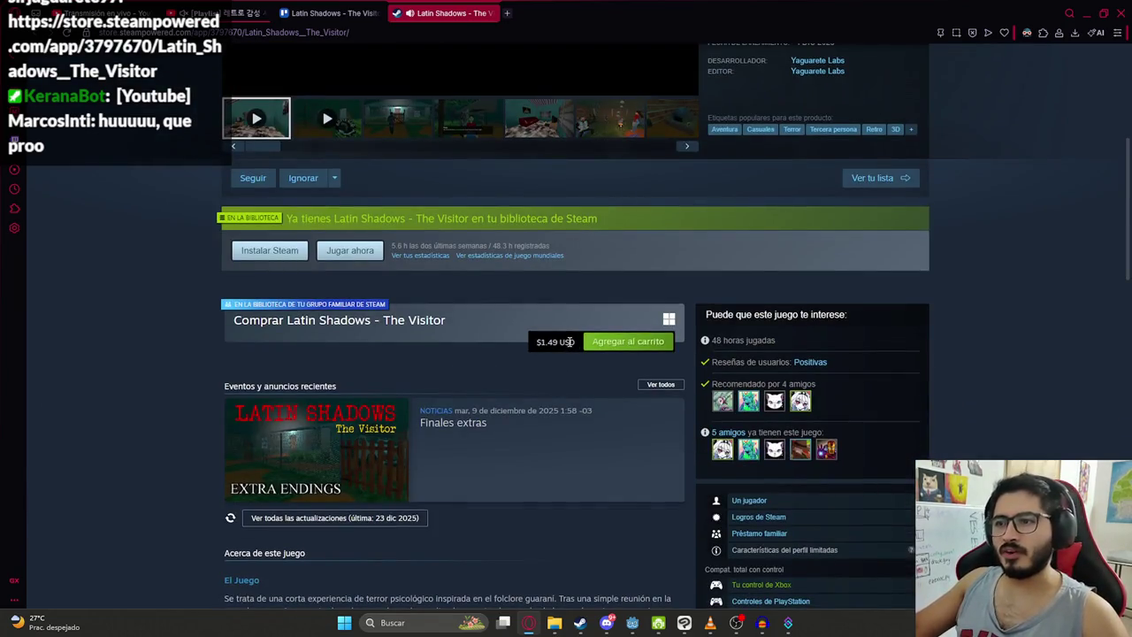
scroll(506, 373, up, 4)
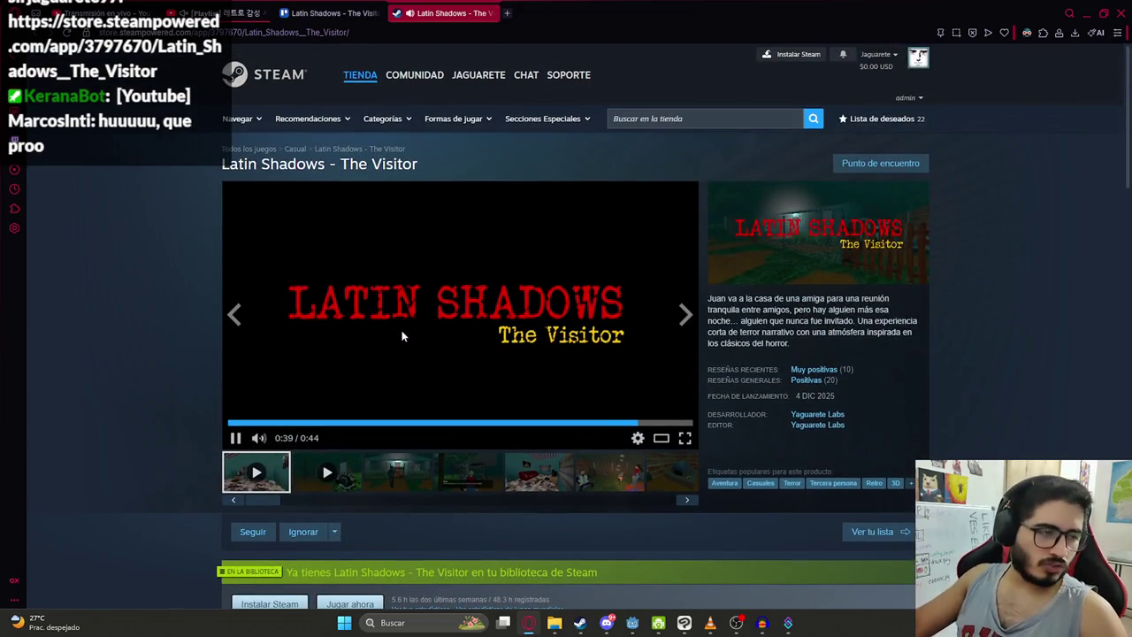
scroll(388, 349, down, 3)
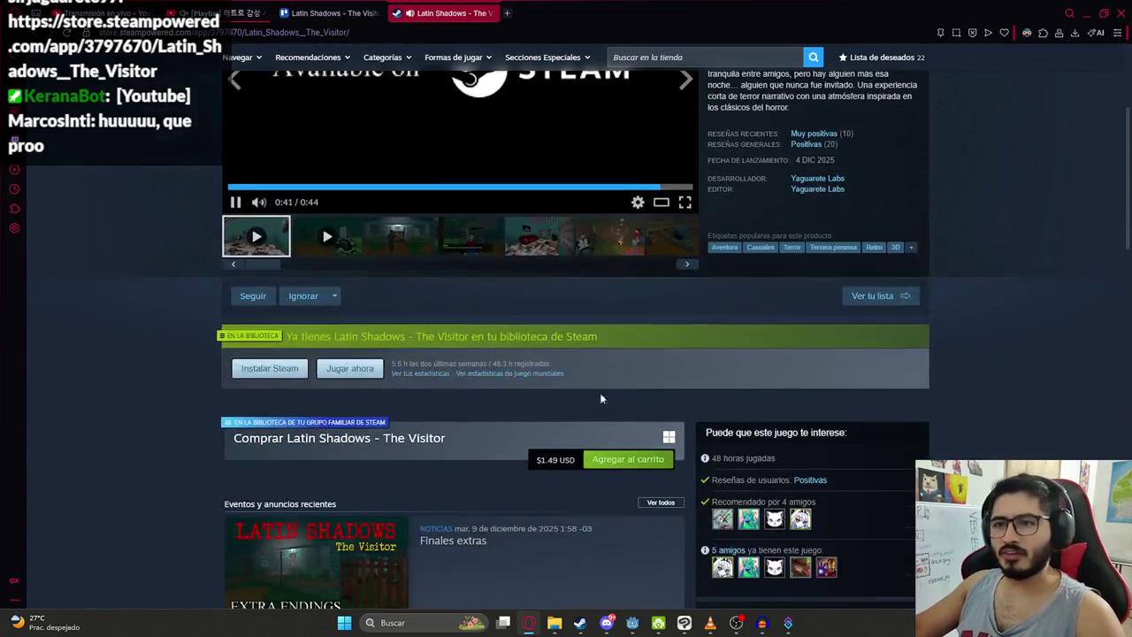
mouse_move(575, 460)
mouse_down()
mouse_move(533, 462)
mouse_move(535, 484)
mouse_up()
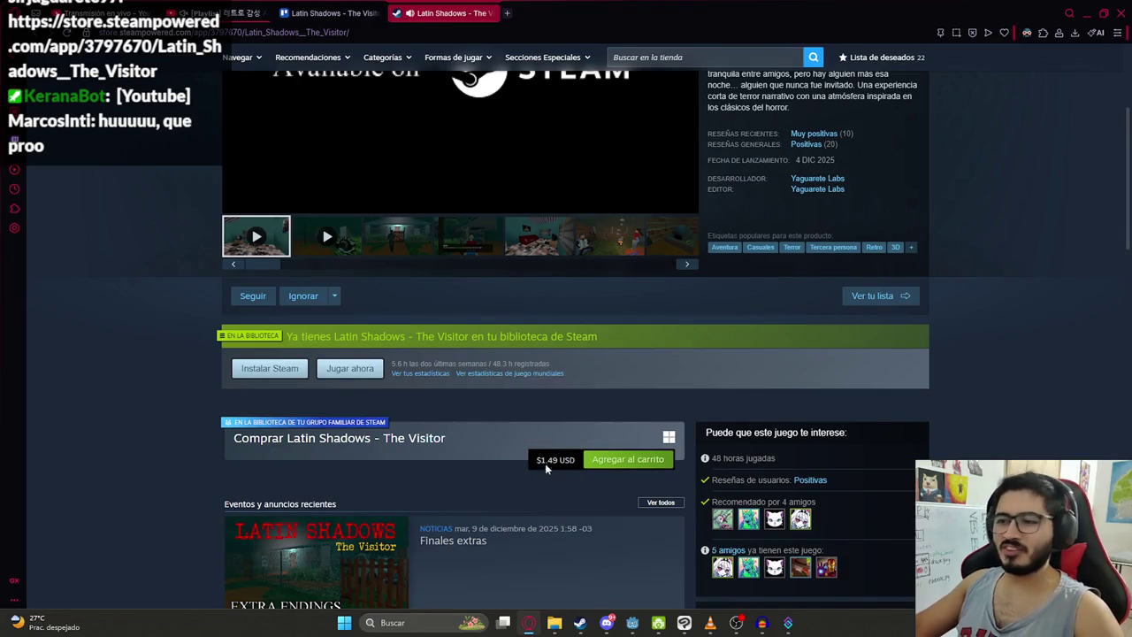
scroll(548, 463, up, 3)
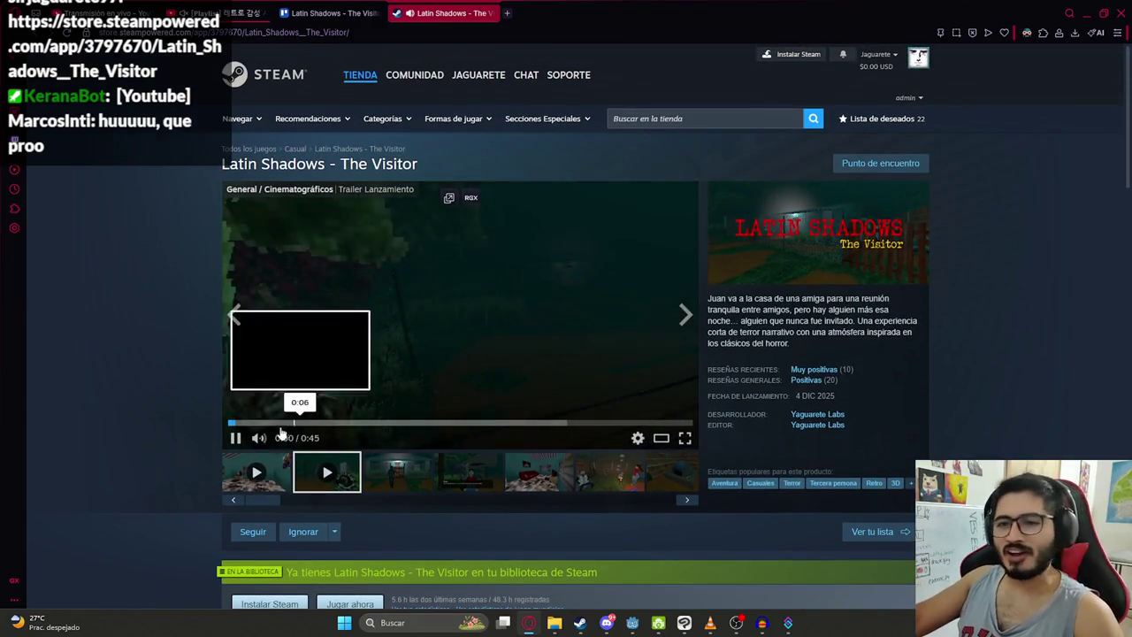
Step: Pause the gameplay trailer and return to the Godot editor
click(241, 438)
scroll(468, 412, down, 4)
scroll(501, 405, up, 4)
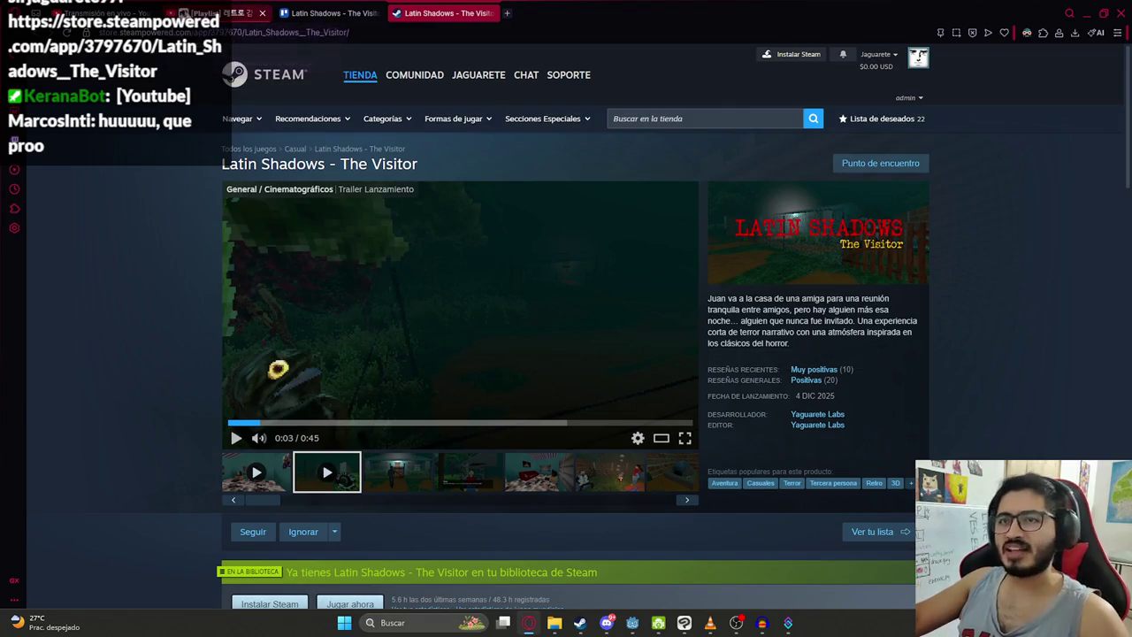
click(643, 630)
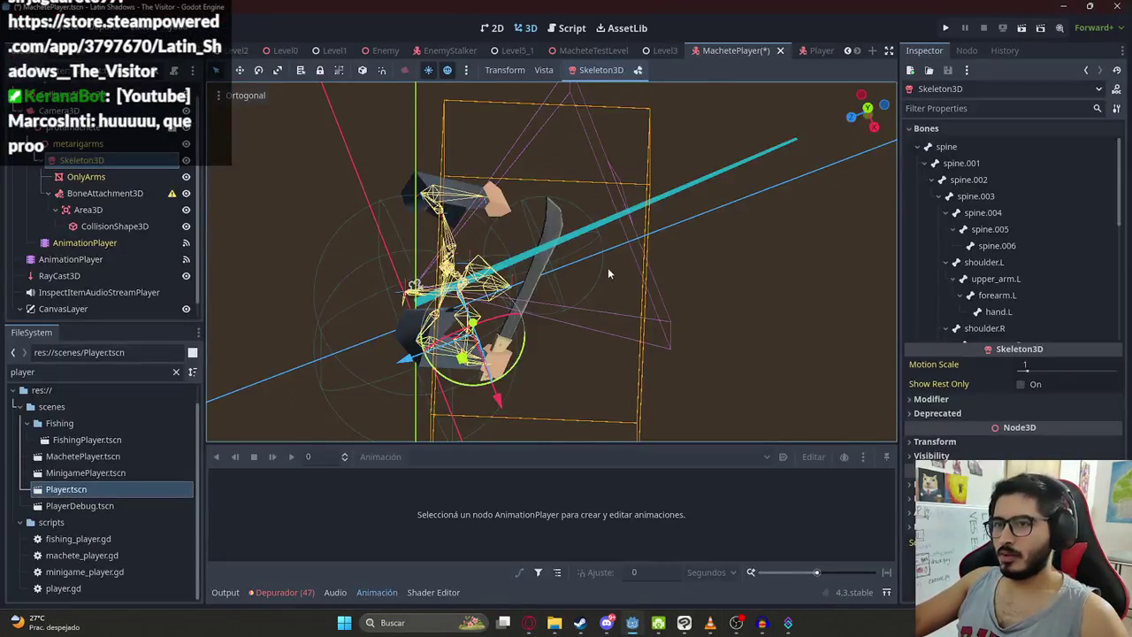
Step: Save MachetePlayer, then make MacheteTestLevel the active scene and run it
key(ctrl+s)
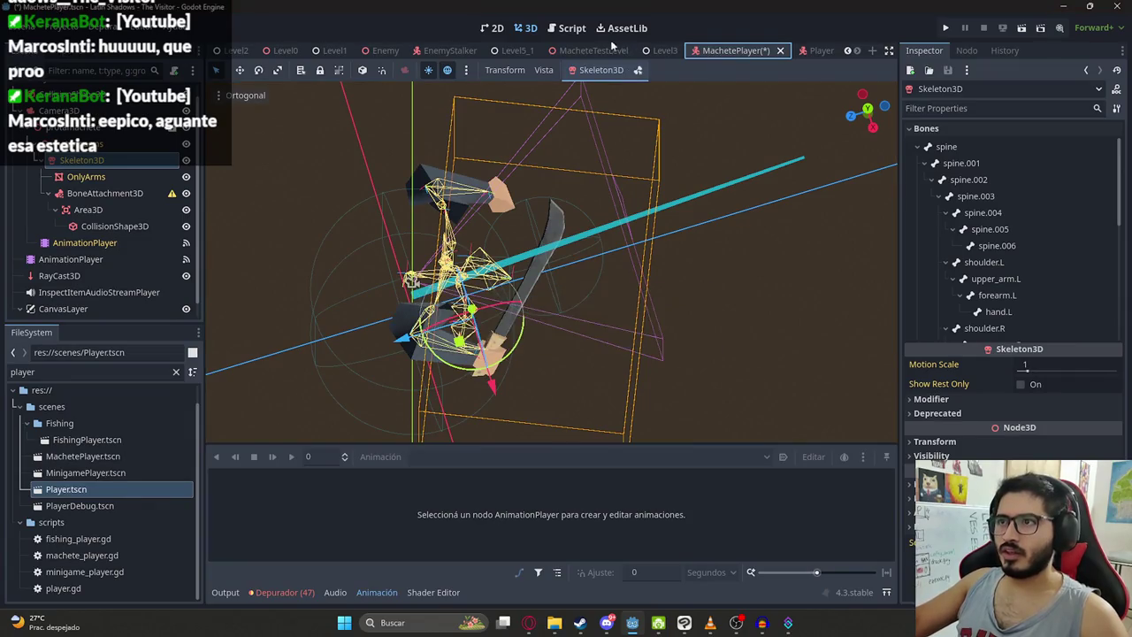
right_click(579, 53)
click(627, 145)
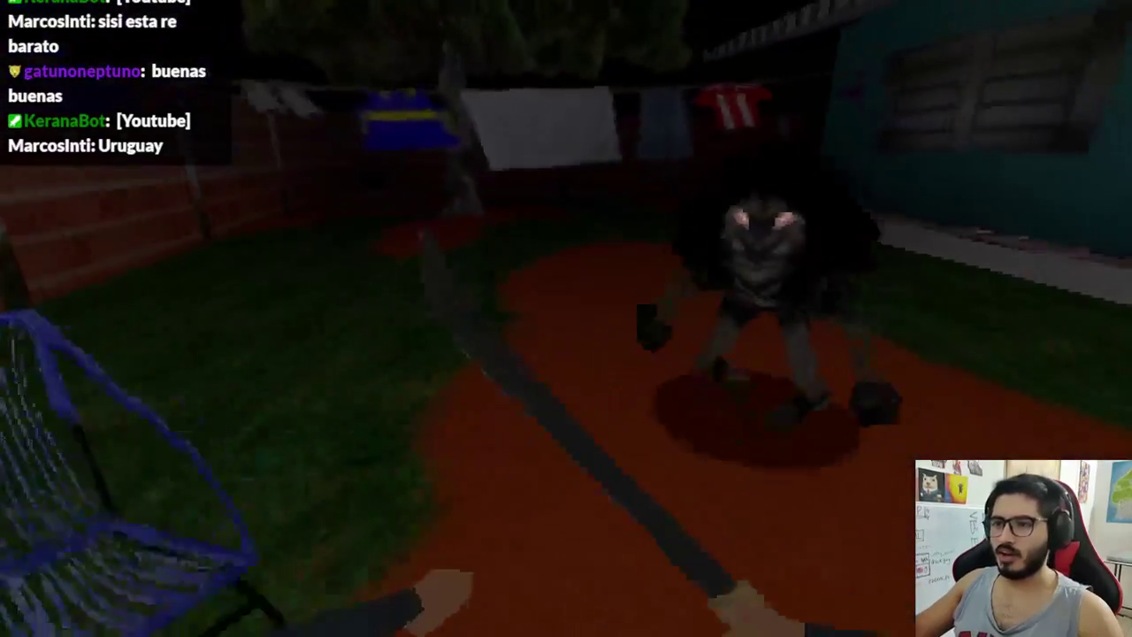
Step: Stop the running game test with F8
key(F8)
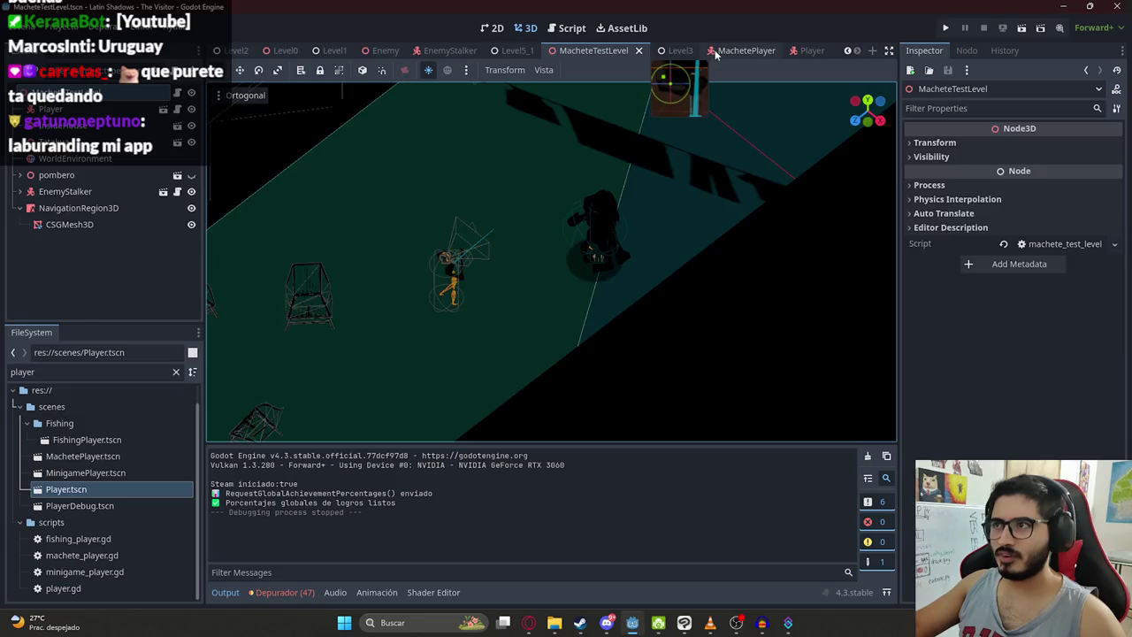
Step: In MachetePlayer, compare the poses of spine.001, spine.002 and the spine bones below
click(746, 50)
drag(579, 183, 435, 258)
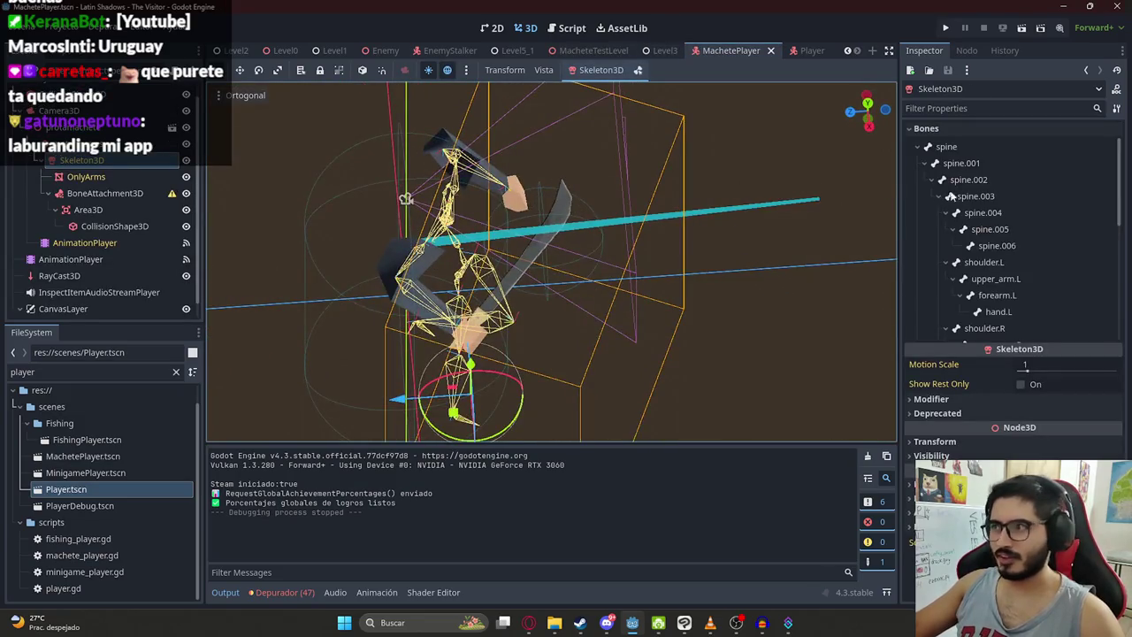
click(1009, 180)
click(982, 163)
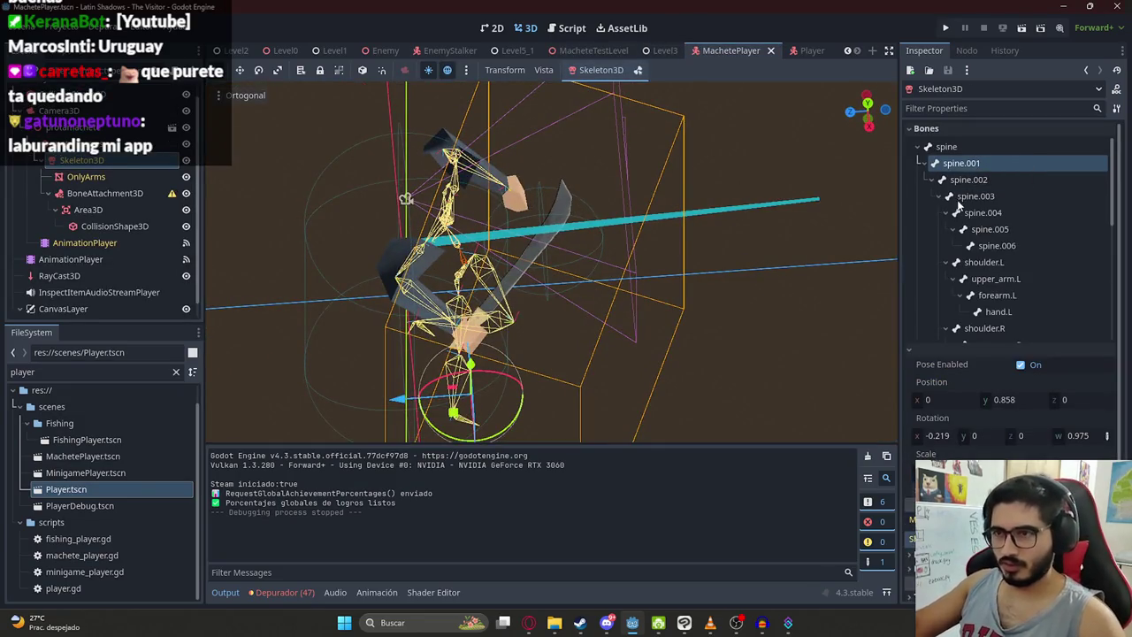
mouse_move(531, 347)
mouse_down()
mouse_move(532, 358)
mouse_move(766, 256)
mouse_up()
click(938, 180)
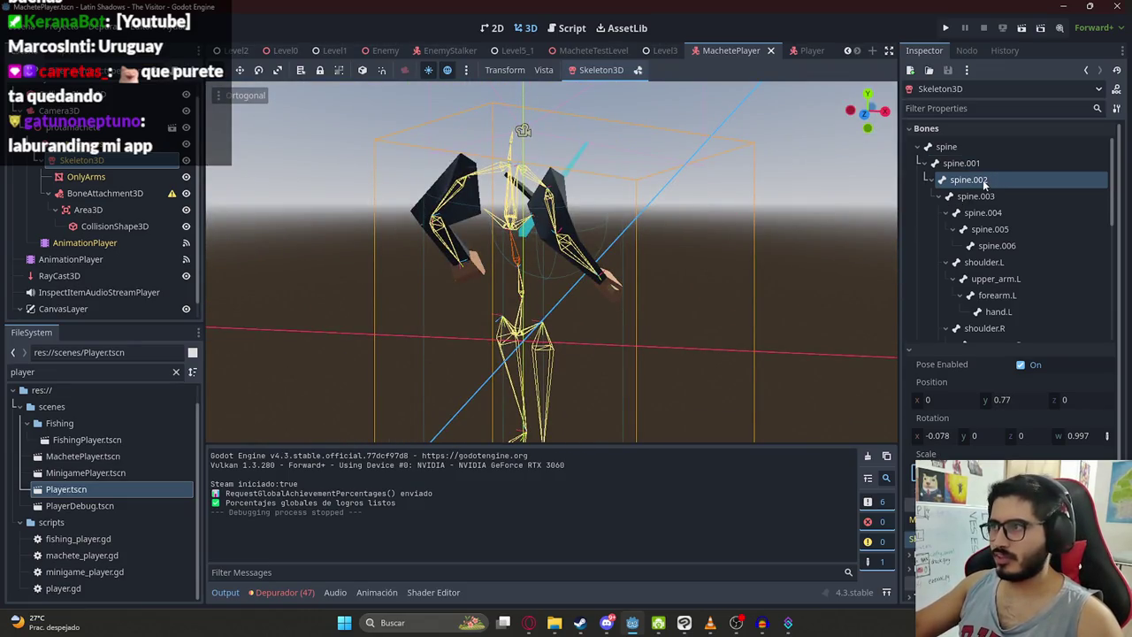
key(Down)
key(Down)
key(Down)
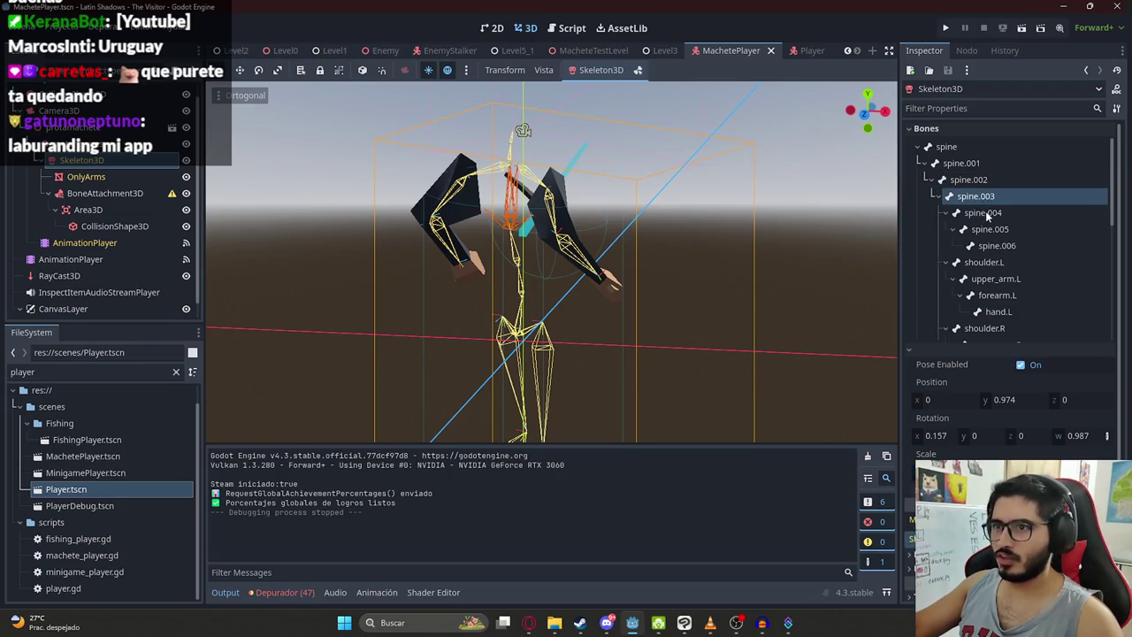
scroll(1000, 286, down, 3)
scroll(999, 285, down, 3)
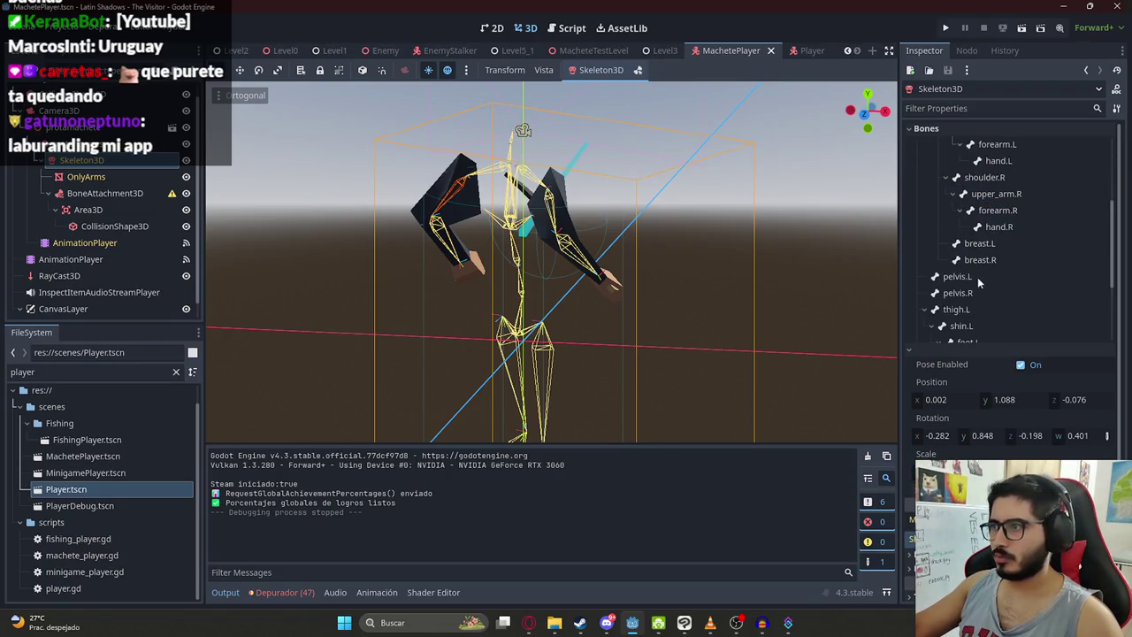
Step: Check the leg bone poses: foot.L, shin.R, toe.R, heel.02.R and thigh.L
click(973, 217)
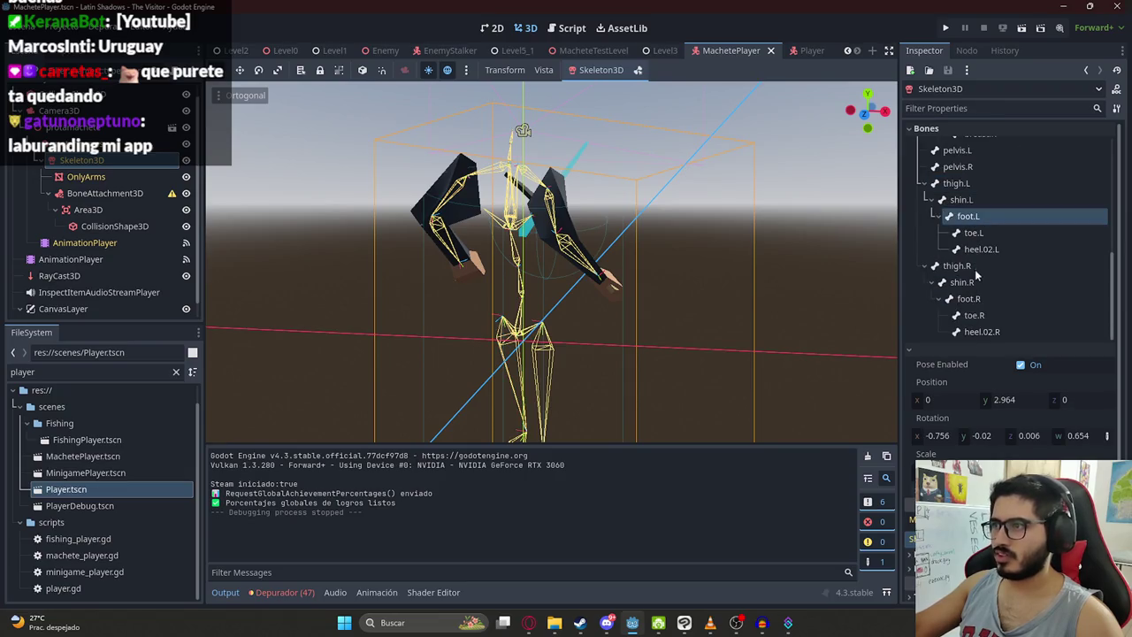
click(975, 281)
click(977, 315)
scroll(977, 314, down, 3)
click(976, 201)
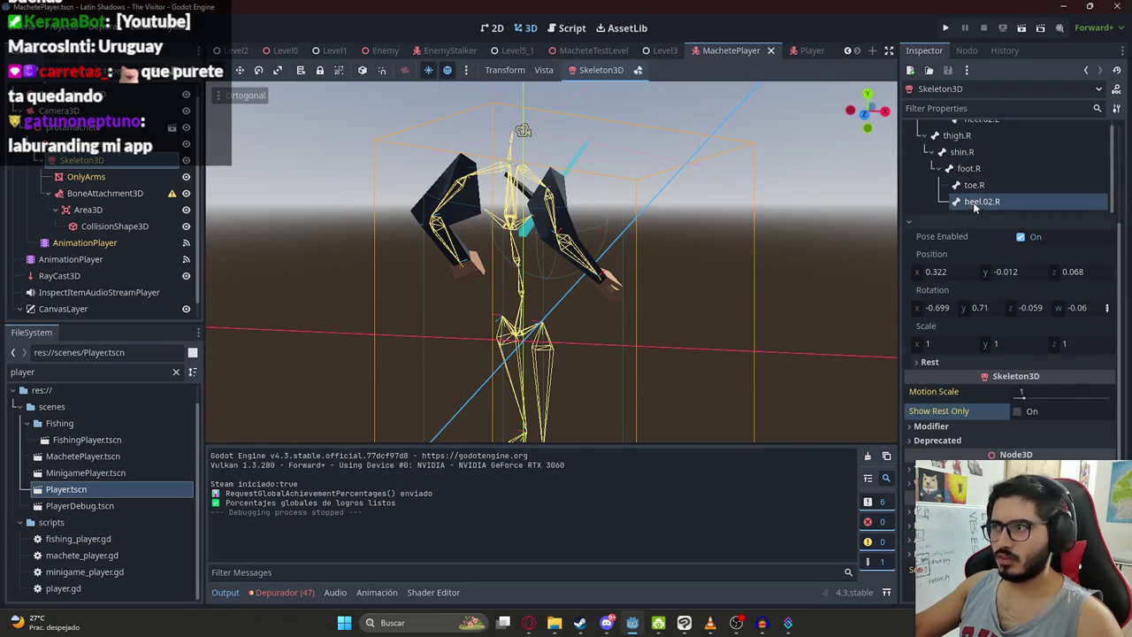
scroll(976, 207, up, 2)
click(972, 176)
scroll(972, 176, up, 2)
click(973, 189)
Step: Check breast.R, breast.L, hand.R and forearm.R poses, then view the BoneAttachment3D settings
click(972, 157)
scroll(973, 168, up, 1)
click(971, 166)
scroll(972, 168, up, 3)
click(980, 224)
click(989, 207)
click(998, 190)
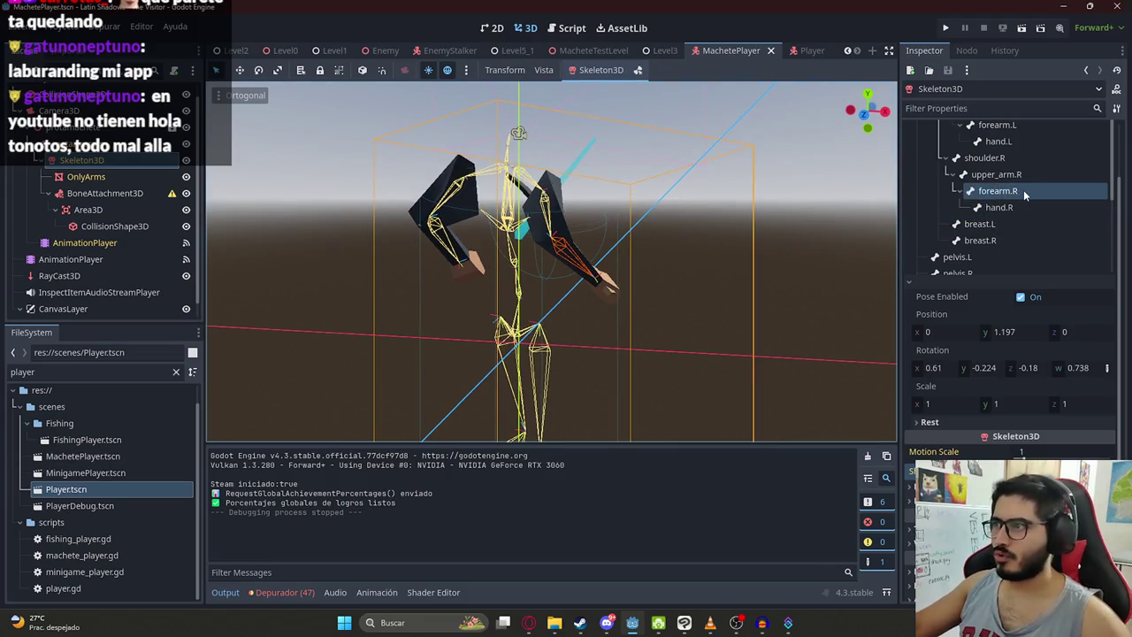
click(105, 193)
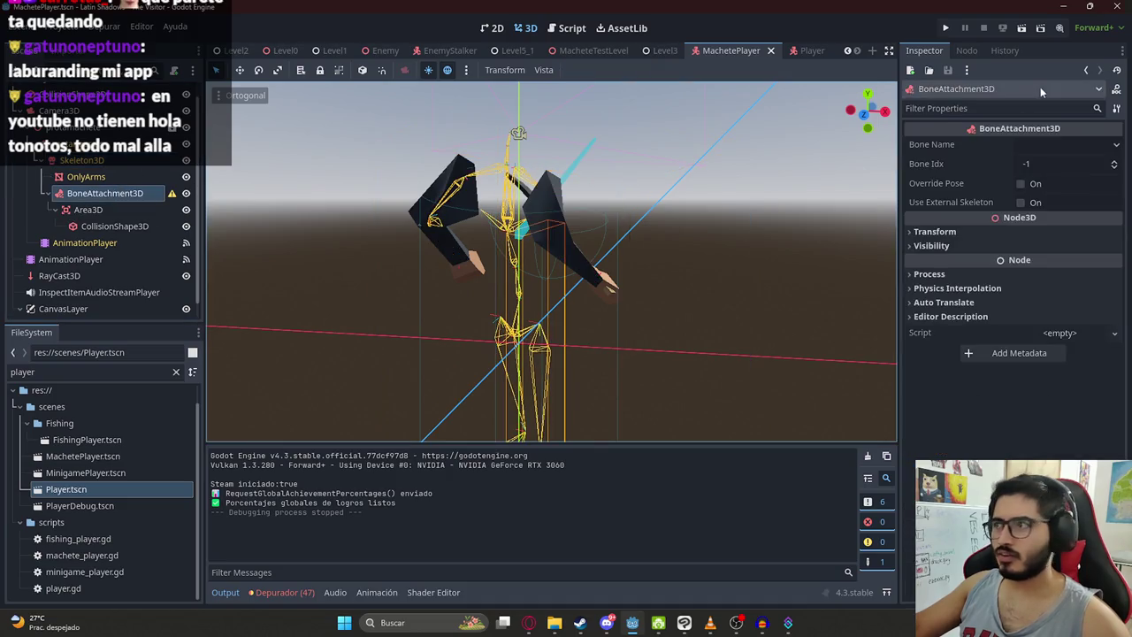
Step: Attach the BoneAttachment3D to the forearm.R bone and preview the arm animation
click(1041, 142)
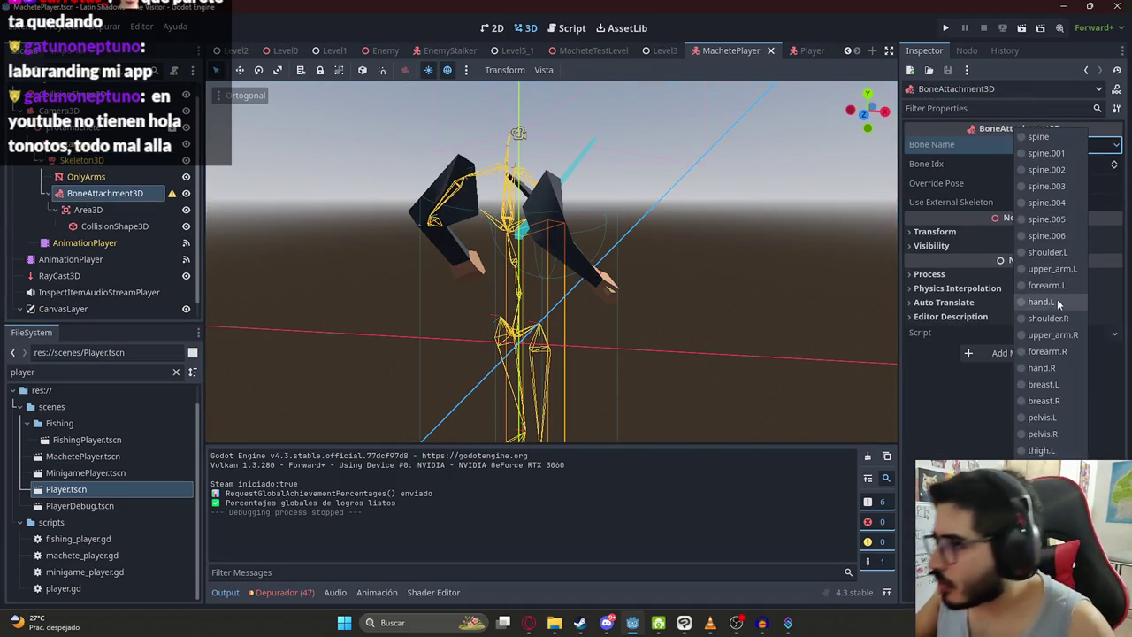
click(1058, 352)
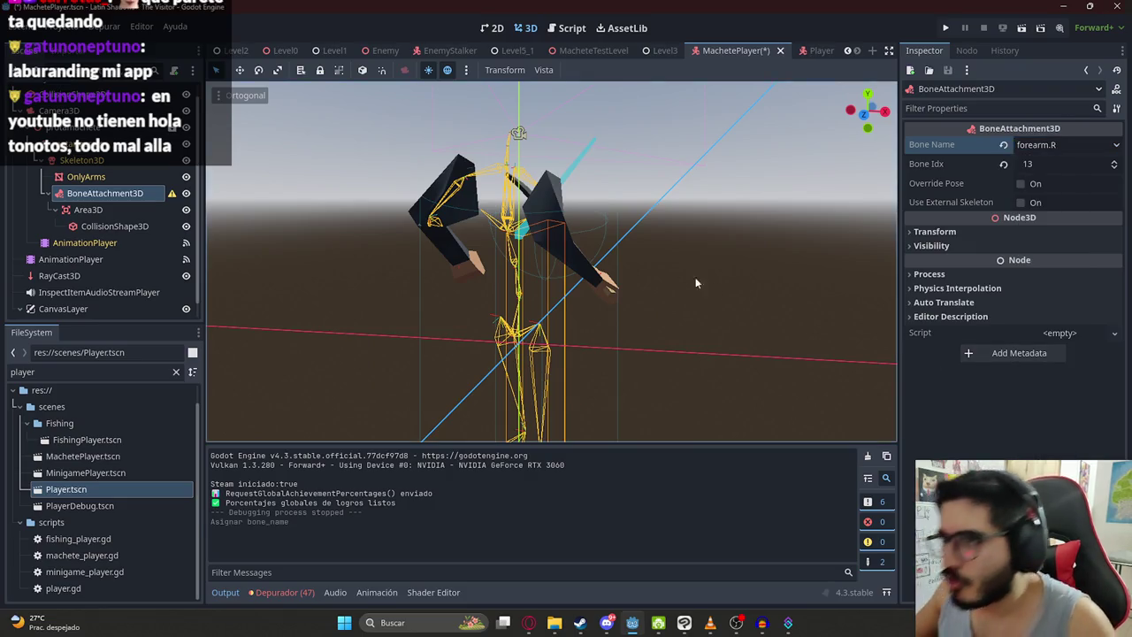
mouse_move(286, 341)
mouse_down()
mouse_move(460, 292)
mouse_move(574, 395)
mouse_move(495, 372)
mouse_up()
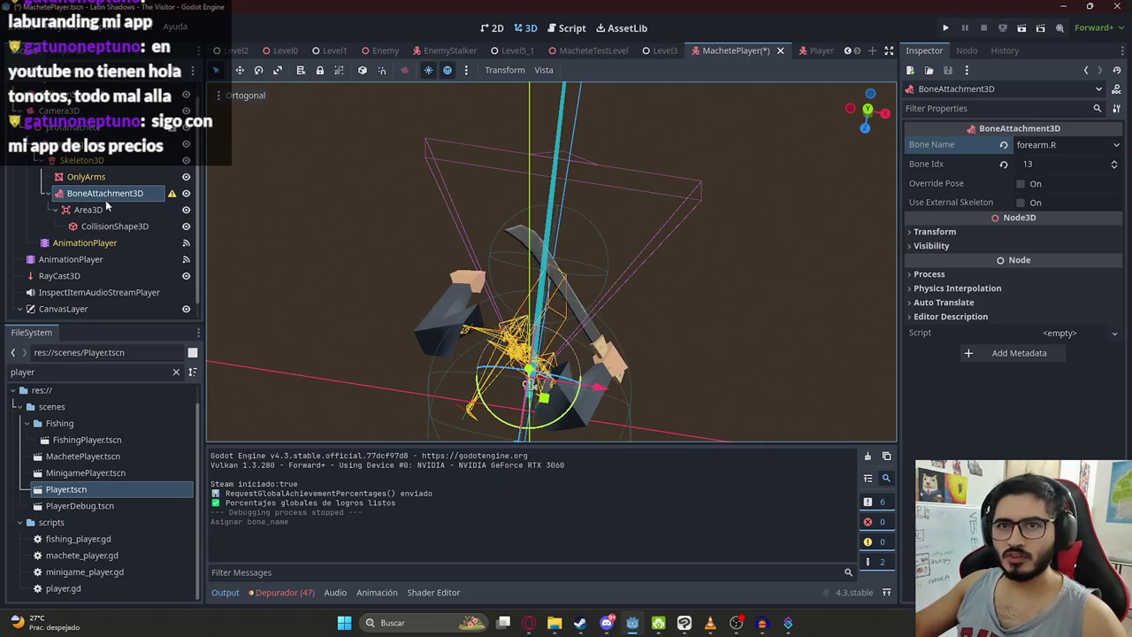
click(84, 242)
mouse_move(378, 479)
mouse_down()
mouse_move(349, 479)
mouse_move(378, 478)
mouse_up()
click(286, 455)
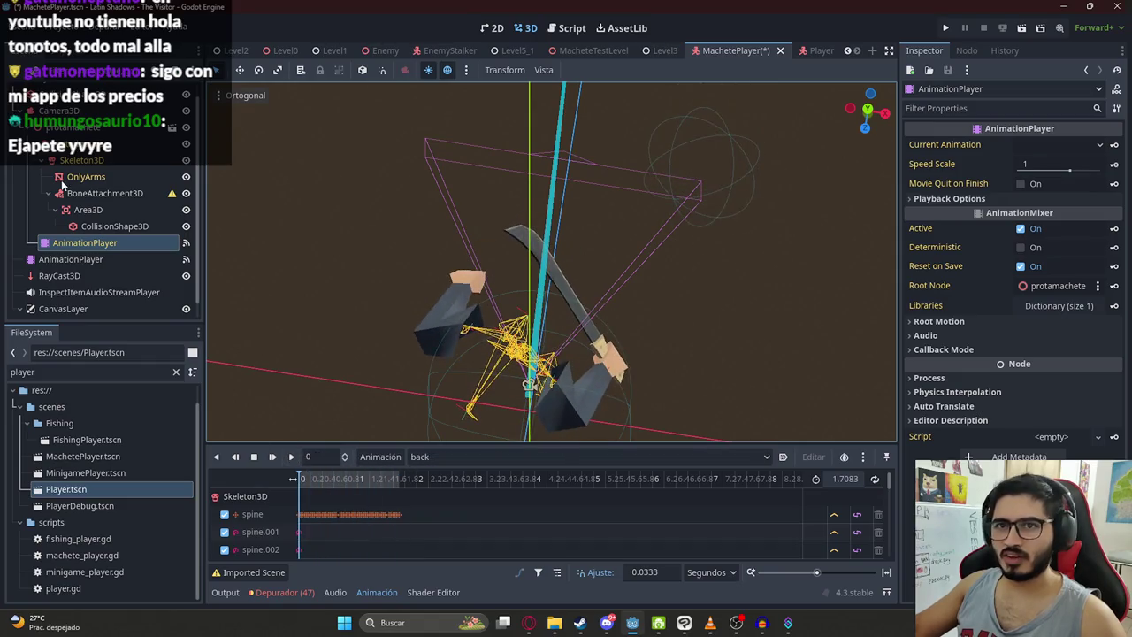
Step: Drag the Area3D hitbox sphere onto the machete blade and raise it along Y
click(98, 195)
click(95, 208)
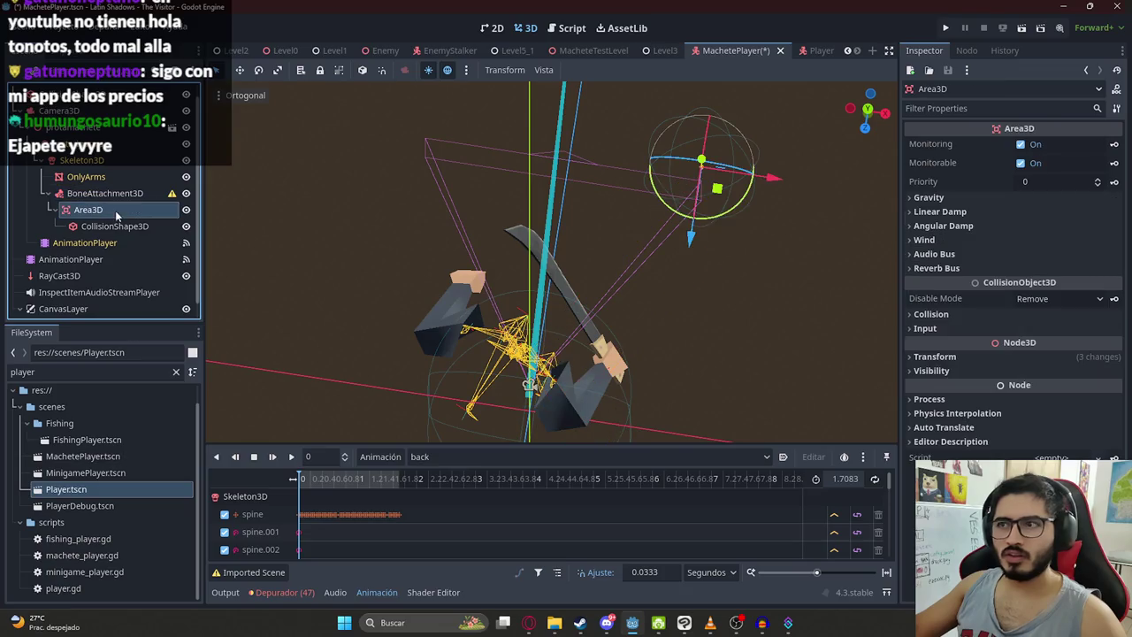
drag(718, 196, 560, 294)
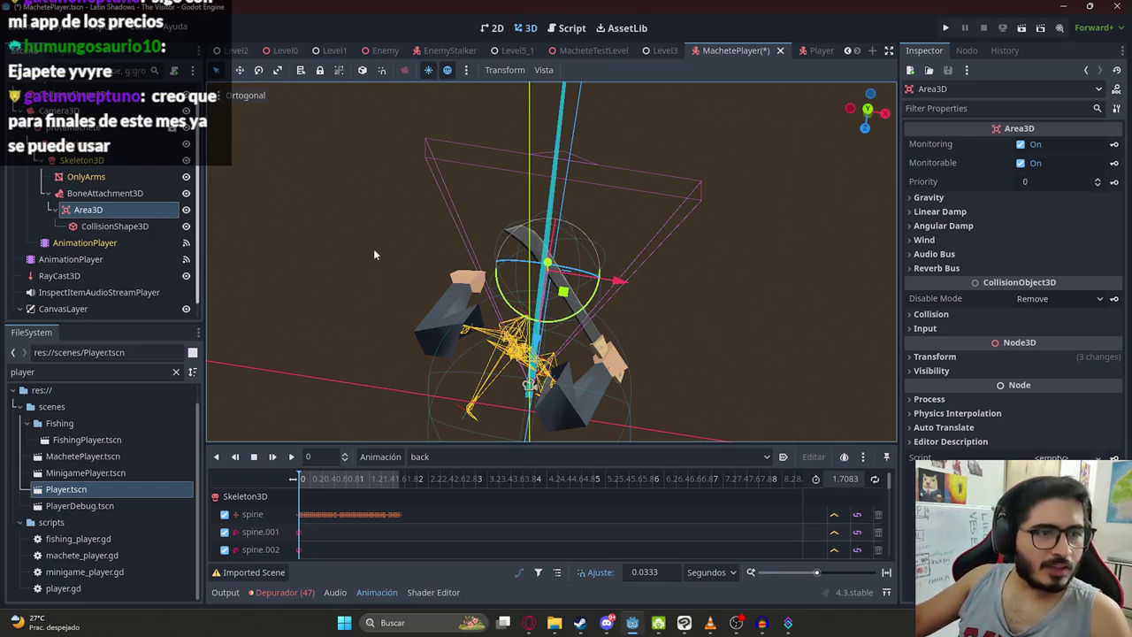
mouse_move(377, 260)
mouse_down()
mouse_move(354, 203)
mouse_move(279, 121)
mouse_move(373, 88)
mouse_move(460, 133)
mouse_up()
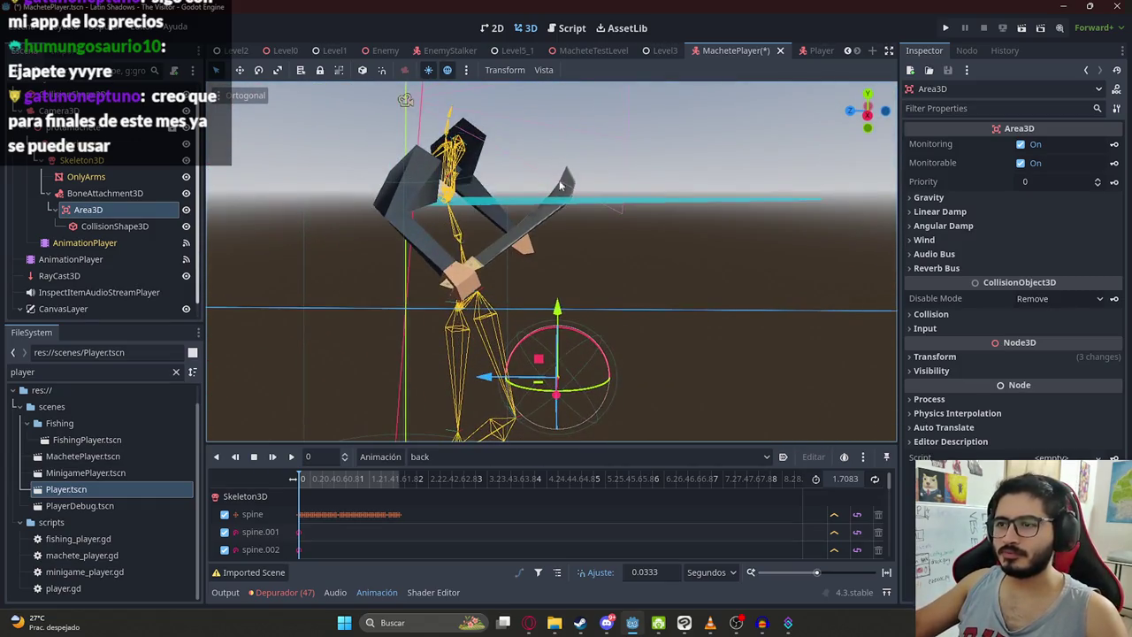
mouse_move(558, 308)
mouse_down()
mouse_move(541, 138)
mouse_move(542, 353)
mouse_move(519, 273)
mouse_move(503, 288)
mouse_move(518, 279)
mouse_move(442, 292)
mouse_move(236, 256)
mouse_up()
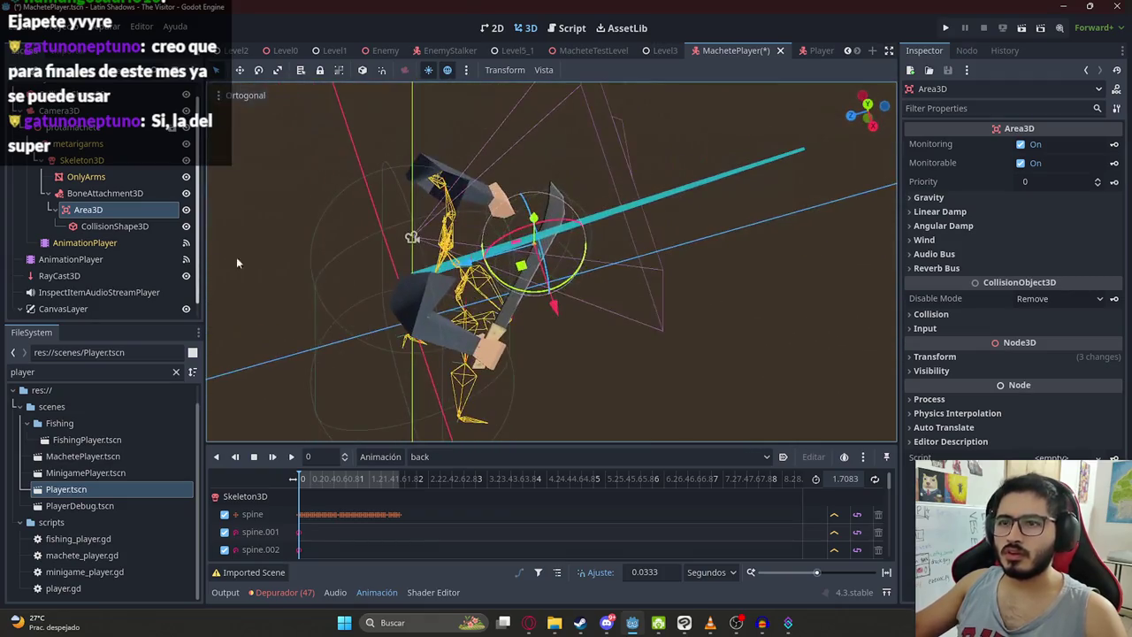
drag(338, 483, 393, 480)
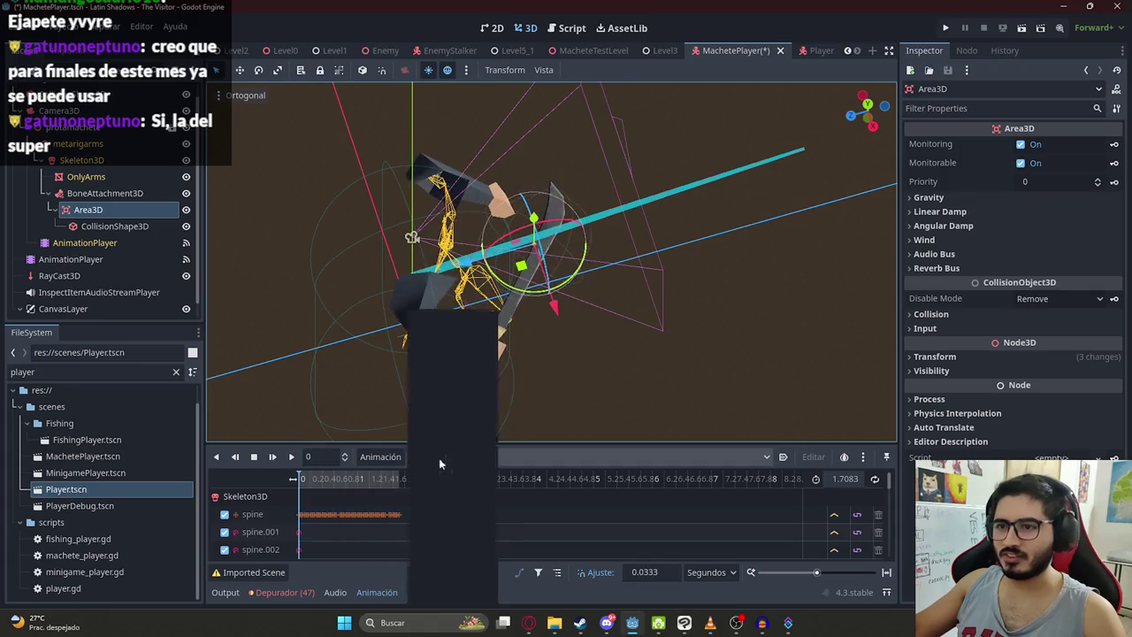
Step: Load the macheteattack1 animation and scrub through the swing from the front view
click(420, 457)
click(510, 456)
click(510, 457)
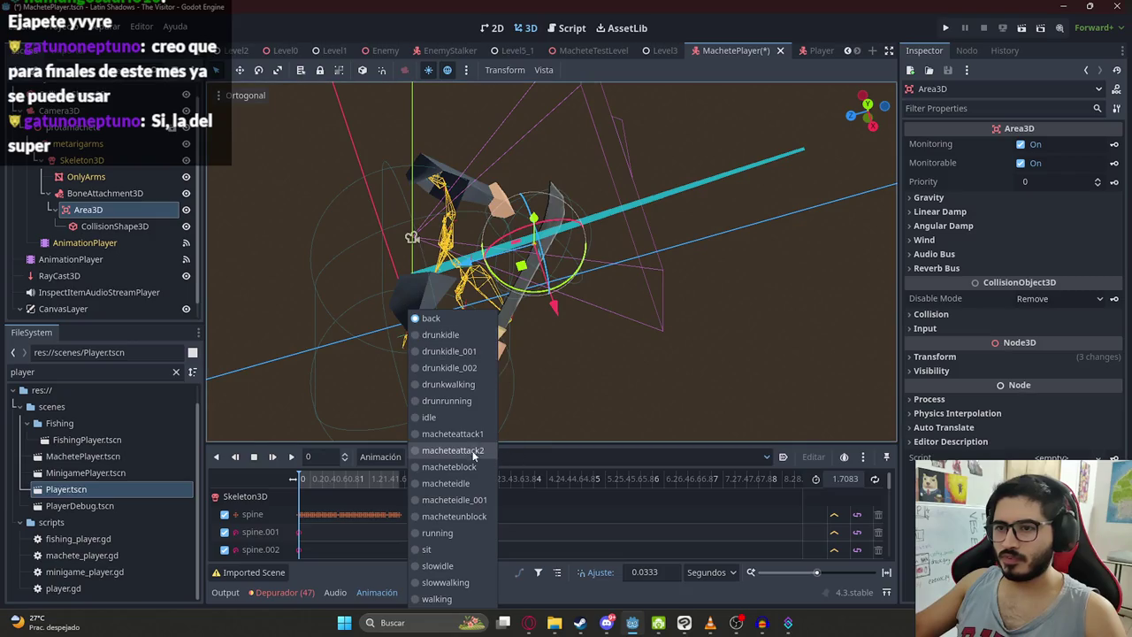
click(453, 434)
click(307, 485)
mouse_move(307, 485)
mouse_down()
mouse_move(352, 492)
mouse_move(293, 492)
mouse_move(325, 489)
mouse_move(297, 472)
mouse_move(314, 465)
mouse_up()
key(KP_1)
mouse_move(462, 370)
mouse_down()
mouse_move(509, 295)
mouse_move(683, 286)
mouse_move(665, 190)
mouse_move(607, 304)
mouse_up()
Step: Raise the Area3D hitbox to 0.211 on Y, check it against the swing, then bring up the recorded clip
drag(577, 248, 576, 205)
drag(329, 478, 303, 479)
mouse_move(557, 306)
mouse_down()
mouse_move(438, 412)
mouse_move(382, 309)
mouse_move(568, 362)
mouse_up()
mouse_move(306, 485)
mouse_down()
mouse_move(324, 488)
mouse_move(299, 478)
mouse_up()
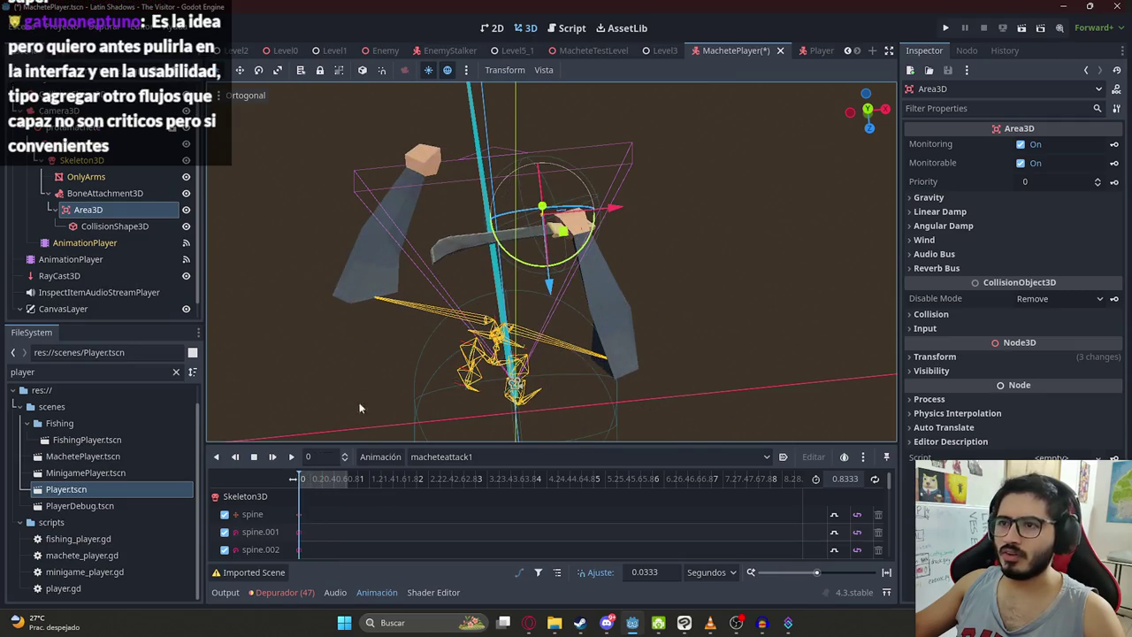
click(710, 623)
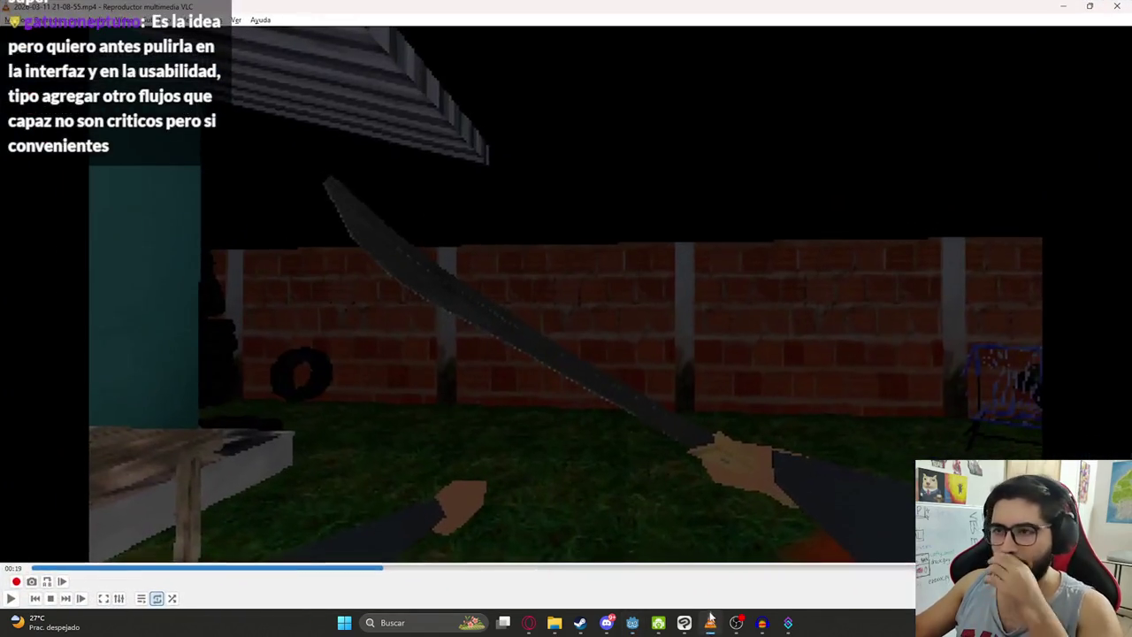
Step: Set aside the VLC clip of the machete swing
click(710, 623)
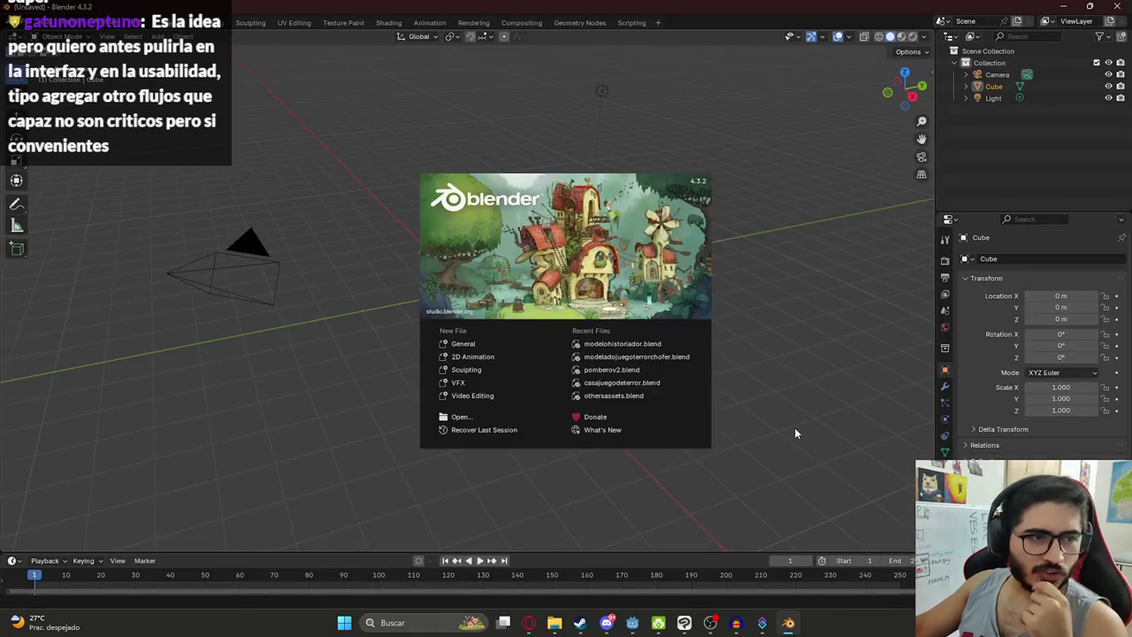
Step: Close the Blender splash screen and open modelohistoriador.blend from Open Recent
click(361, 160)
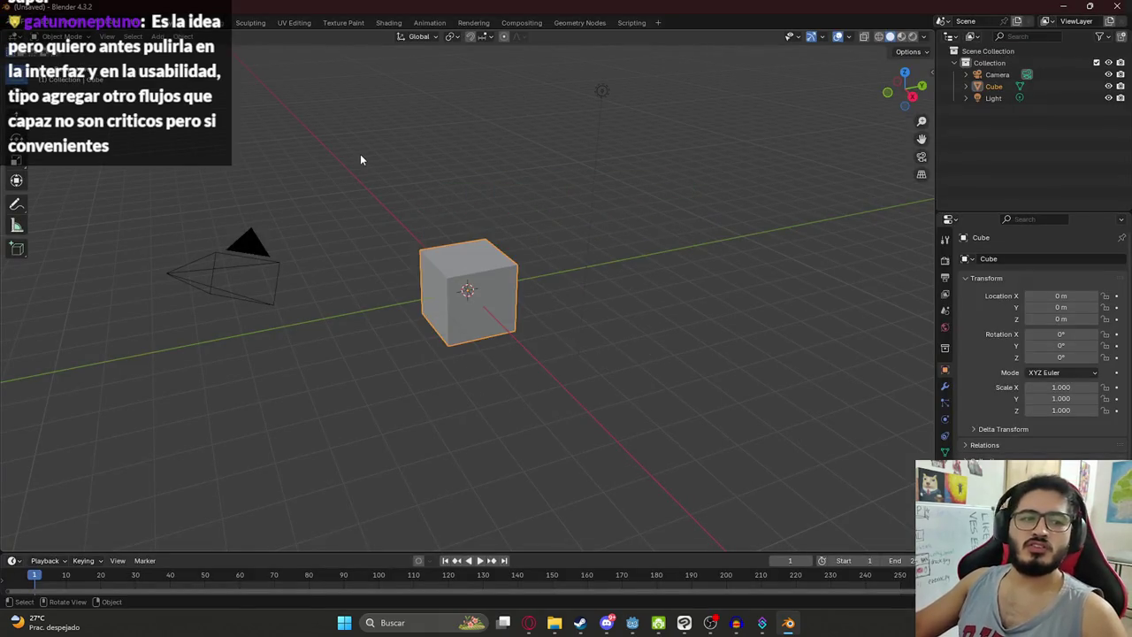
click(26, 22)
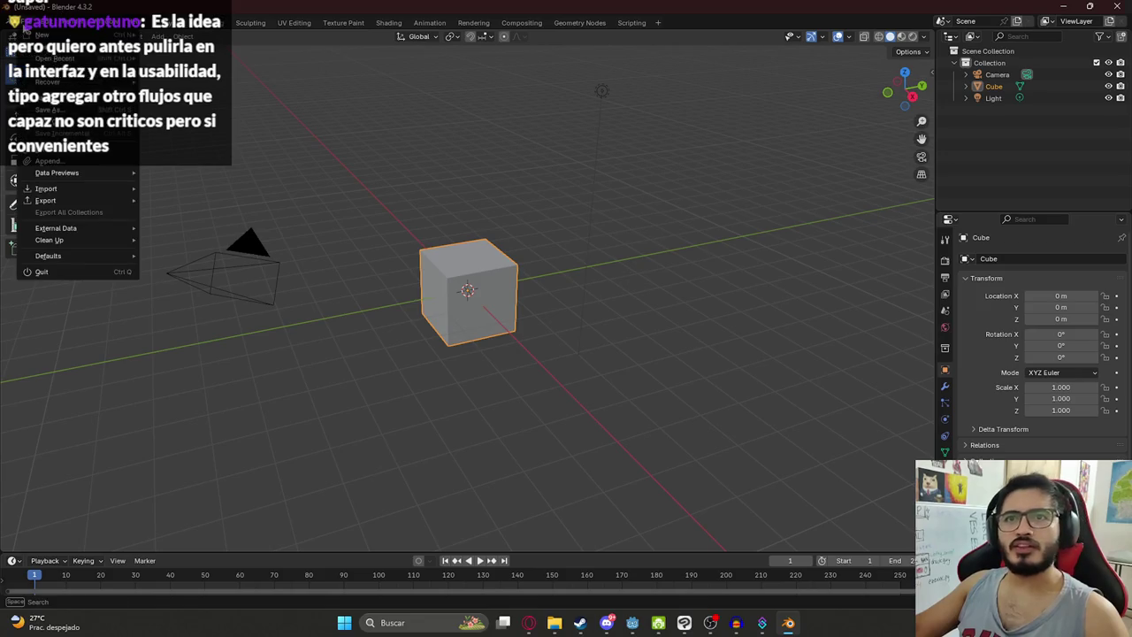
mouse_move(55, 58)
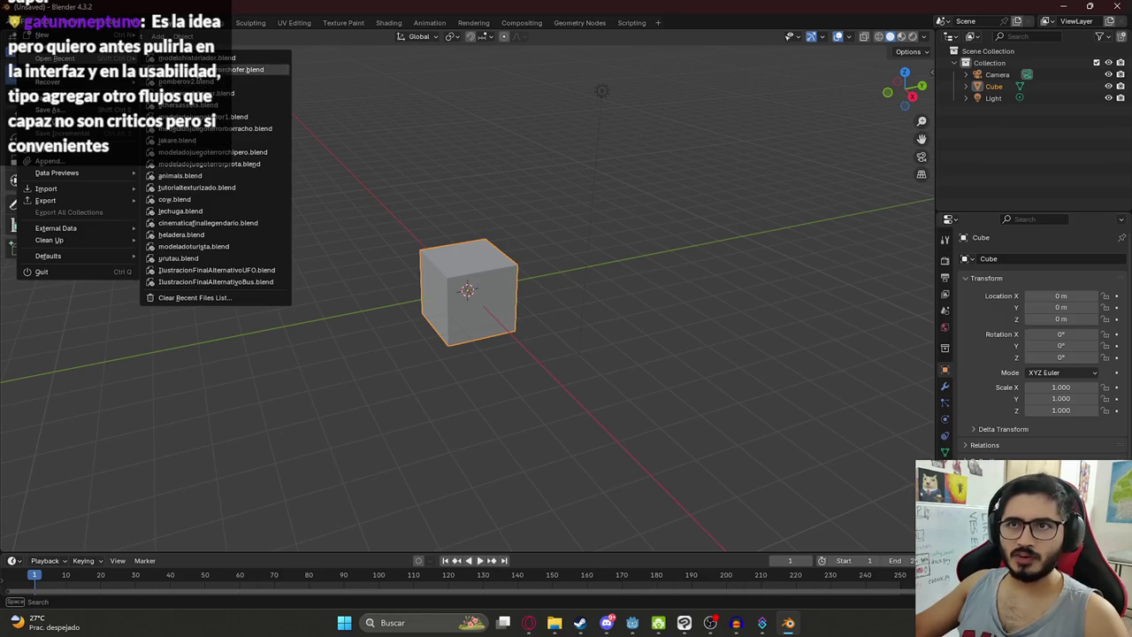
mouse_move(235, 69)
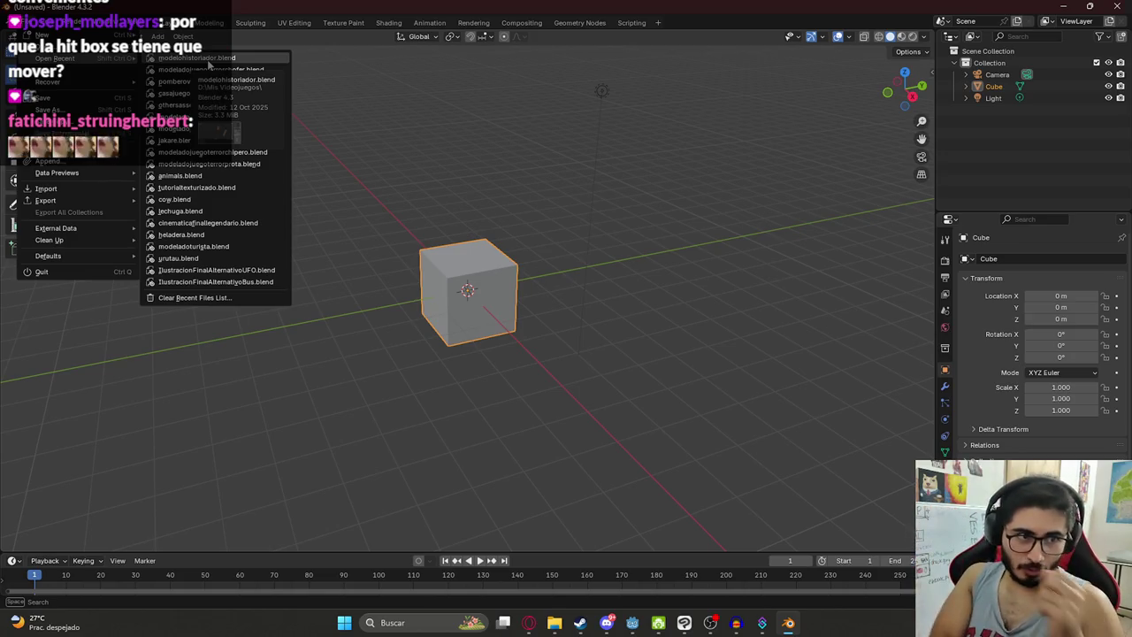
key(Escape)
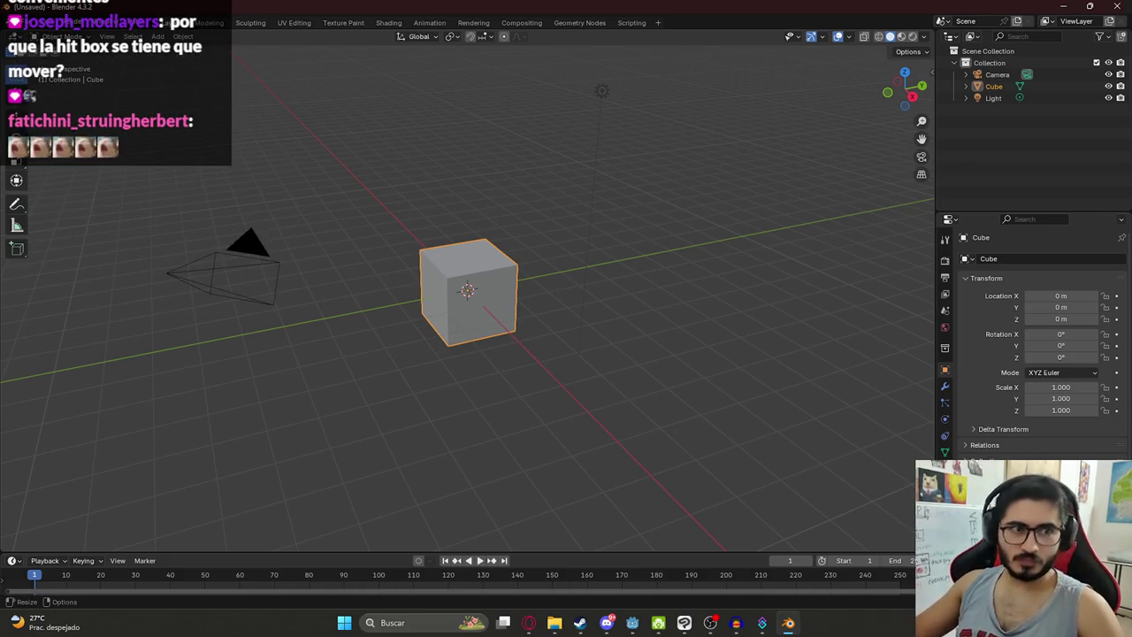
click(14, 23)
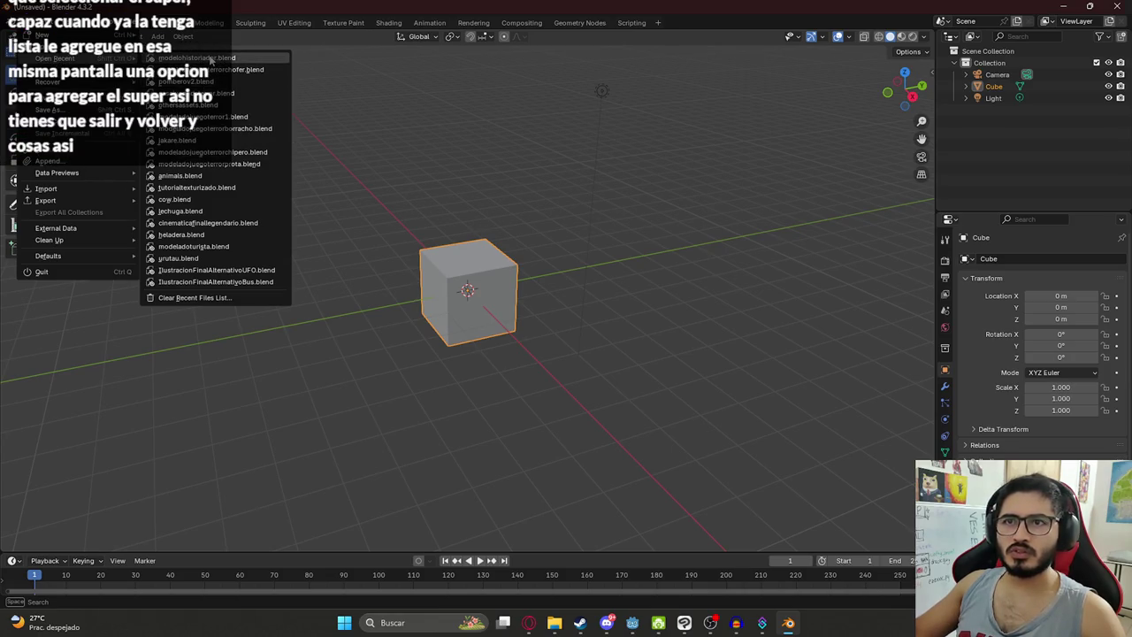
click(211, 58)
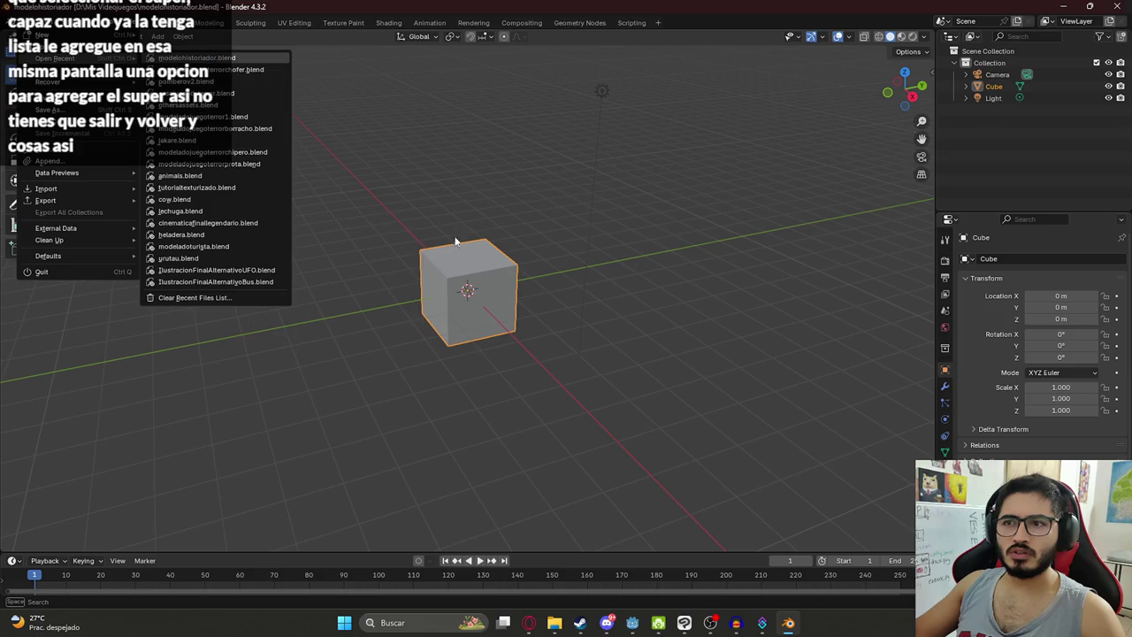
Step: Open modeladojuegoterrorchofer.blend from D:\Mis Videojuegos and view its arms rig in Layout
scroll(483, 222, down, 6)
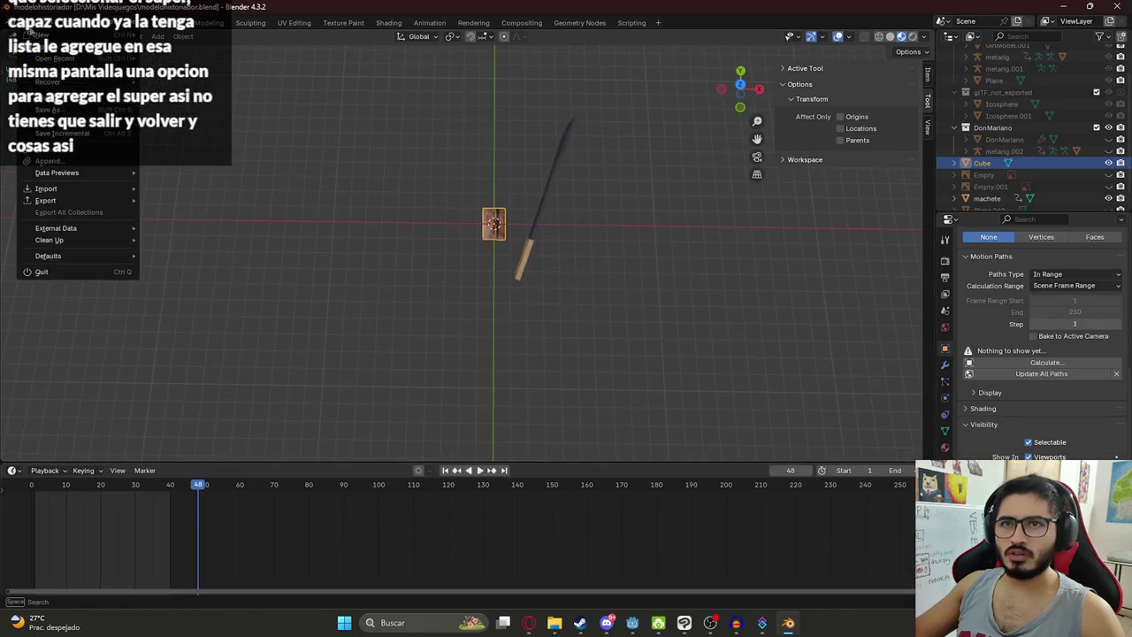
click(44, 47)
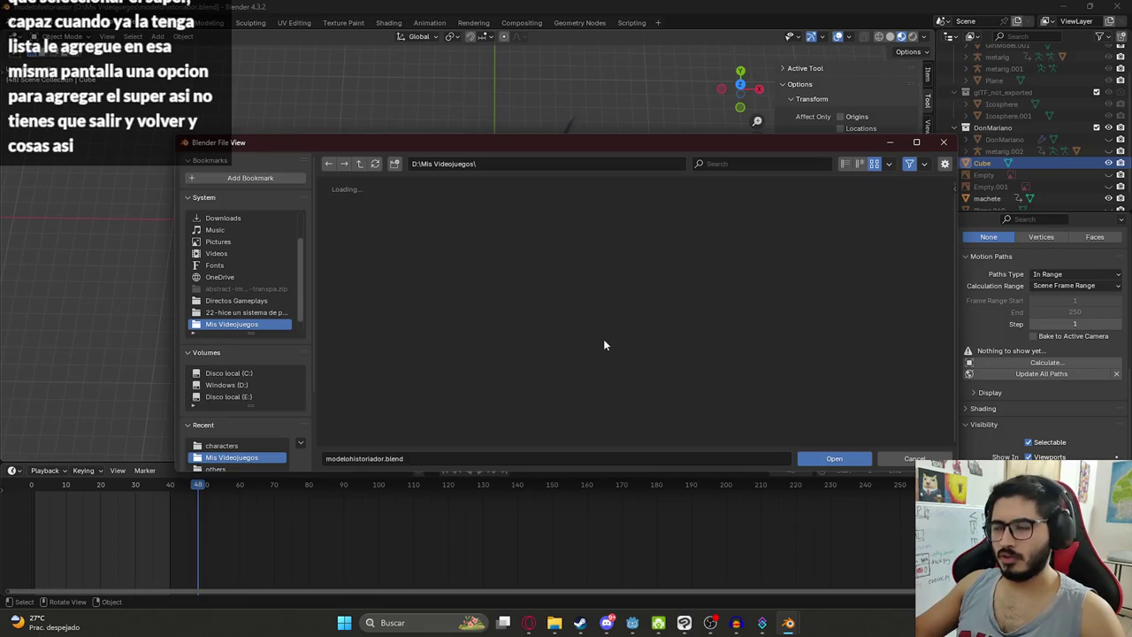
scroll(609, 338, down, 2)
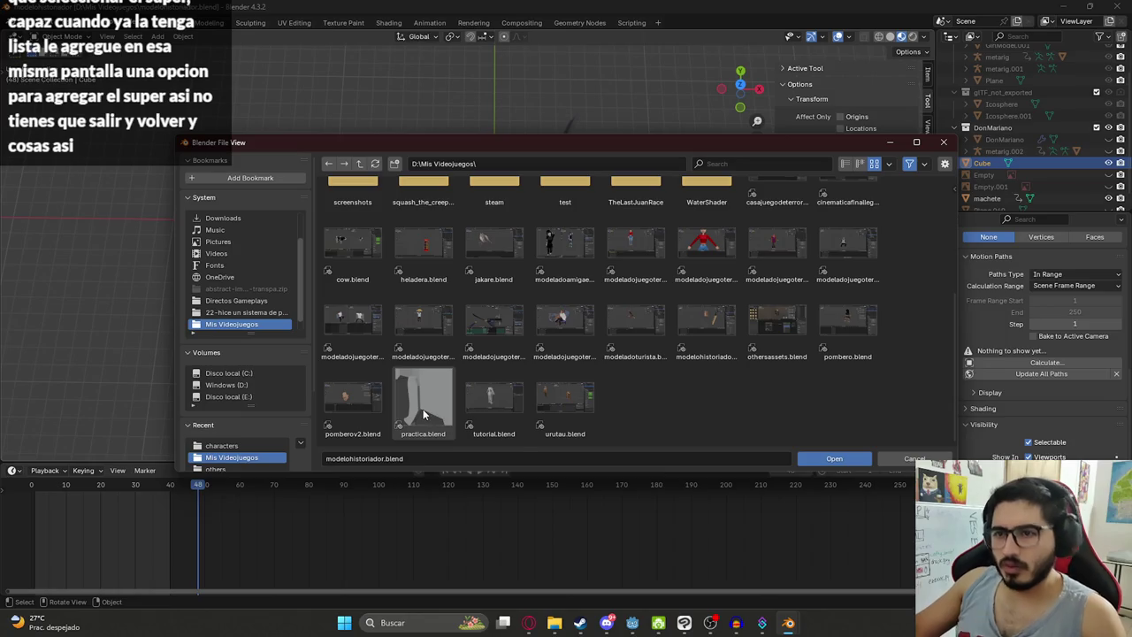
scroll(733, 374, up, 1)
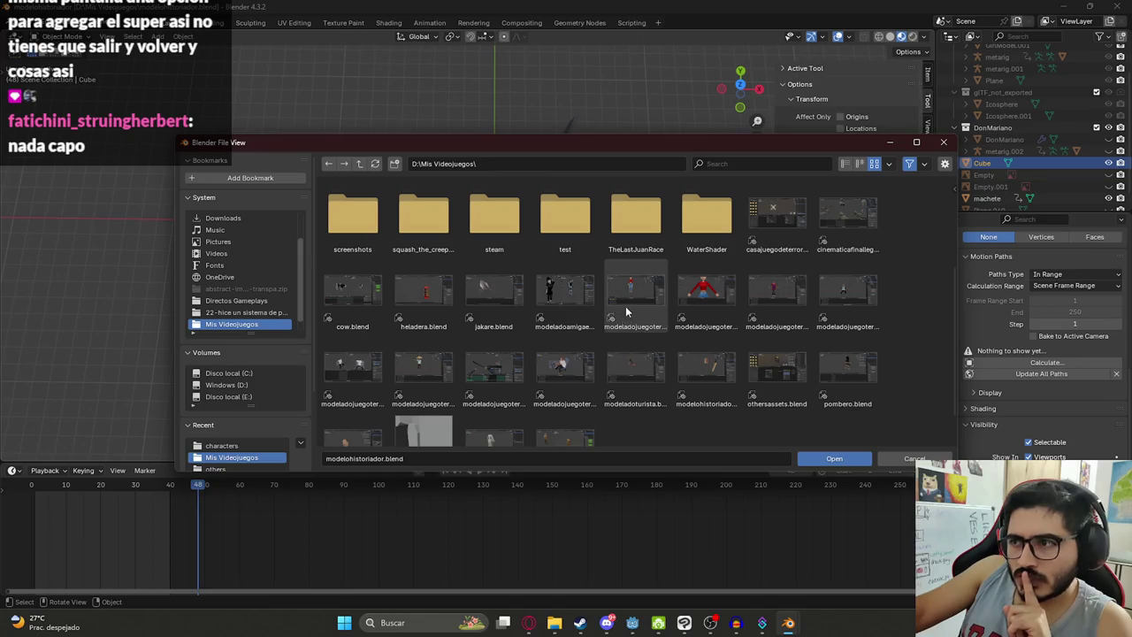
double_click(500, 362)
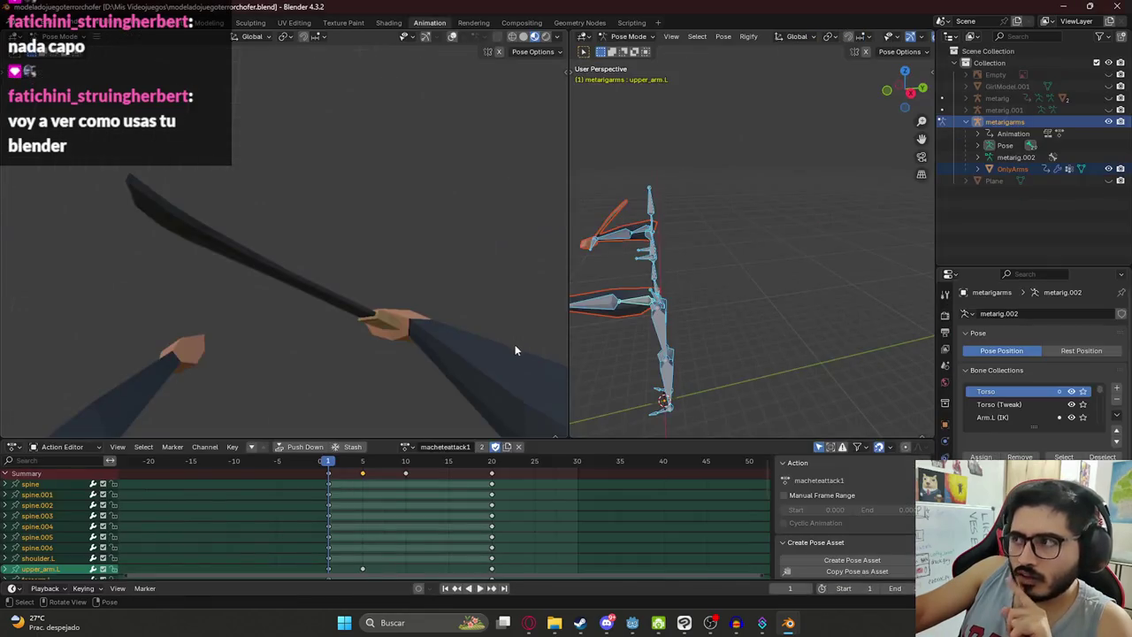
scroll(558, 257, down, 2)
scroll(690, 276, down, 3)
mouse_move(690, 277)
mouse_down()
mouse_move(682, 297)
mouse_move(665, 289)
mouse_up()
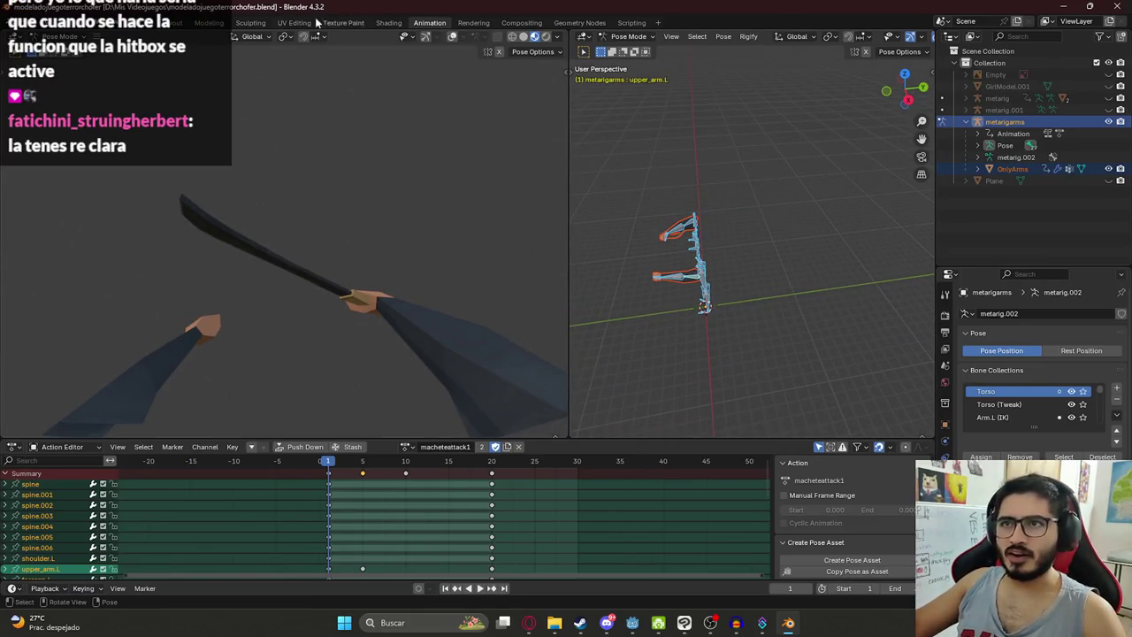
click(177, 23)
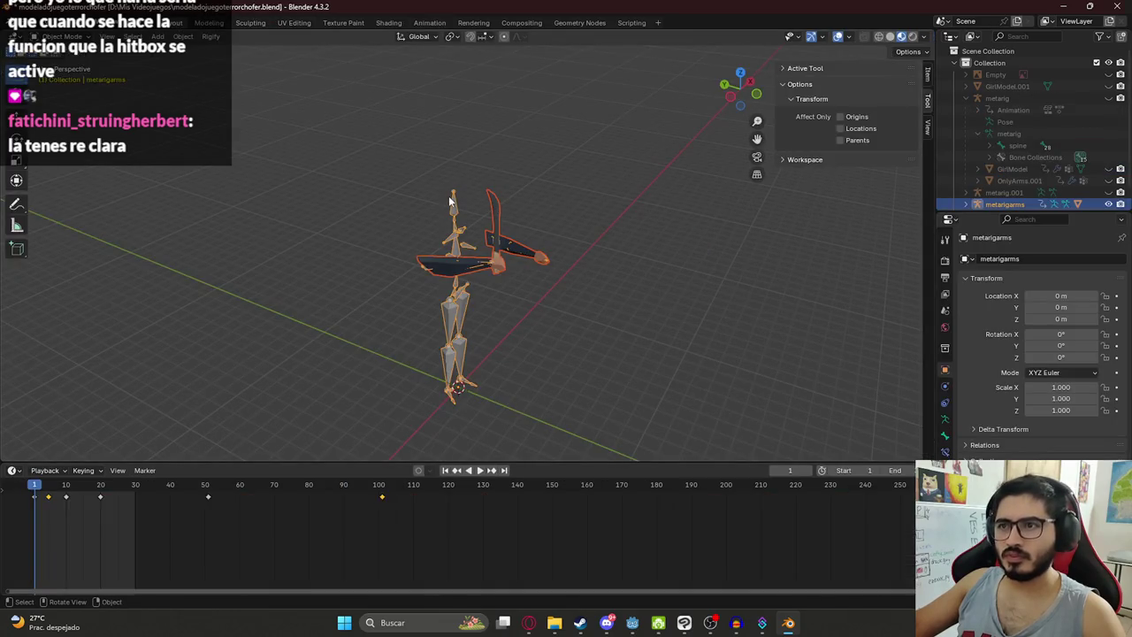
Step: Put the arms rig in Edit Mode and enable X-ray to reach the arm bones
key(Tab)
key(KP_1)
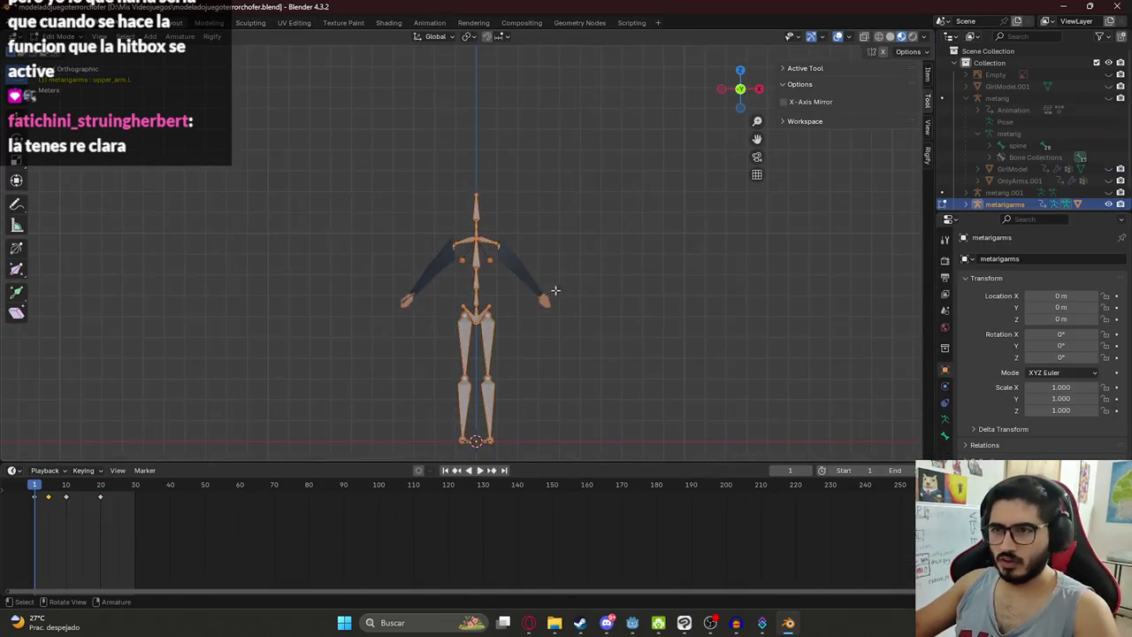
scroll(395, 301, up, 5)
click(501, 304)
scroll(505, 266, down, 3)
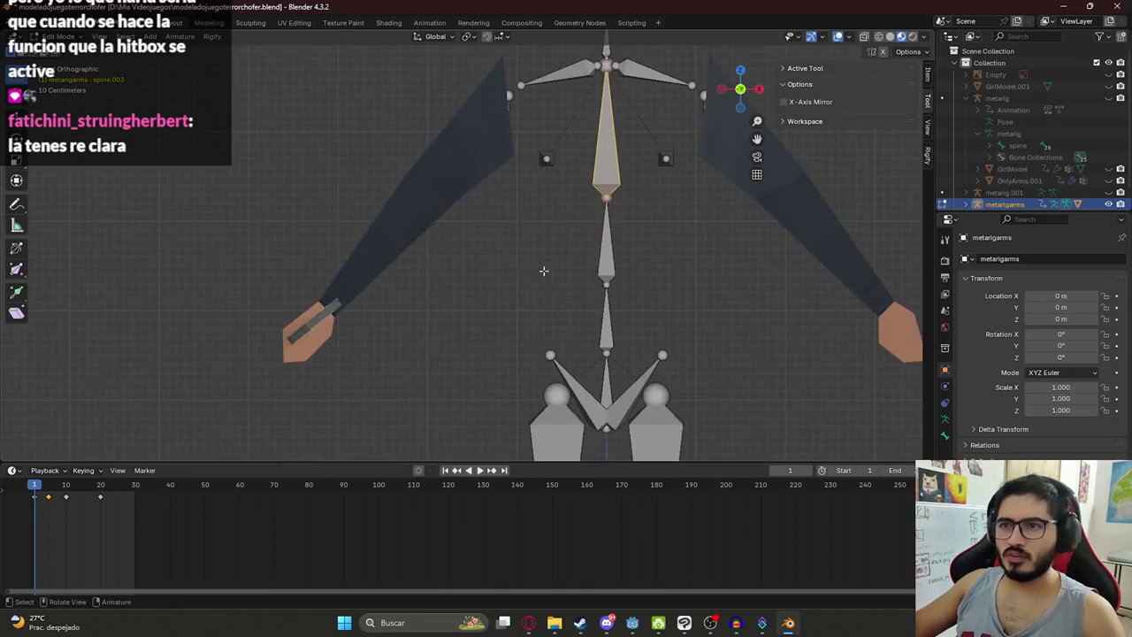
mouse_move(393, 272)
mouse_down()
mouse_move(496, 324)
mouse_move(508, 369)
mouse_up()
key(KP_7)
scroll(498, 258, up, 3)
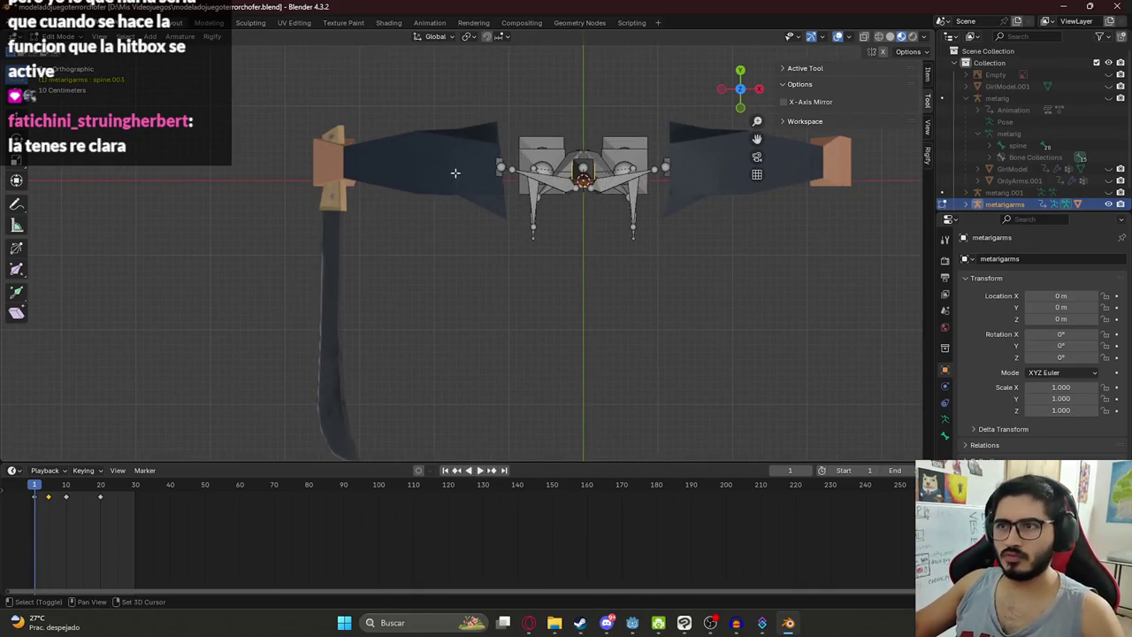
key(g)
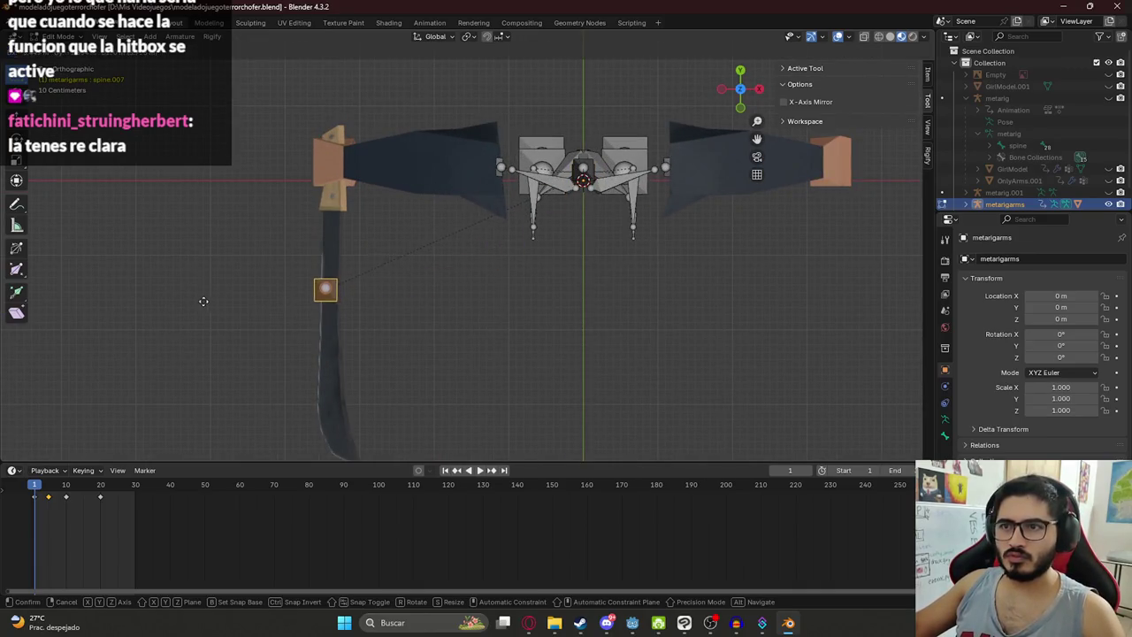
key(Escape)
mouse_move(412, 277)
mouse_down()
mouse_move(405, 215)
mouse_move(538, 242)
mouse_move(496, 257)
mouse_move(468, 235)
mouse_move(463, 321)
mouse_up()
key(shift+z)
Step: Duplicate the hand.R bone along the machete blade and clear its roll
click(405, 215)
click(460, 292)
key(g)
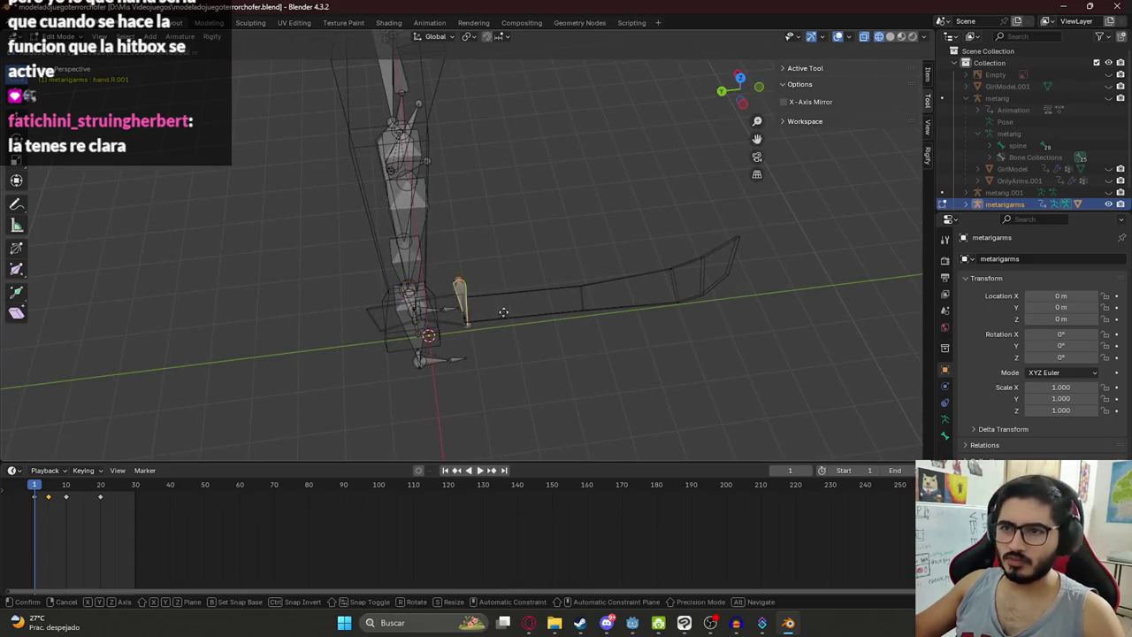
click(621, 314)
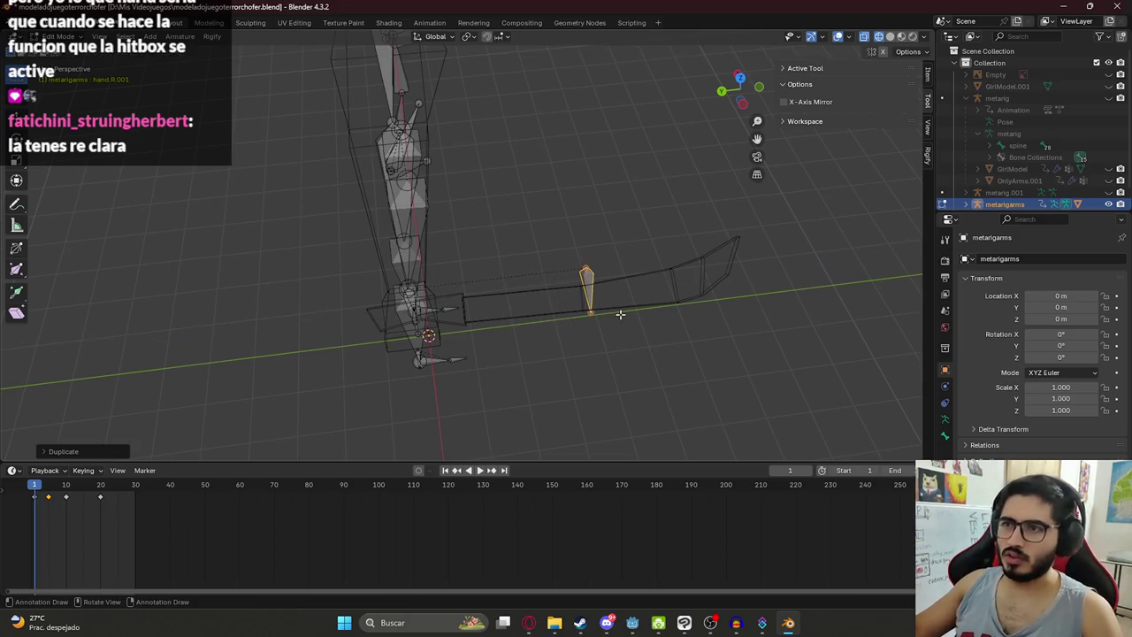
key(KP_7)
key(alt+r)
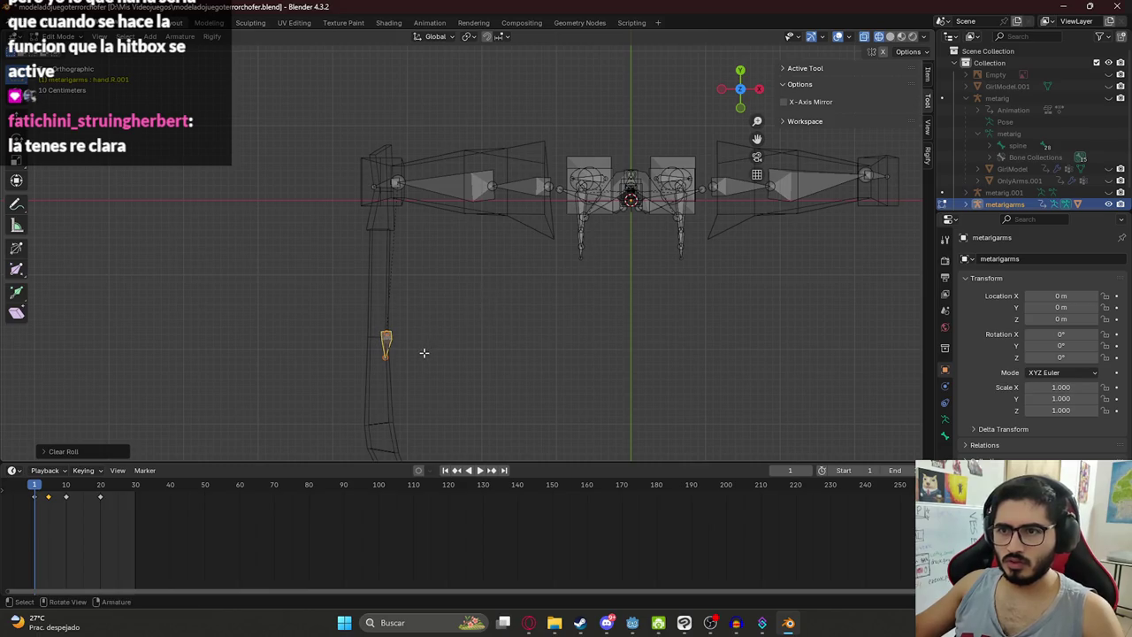
Step: Reposition the copied bone and shift the arm's end joint along the Y axis
key(g)
click(461, 259)
key(KP_3)
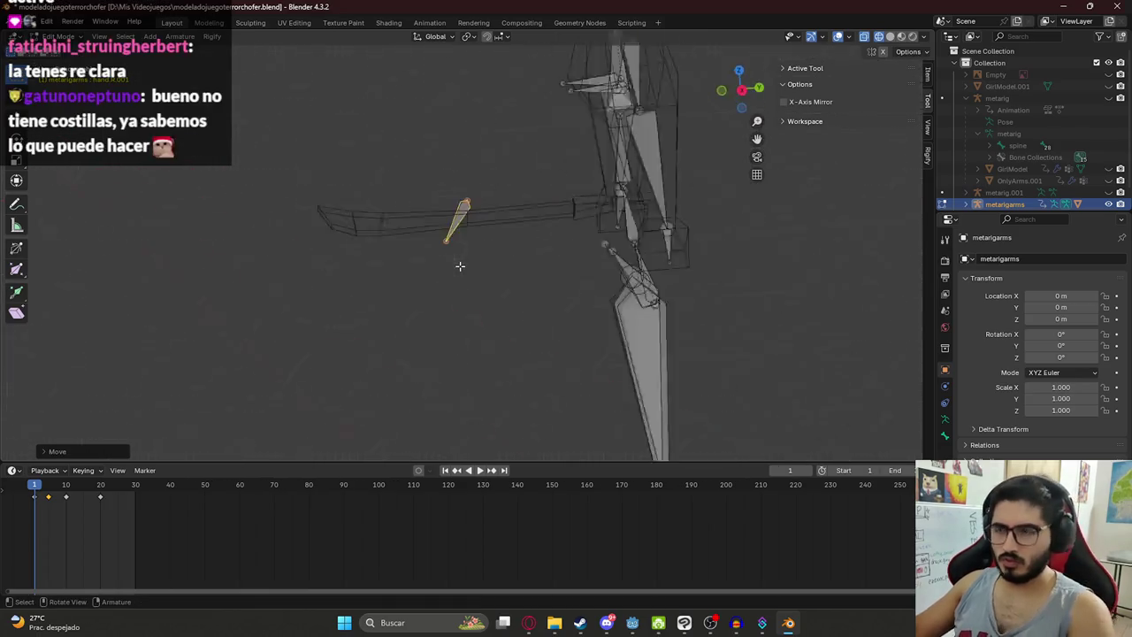
key(g)
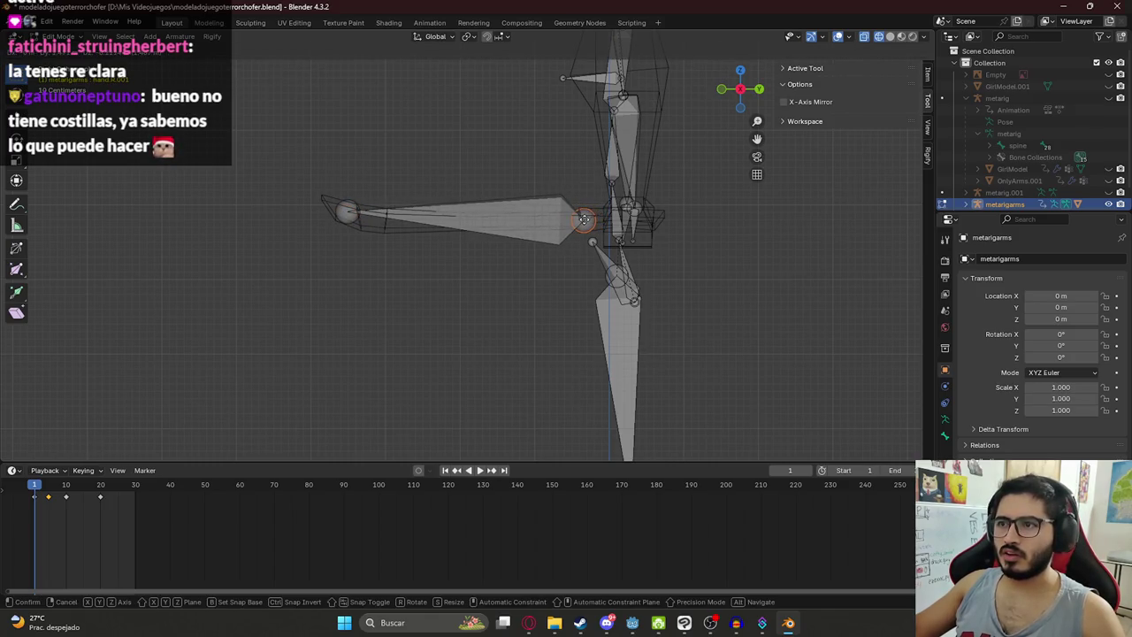
click(590, 218)
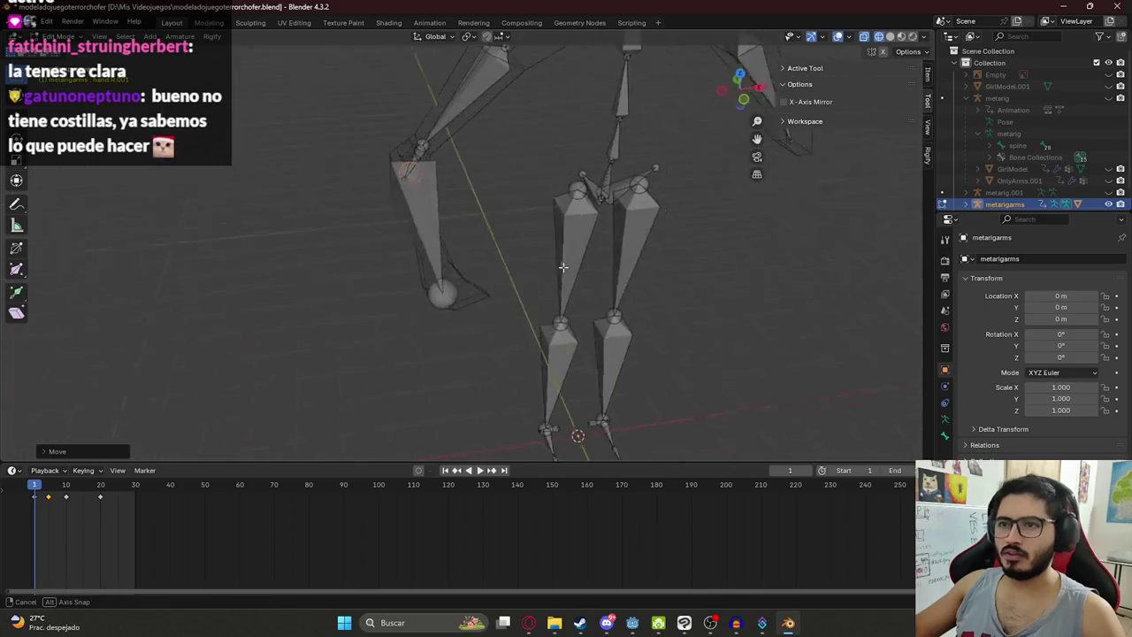
click(430, 378)
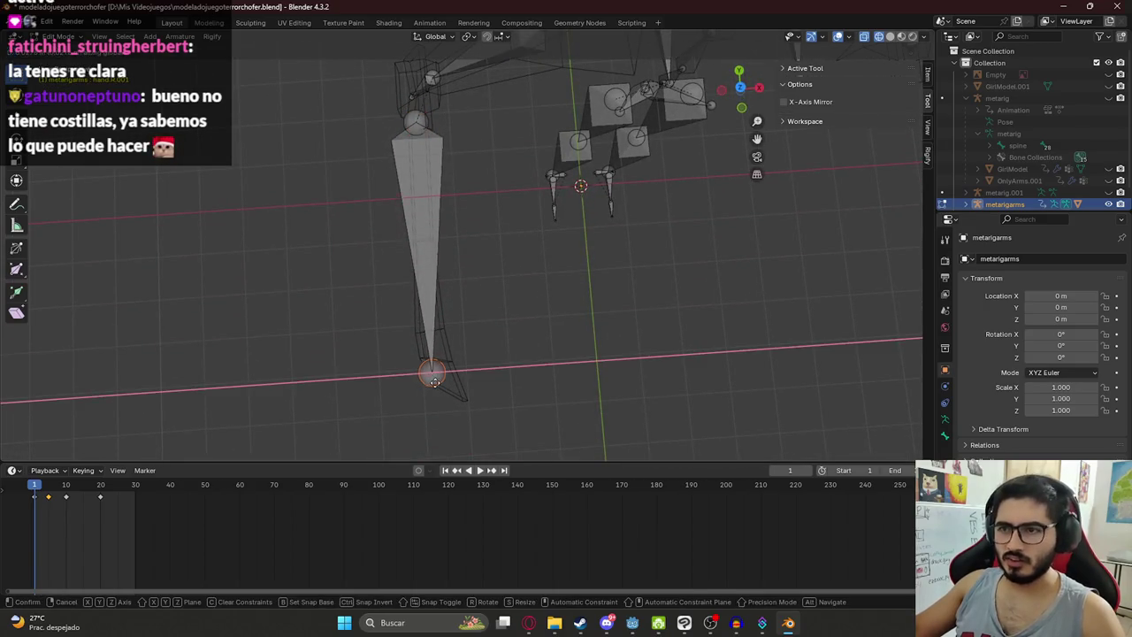
drag(431, 378, 437, 375)
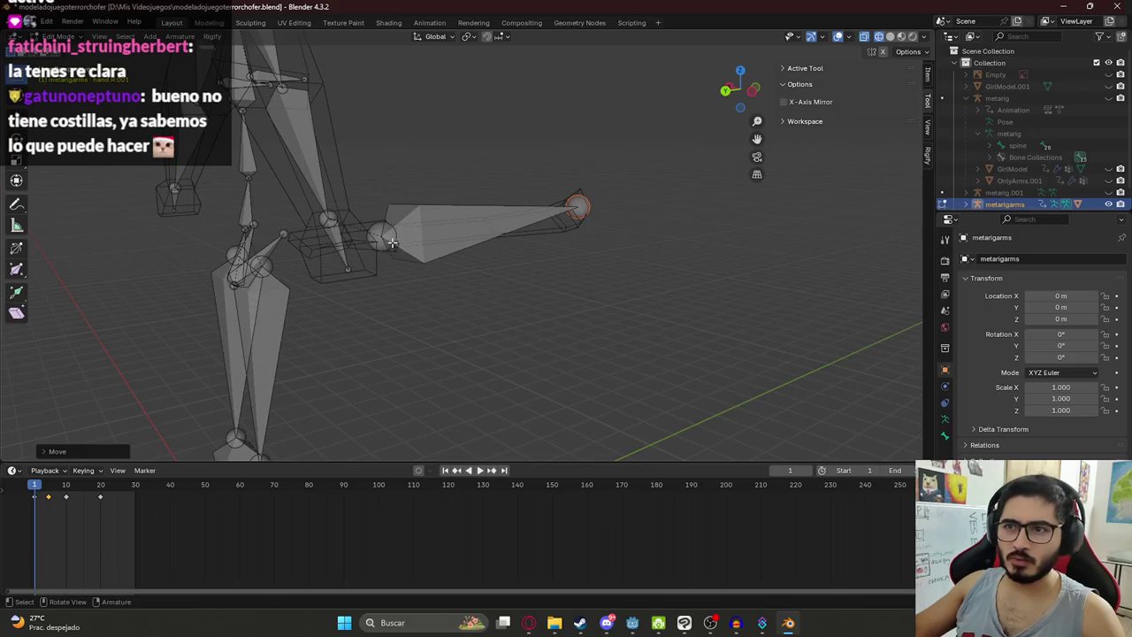
key(g)
key(y)
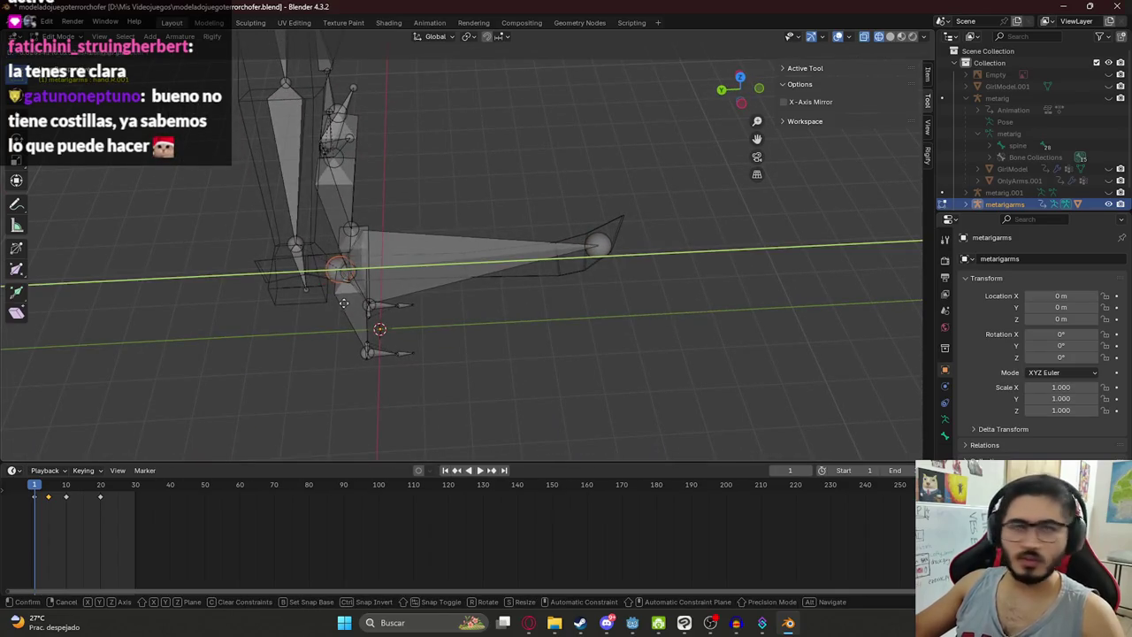
click(343, 303)
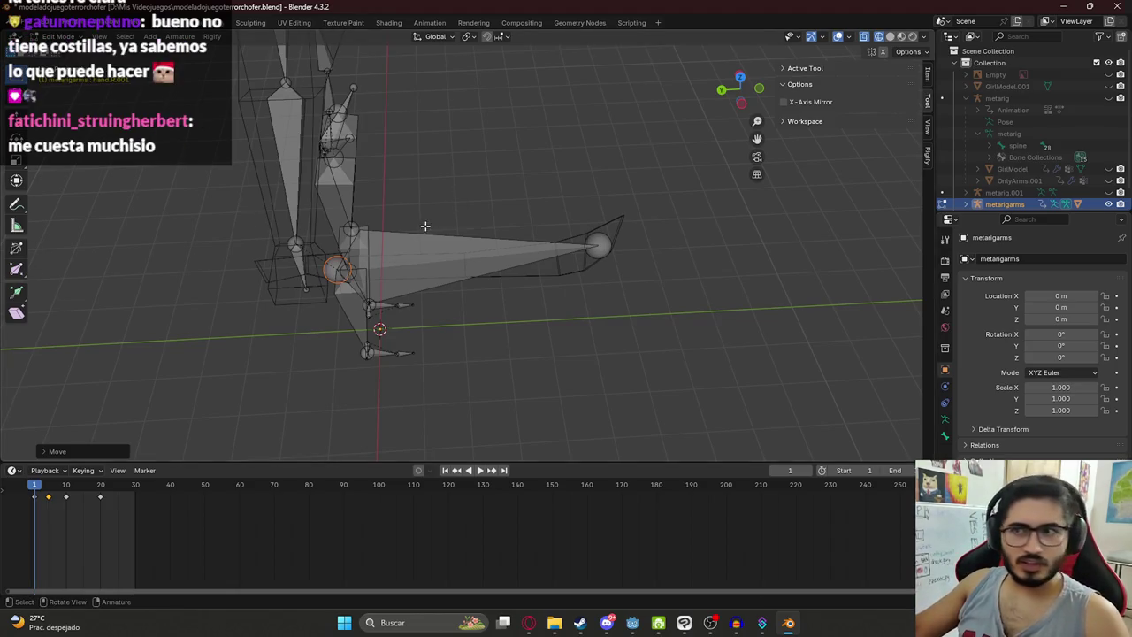
Step: Inspect the adjusted rig from several angles and return the armature to Object Mode
drag(425, 227, 536, 239)
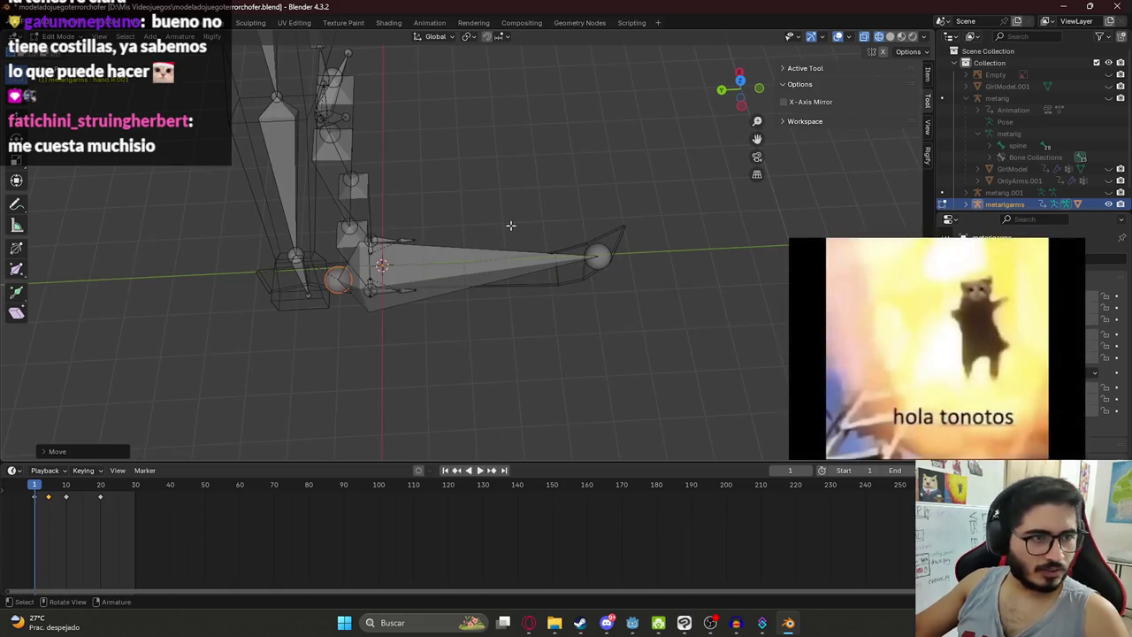
mouse_move(427, 181)
mouse_down()
mouse_move(432, 222)
mouse_move(326, 224)
mouse_move(362, 128)
mouse_move(465, 124)
mouse_move(425, 132)
mouse_move(433, 107)
mouse_move(399, 116)
mouse_move(413, 121)
mouse_up()
mouse_move(478, 94)
mouse_down()
mouse_move(409, 156)
mouse_move(443, 143)
mouse_up()
key(KP_7)
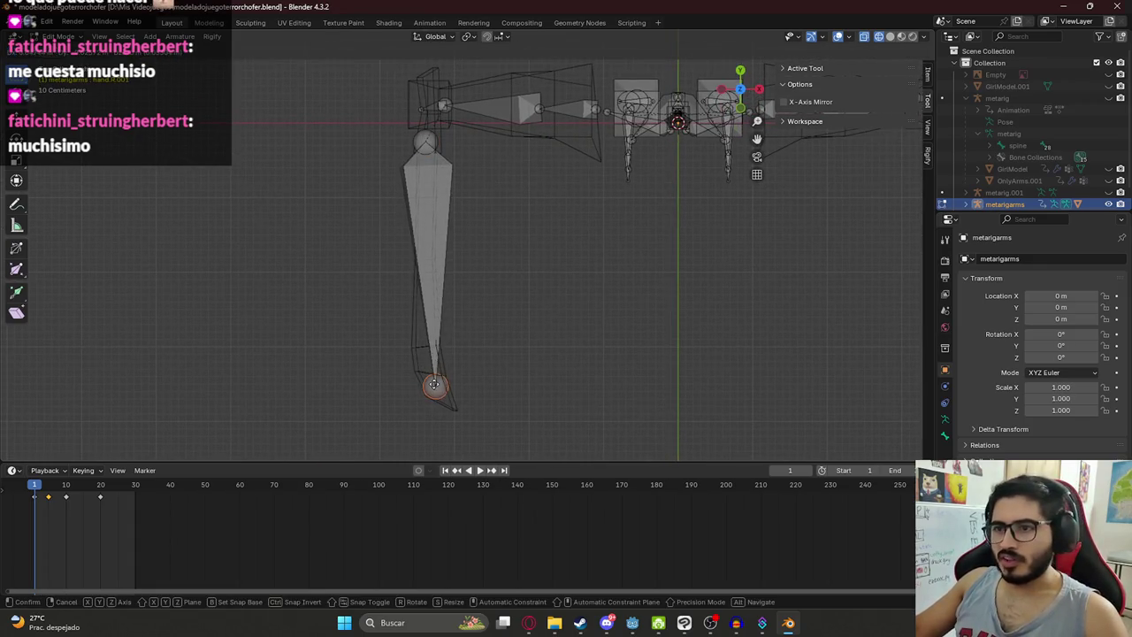
mouse_move(357, 326)
mouse_down()
mouse_move(471, 151)
mouse_move(507, 182)
mouse_move(447, 279)
mouse_up()
key(ctrl+Tab)
key(Tab)
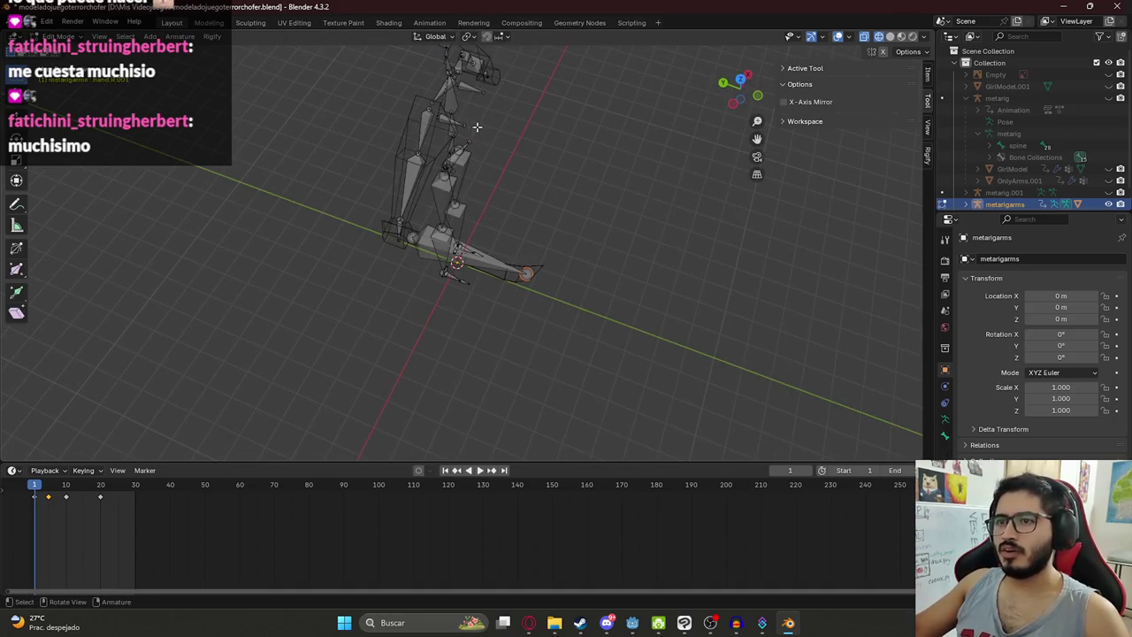
key(Tab)
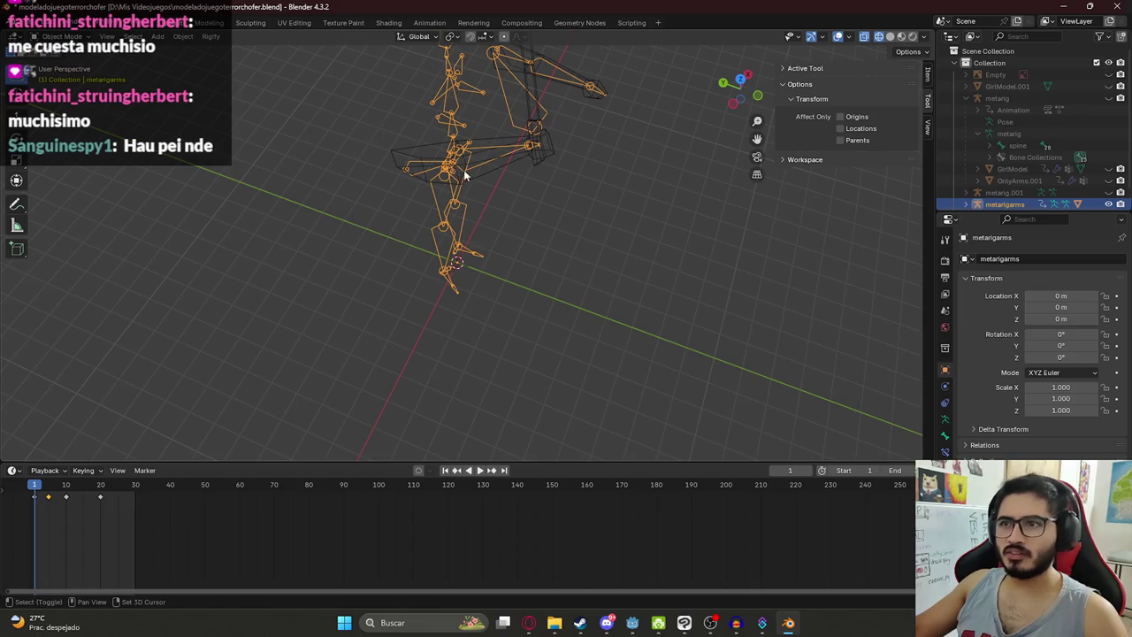
Step: Select OnlyArms with the rig and switch to Weight Paint mode
shift+click(430, 143)
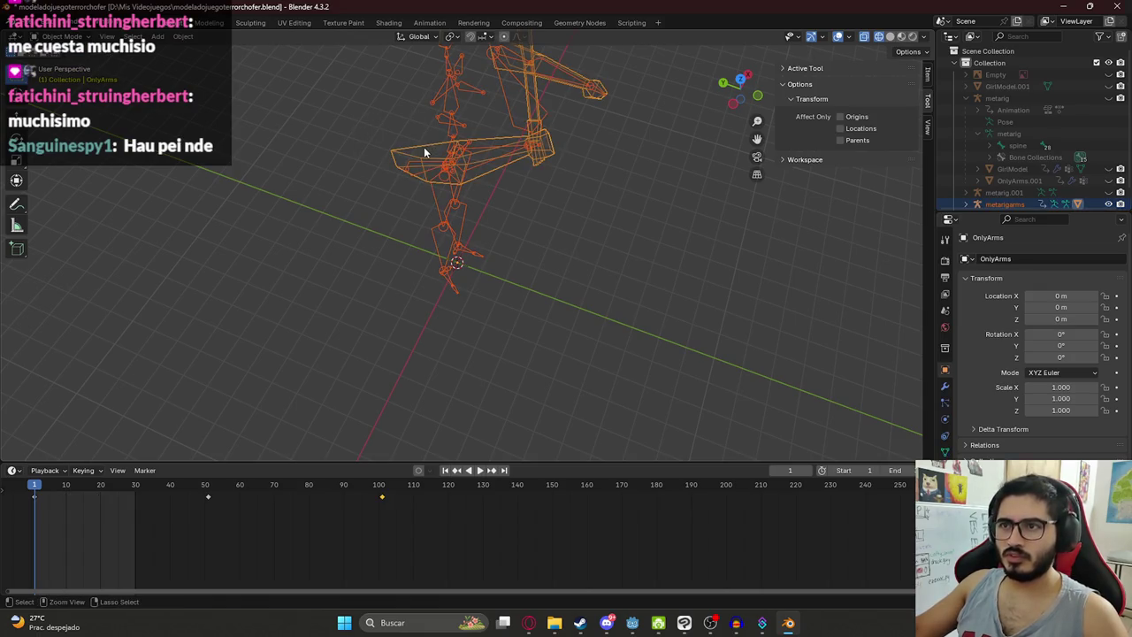
key(ctrl+Tab)
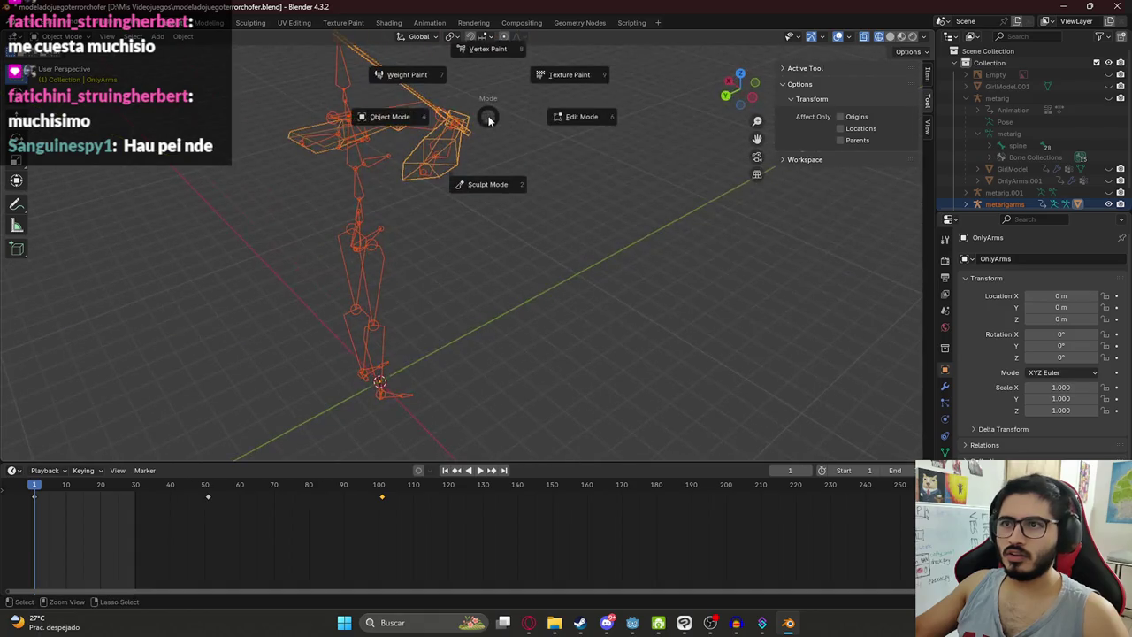
click(426, 76)
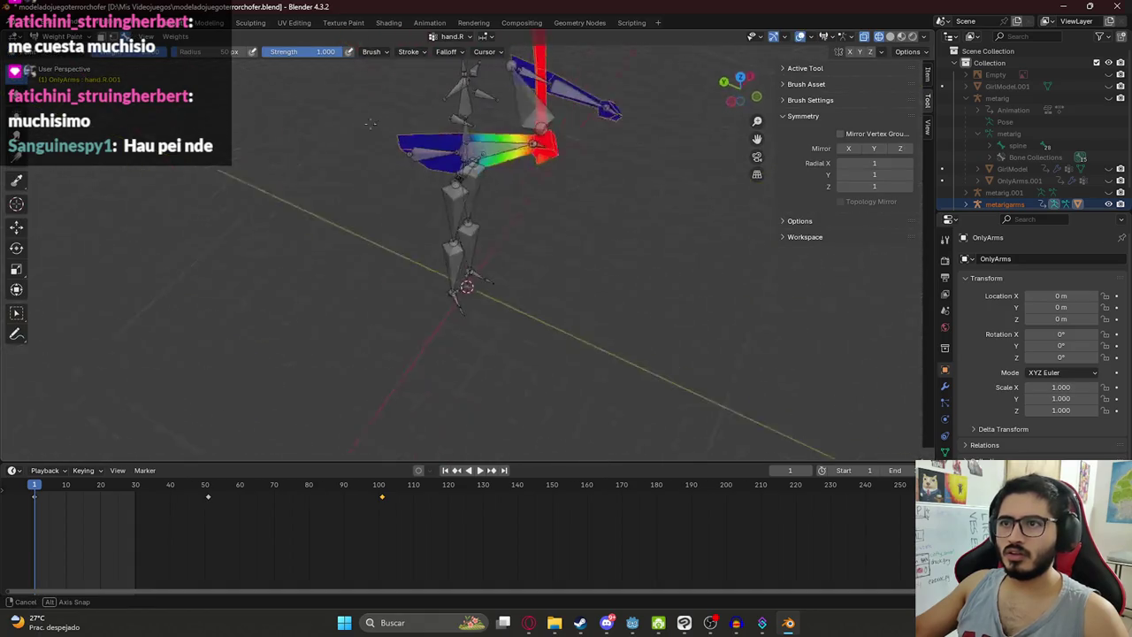
scroll(580, 153, down, 5)
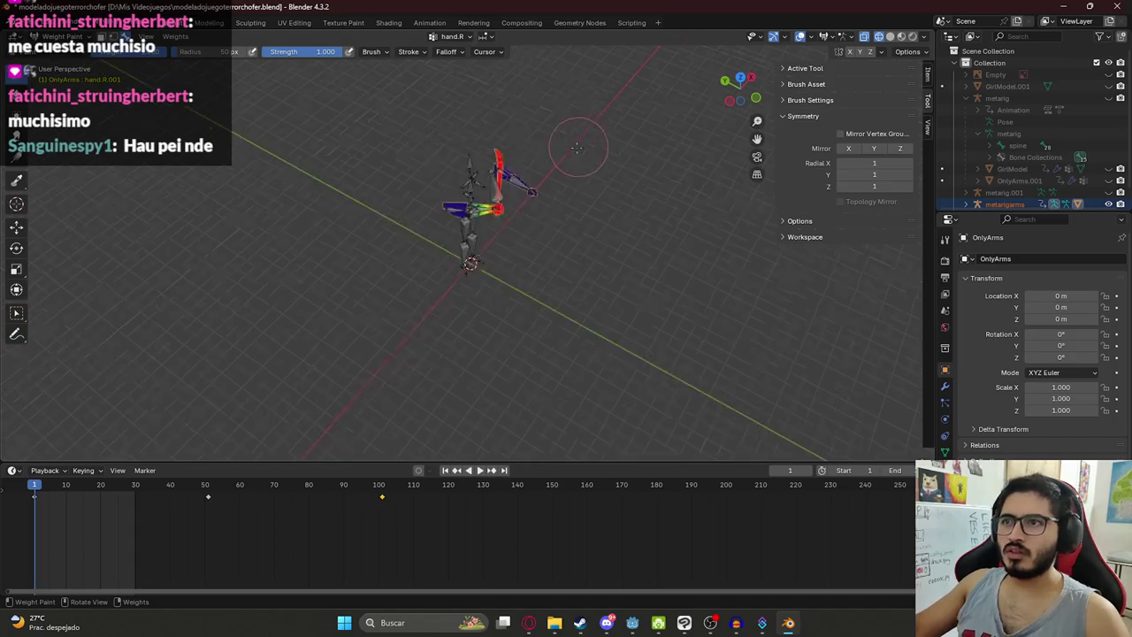
scroll(467, 215, up, 5)
mouse_move(470, 274)
mouse_down()
mouse_move(631, 318)
mouse_move(397, 283)
mouse_up()
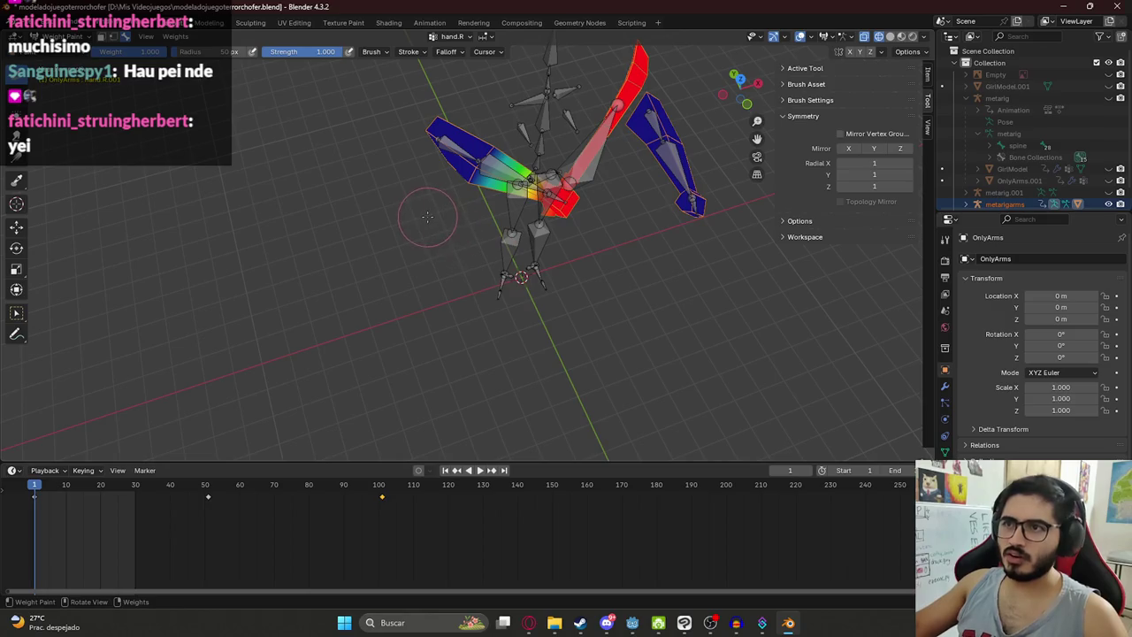
scroll(262, 219, up, 3)
mouse_move(266, 215)
mouse_down()
mouse_move(360, 166)
mouse_move(514, 255)
mouse_move(345, 184)
mouse_move(487, 213)
mouse_up()
Step: Reselect the metarigarms armature plus OnlyArms and re-enter Weight Paint mode
click(61, 37)
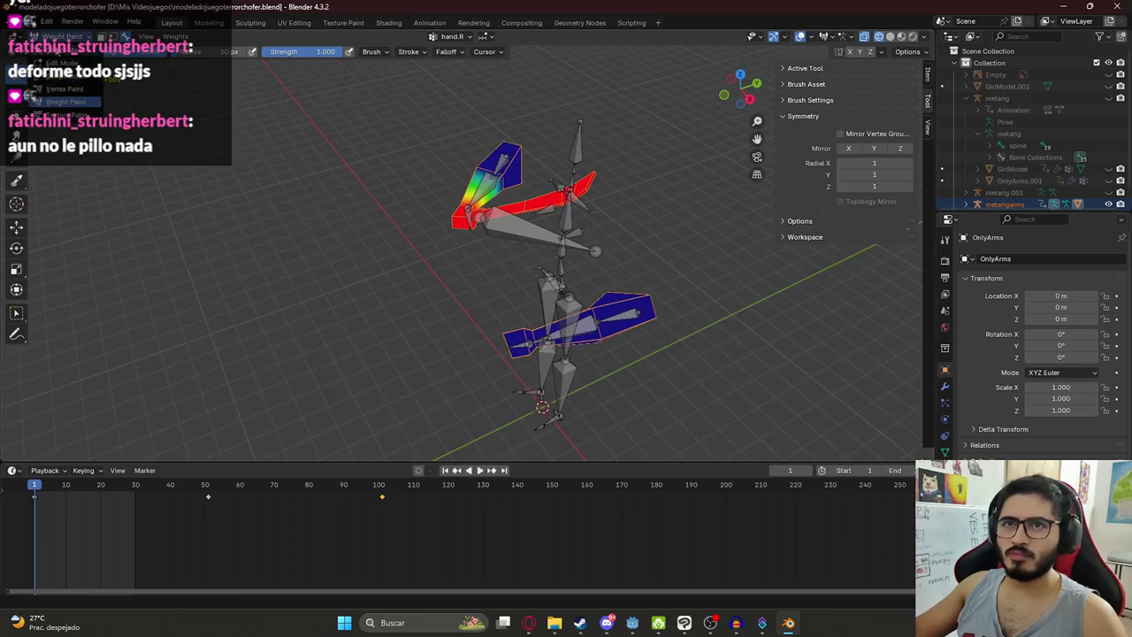
click(57, 55)
click(521, 228)
key(Tab)
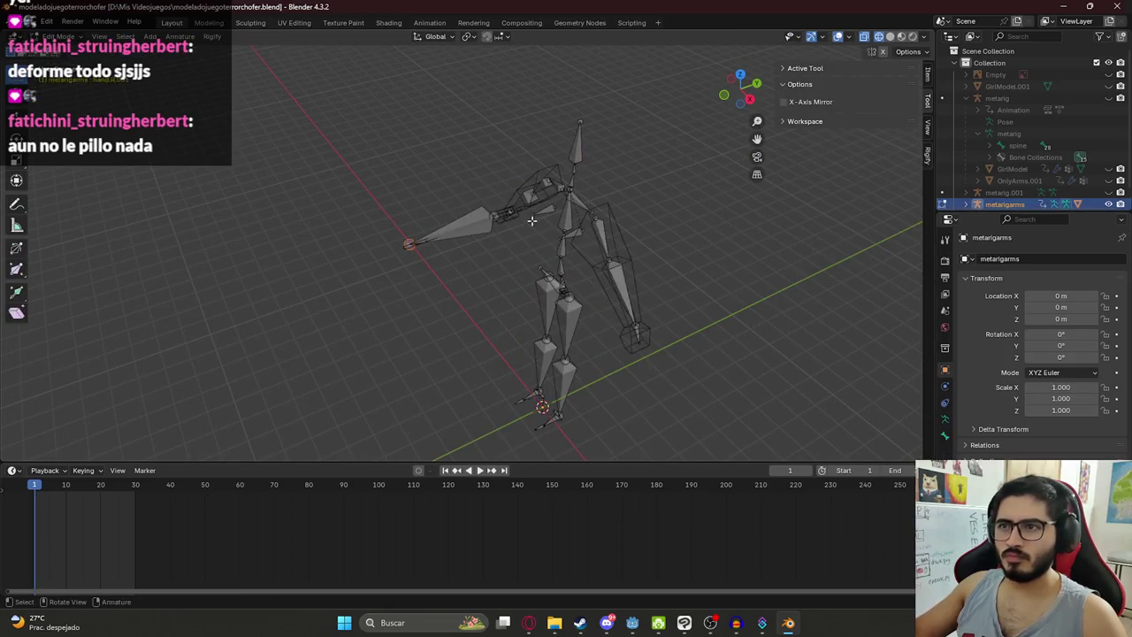
key(Tab)
scroll(425, 241, up, 3)
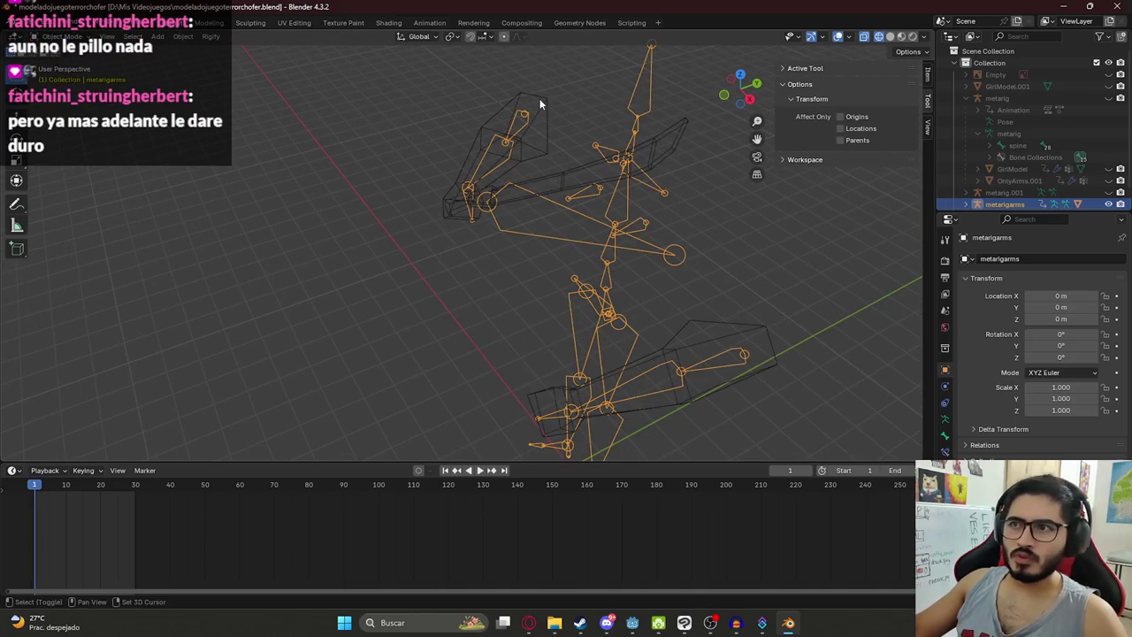
shift+click(540, 98)
key(ctrl+Tab)
click(449, 60)
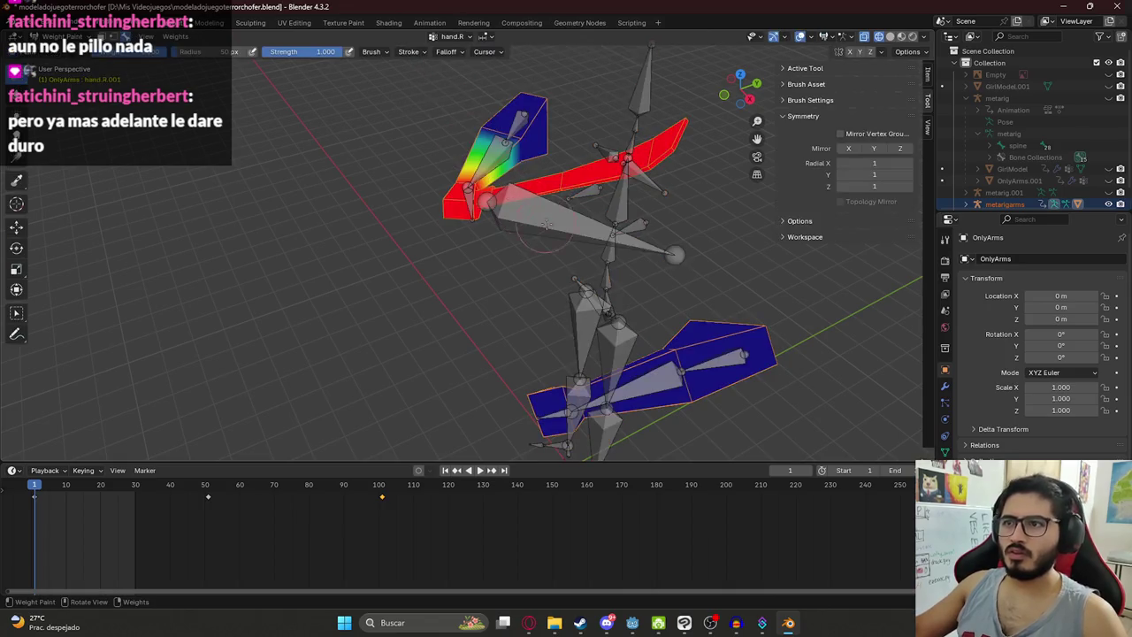
Step: Show the hand.R.001 weights, undo a trial stroke on the upper arm, then edit the mesh
click(540, 283)
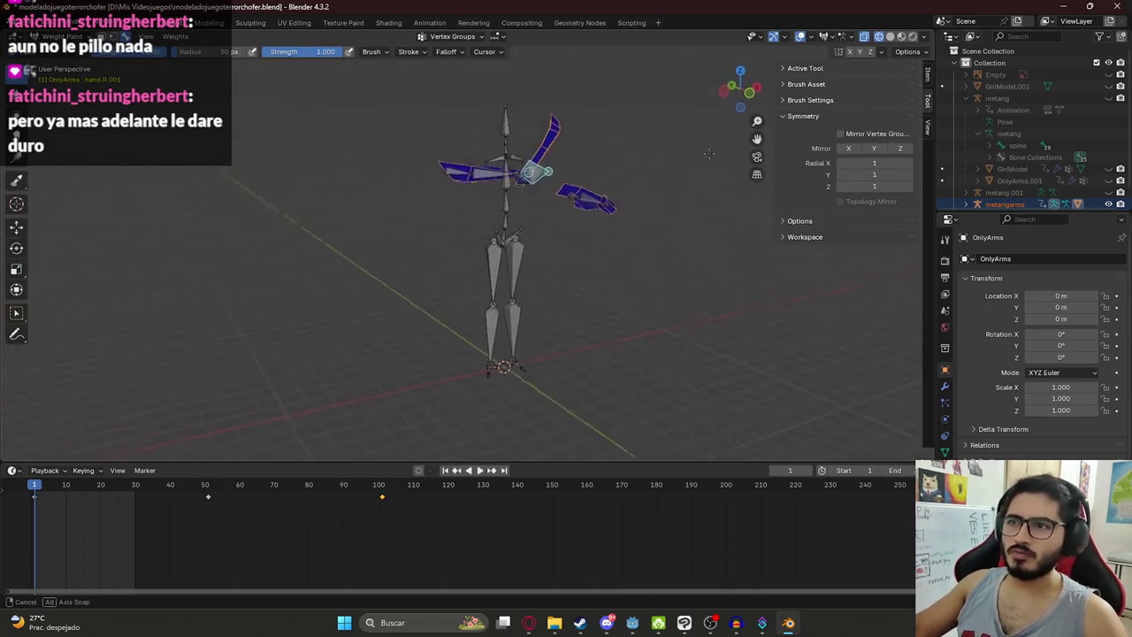
drag(591, 173, 593, 137)
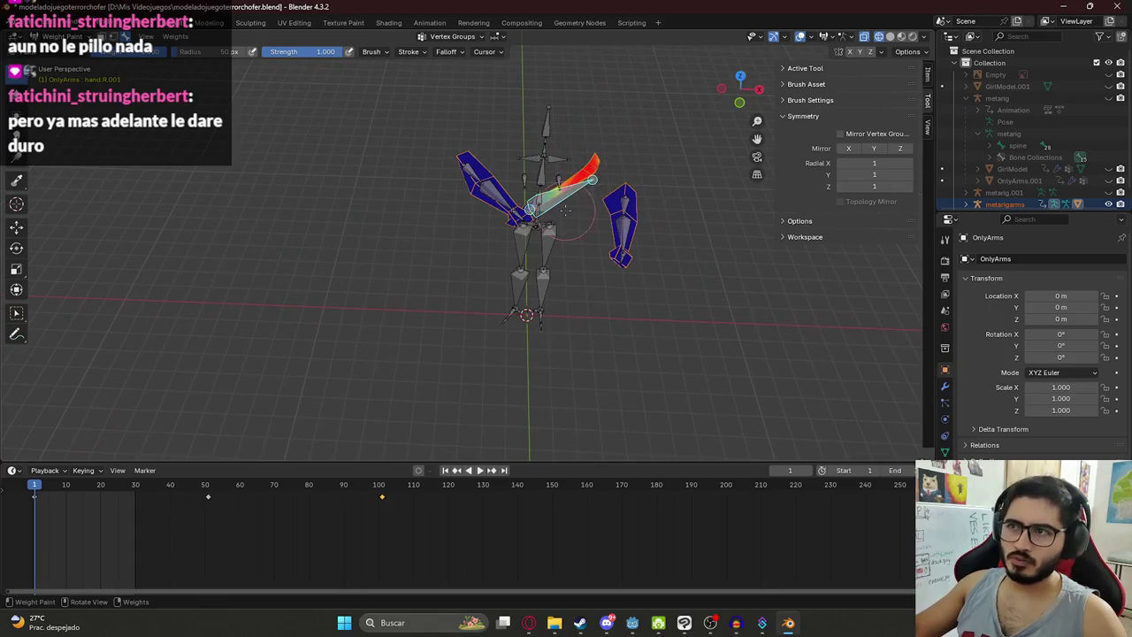
scroll(593, 138, up, 3)
scroll(655, 135, down, 3)
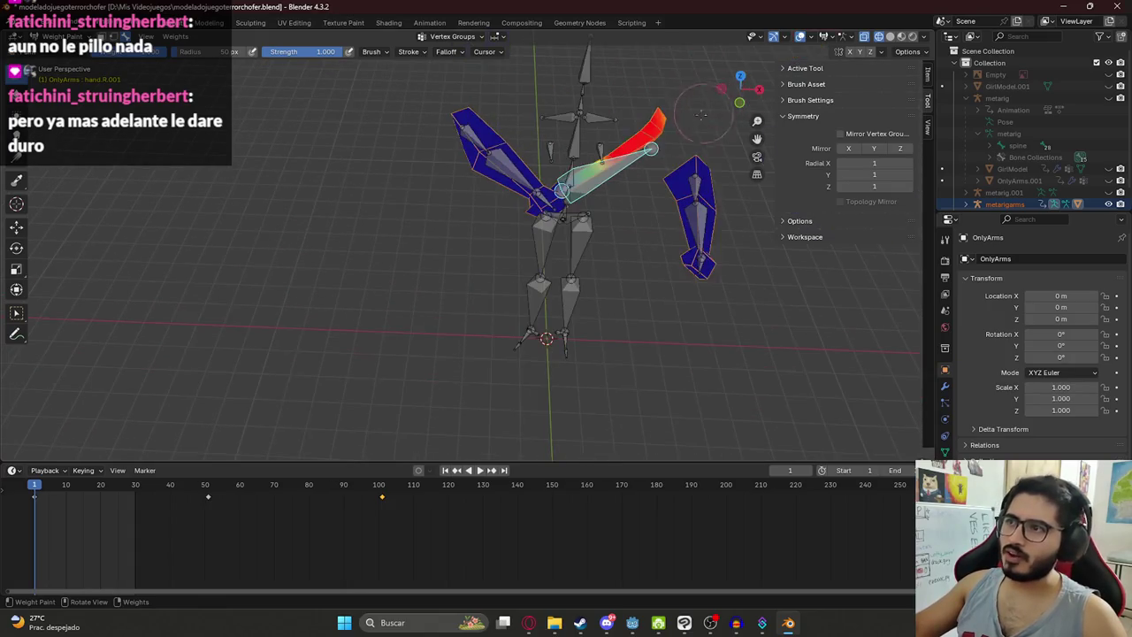
mouse_move(630, 146)
mouse_down()
mouse_move(544, 190)
mouse_move(577, 180)
mouse_move(392, 164)
mouse_up()
key(ctrl+z)
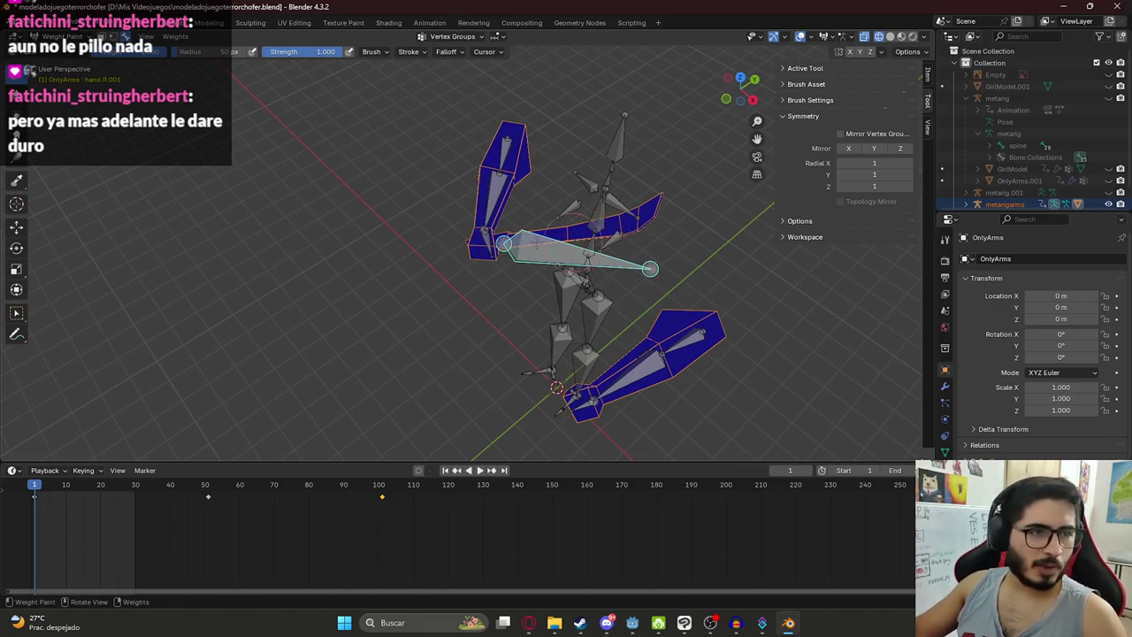
key(Tab)
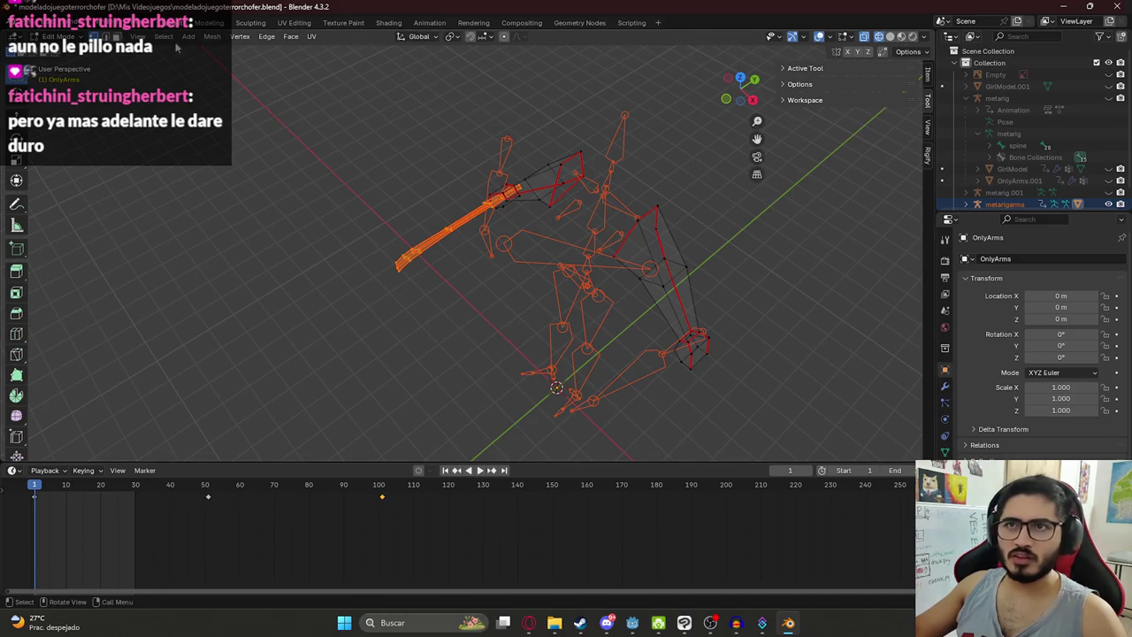
Step: Briefly bring up Streamer.bot, then return to Blender
key(alt+Tab)
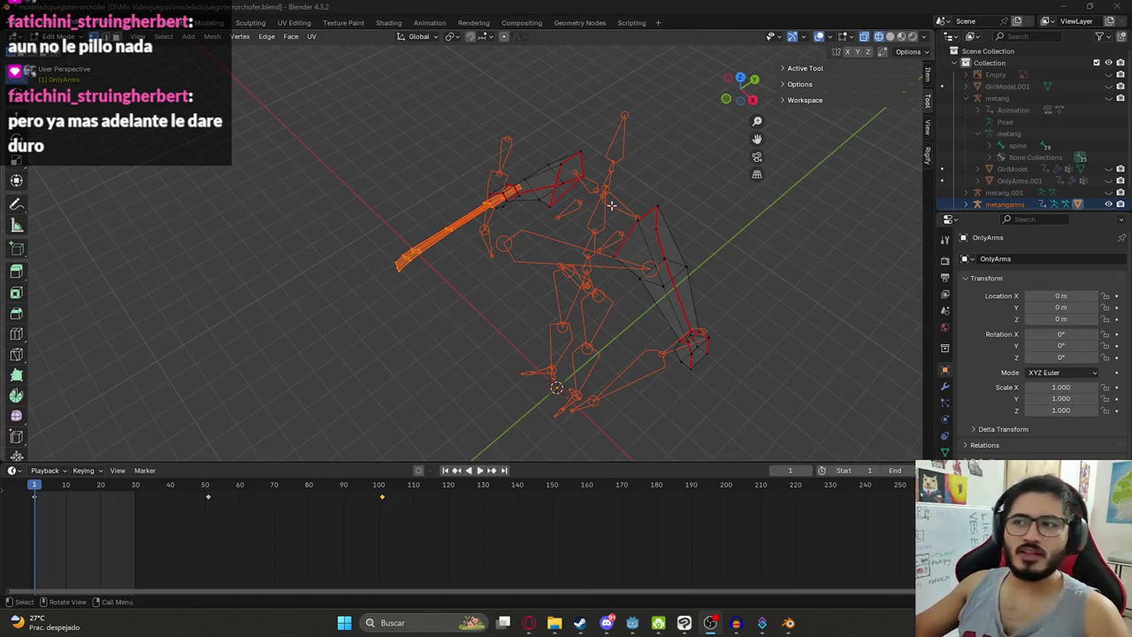
click(761, 623)
click(762, 623)
Step: Return OnlyArms to Object Mode, put metarigarms in Edit Mode, and view the arm from the side
mouse_move(600, 225)
mouse_down()
mouse_move(557, 230)
mouse_move(600, 303)
mouse_move(526, 224)
mouse_up()
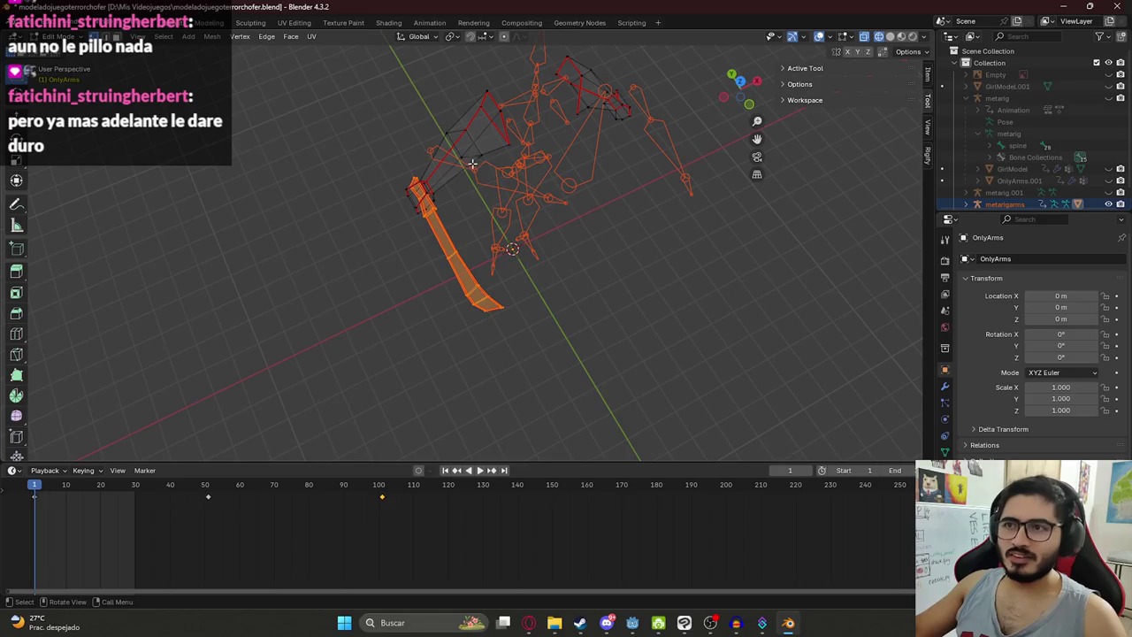
click(55, 36)
click(64, 52)
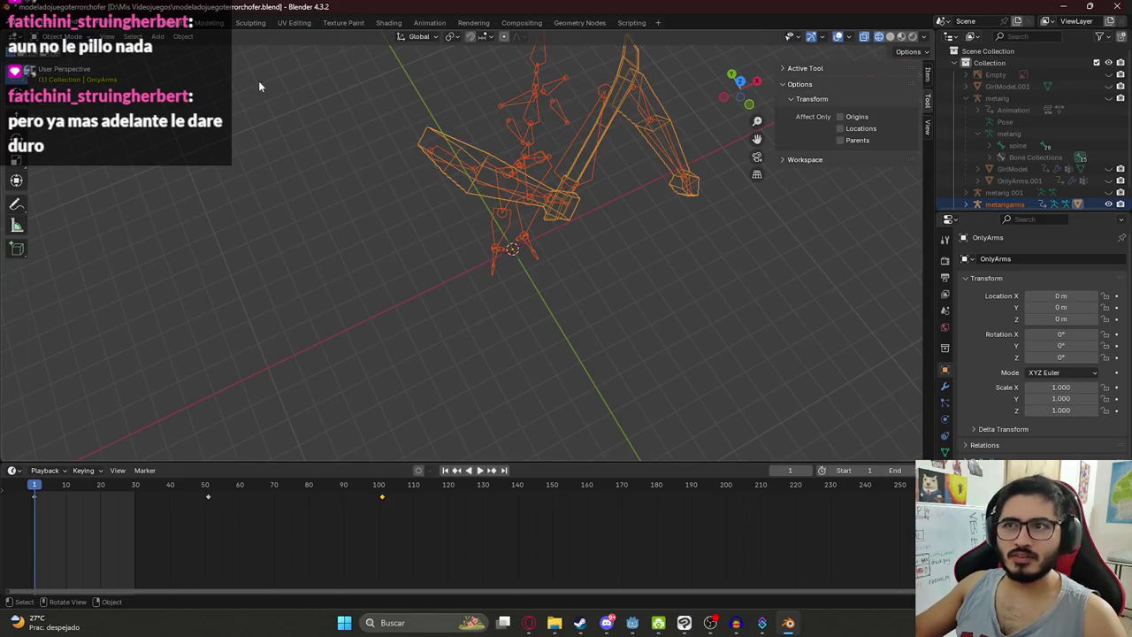
click(520, 170)
key(Tab)
mouse_move(489, 172)
mouse_down()
mouse_move(557, 245)
mouse_move(589, 255)
mouse_move(449, 278)
mouse_up()
mouse_move(441, 160)
mouse_down()
mouse_move(442, 139)
mouse_move(430, 204)
mouse_up()
scroll(430, 204, up, 3)
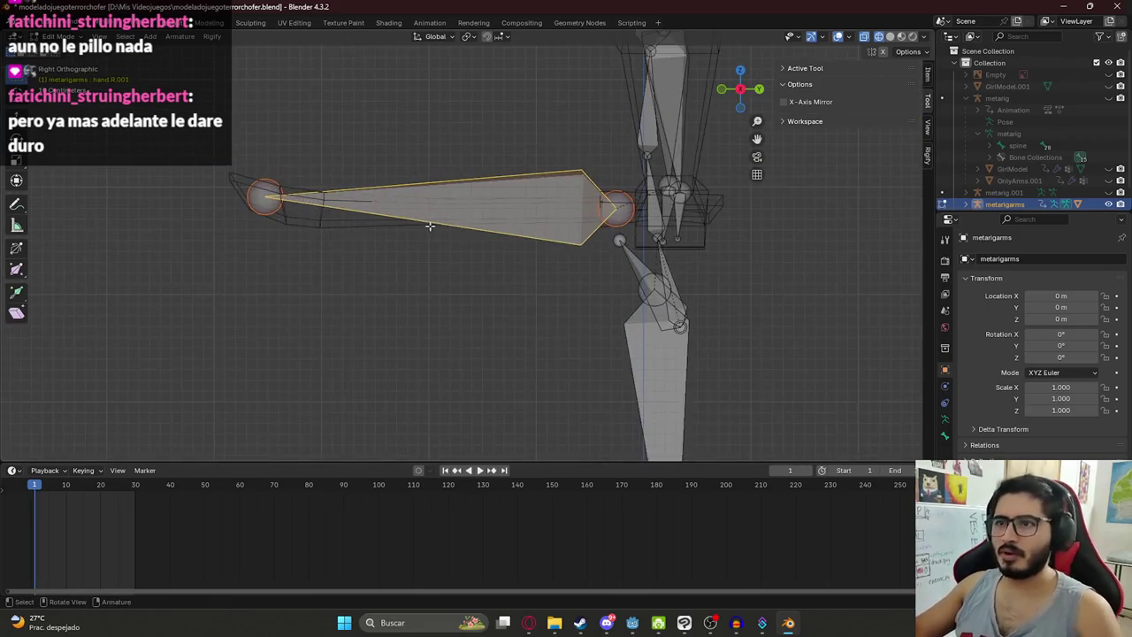
Step: Select the arm joints and the small hand bone to inspect them from several angles
click(268, 202)
click(611, 210)
mouse_move(611, 211)
mouse_down()
mouse_move(483, 327)
mouse_move(576, 346)
mouse_move(606, 332)
mouse_move(602, 405)
mouse_move(415, 310)
mouse_up()
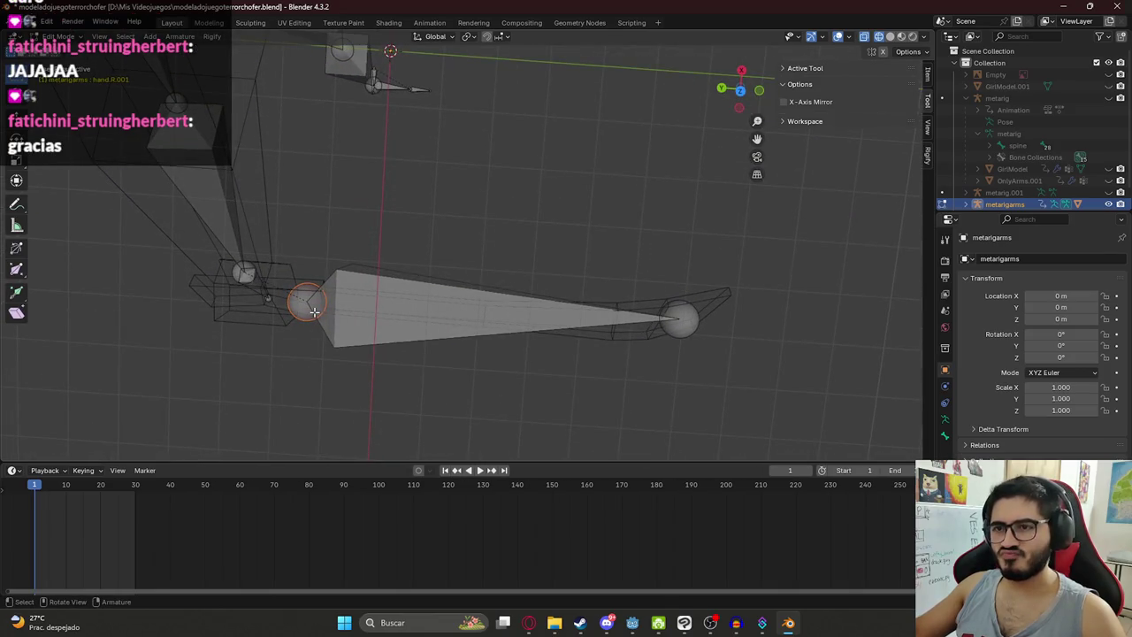
drag(253, 288, 246, 259)
click(245, 253)
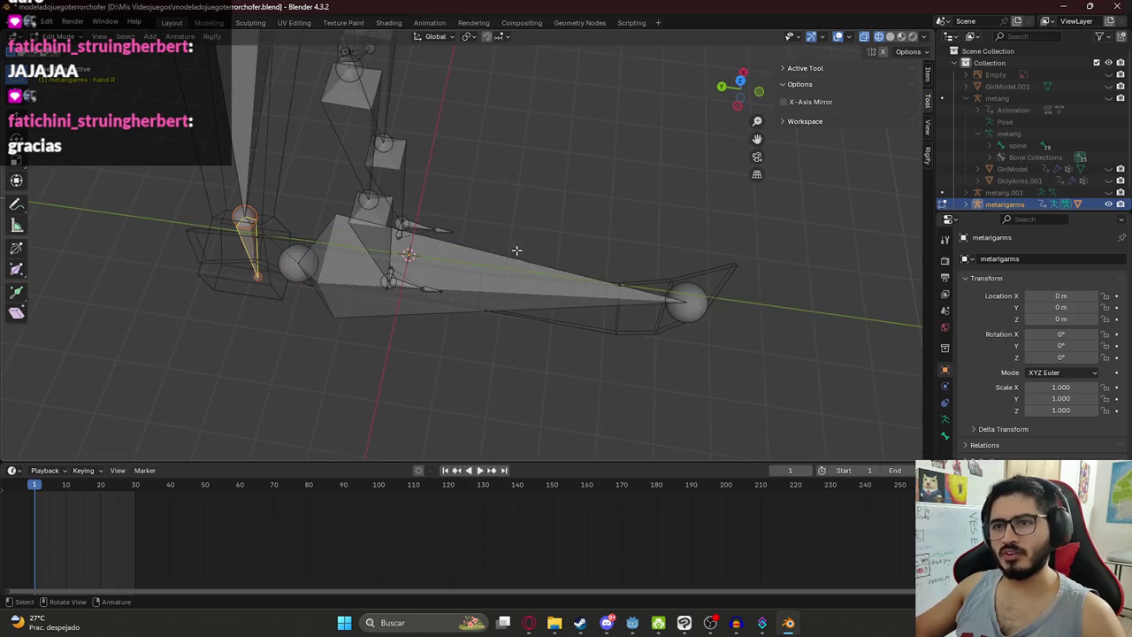
drag(440, 284, 315, 267)
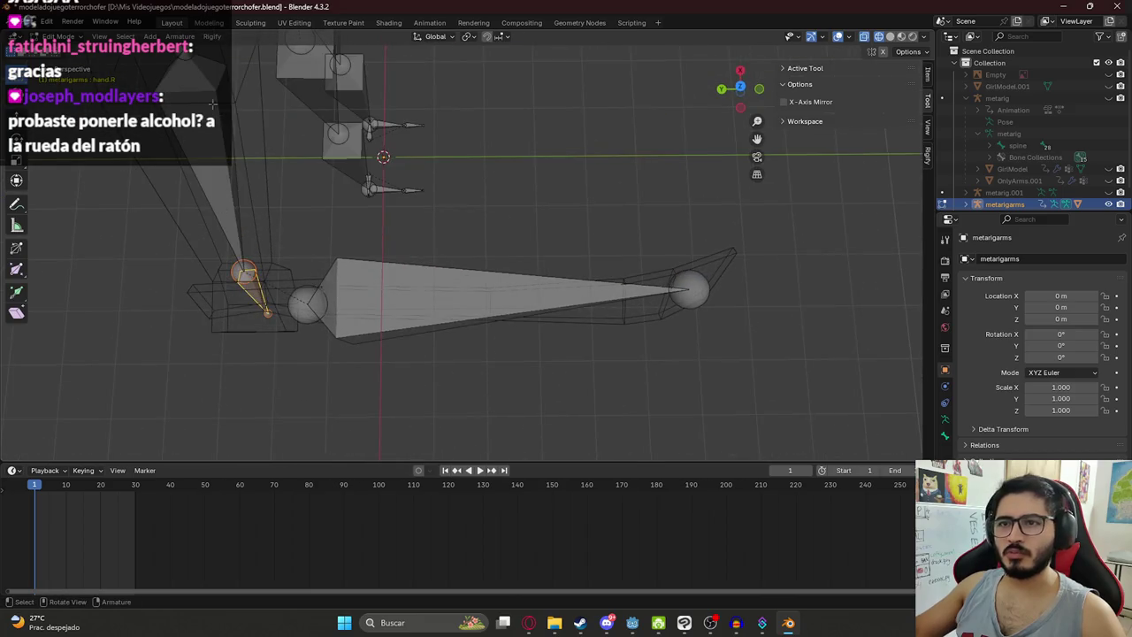
Step: Switch the metarigarms armature back to Object Mode from the mode menu
click(64, 38)
click(64, 38)
click(63, 38)
click(59, 51)
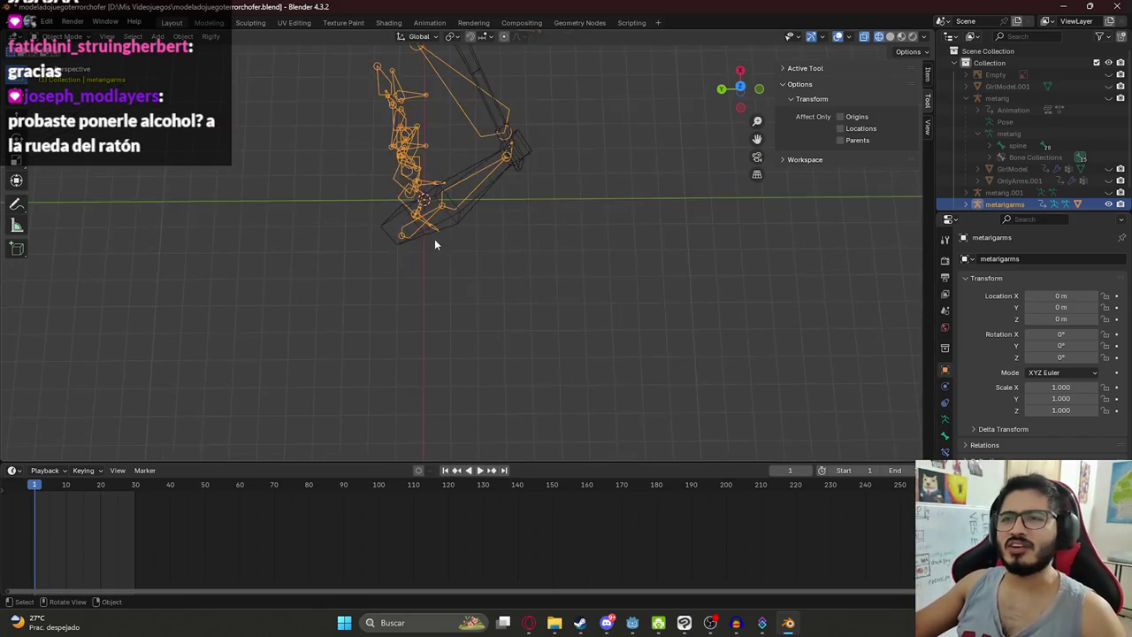
Step: Delete the extra hand.R.001 bone from the metarigarms armature
key(Tab)
key(Tab)
key(ctrl+Tab)
key(ctrl+Tab)
key(ctrl+Tab)
key(ctrl+Tab)
key(ctrl+Tab)
key(ctrl+Tab)
key(Tab)
key(ctrl+z)
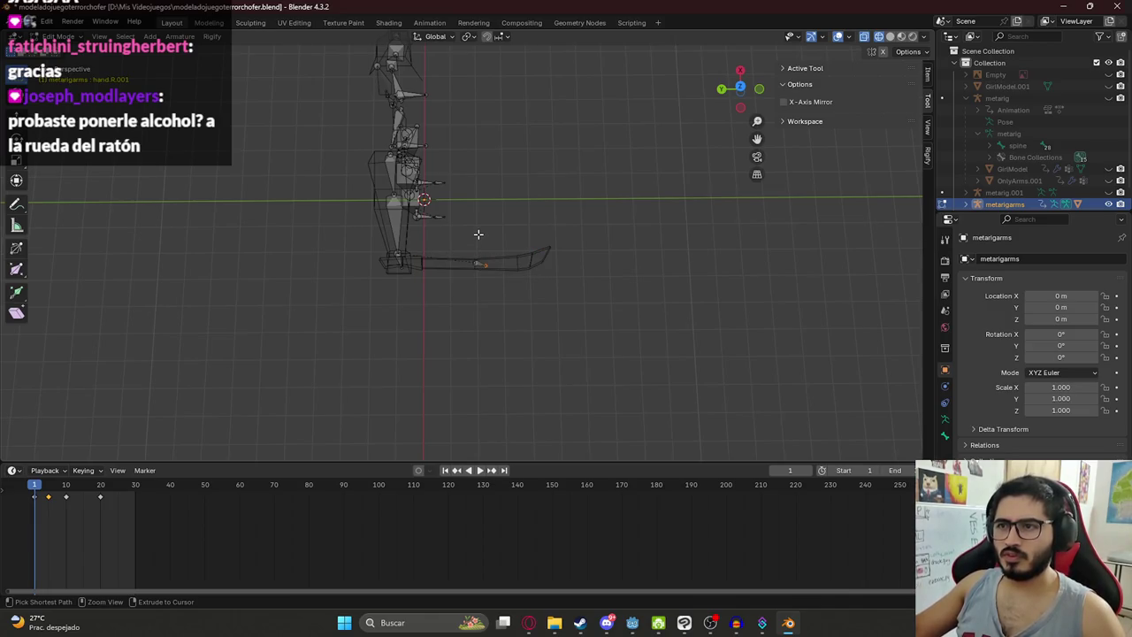
key(x)
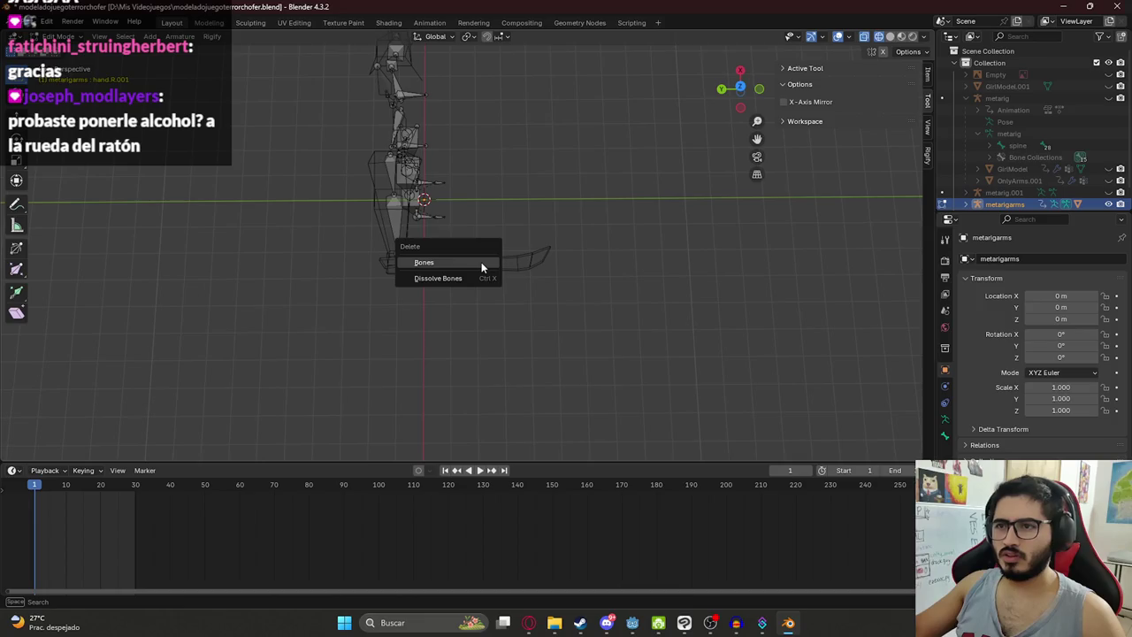
click(482, 262)
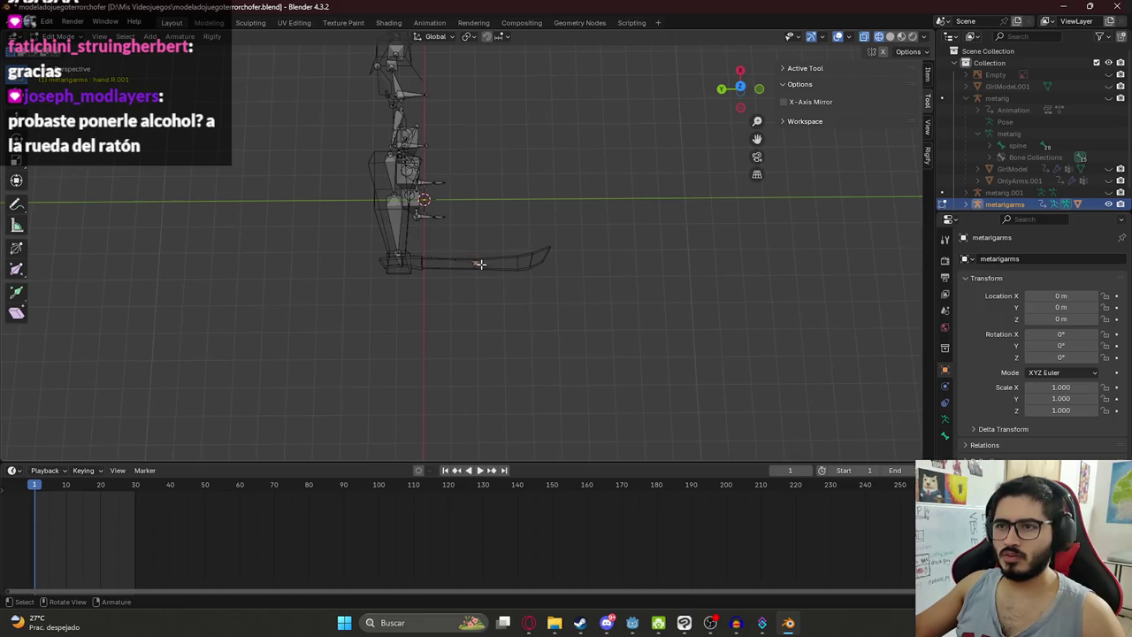
key(x)
click(483, 264)
Step: Save modeladojuegoterrorchofer.blend, minimize Blender and bring Godot to the front
key(ctrl+s)
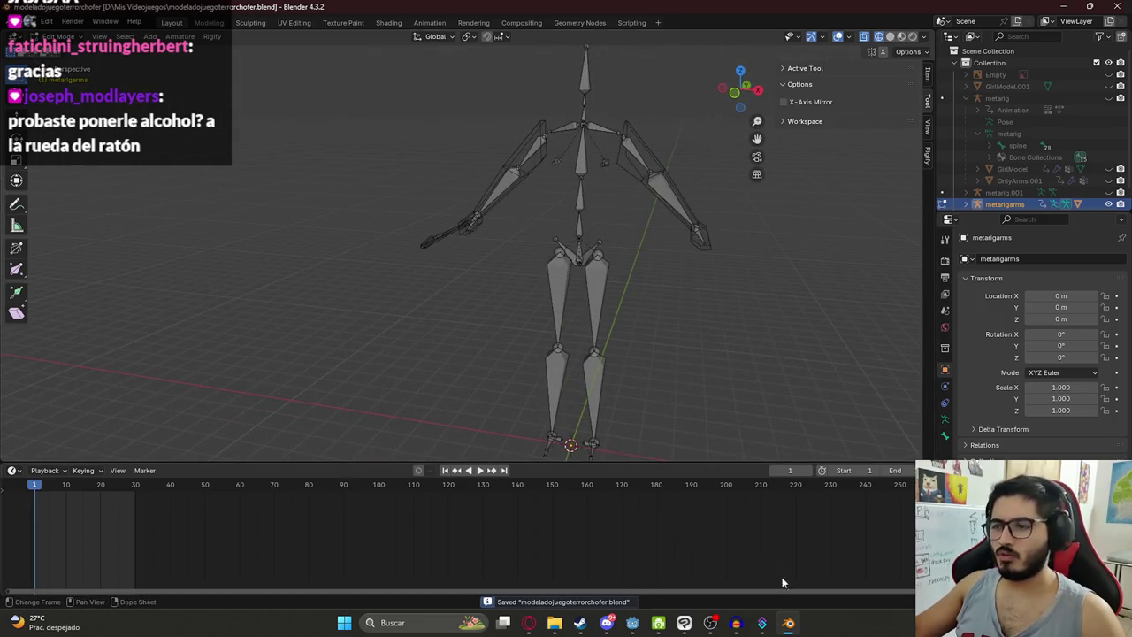
click(788, 623)
click(494, 6)
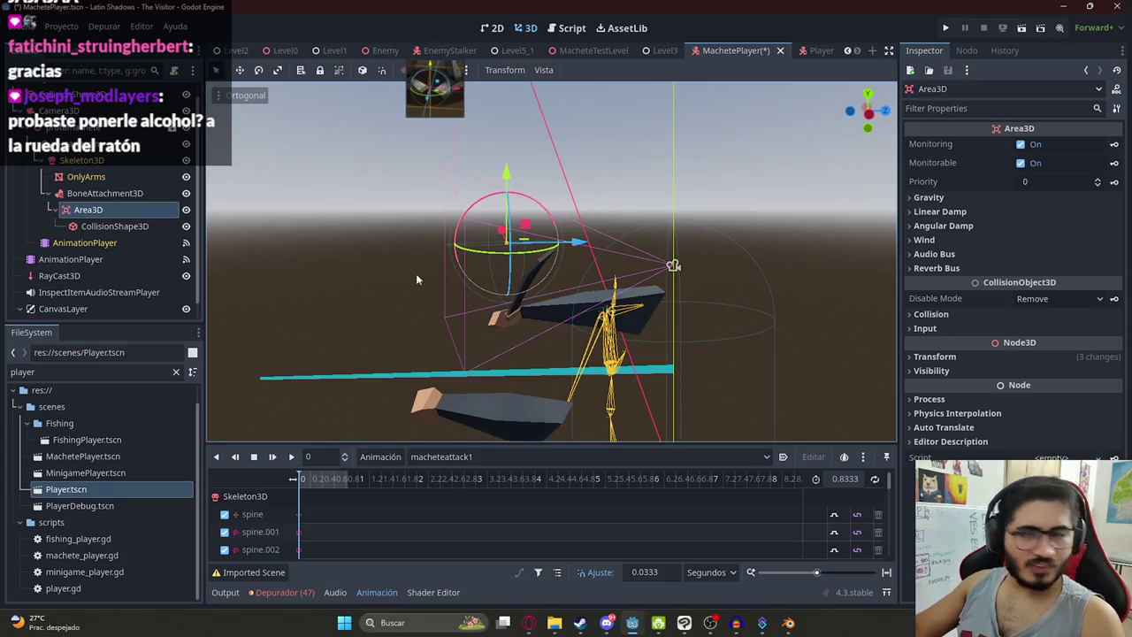
Step: Pull the Area3D hitbox out of BoneAttachment3D, delete BoneAttachment3D, and reselect the Area3D
mouse_move(443, 266)
mouse_down()
mouse_move(484, 330)
mouse_move(627, 364)
mouse_up()
mouse_move(673, 301)
mouse_down()
mouse_move(695, 273)
mouse_move(452, 323)
mouse_move(667, 112)
mouse_move(556, 125)
mouse_move(539, 339)
mouse_move(658, 309)
mouse_up()
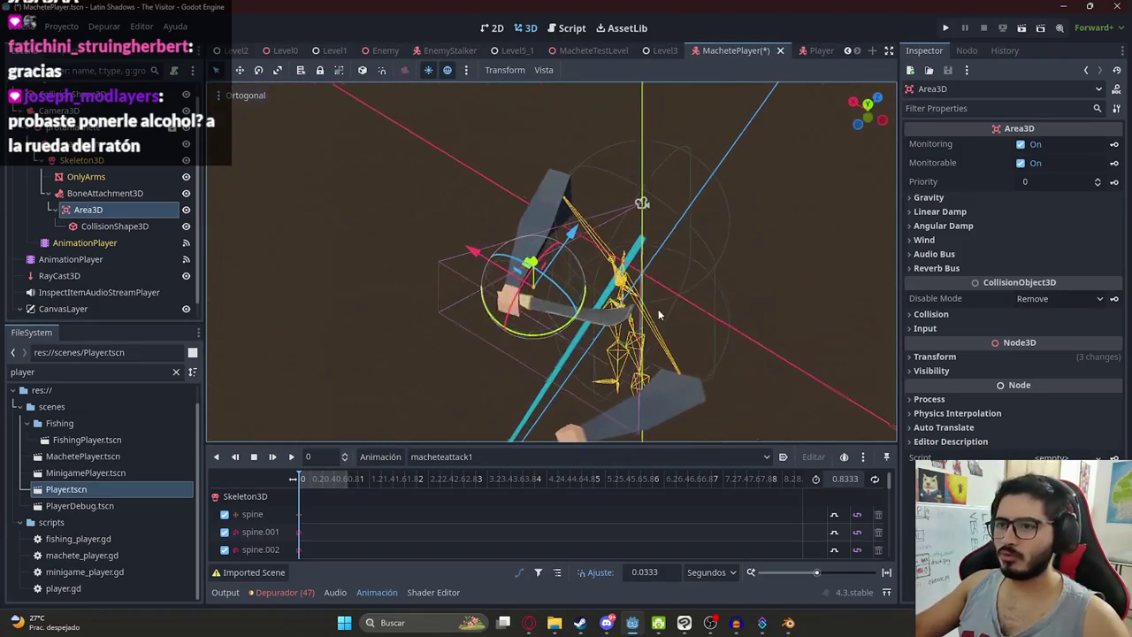
click(111, 194)
key(ctrl+z)
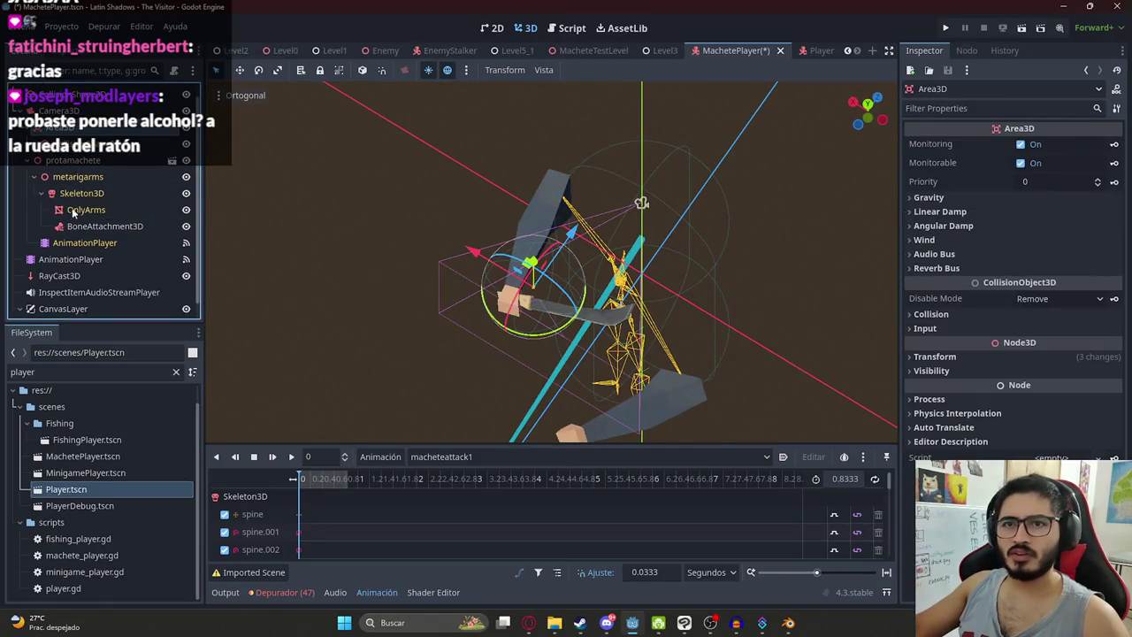
right_click(73, 223)
click(127, 587)
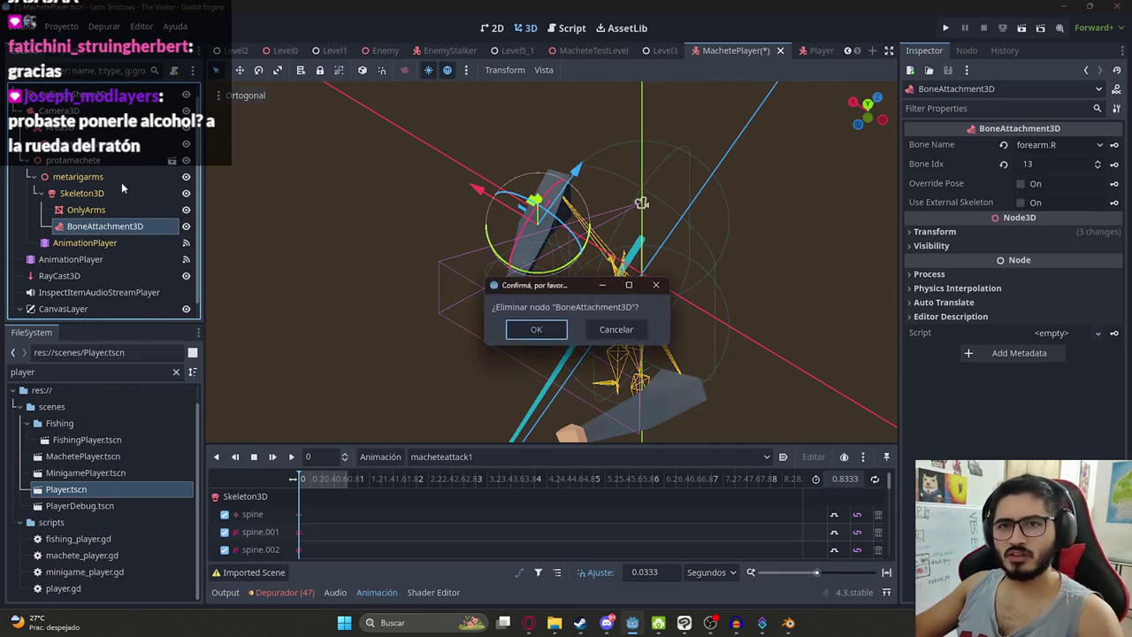
key(Return)
click(531, 301)
Step: Scrub the attack animation to about 0.33 s and drag the hitbox in front of the arms
key(f)
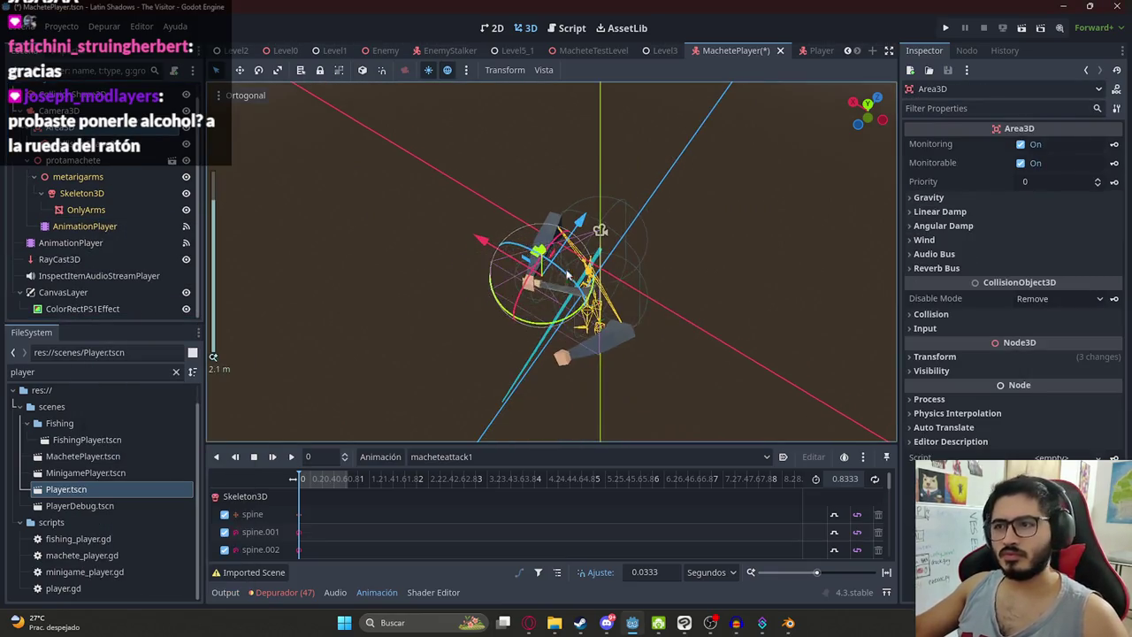
mouse_move(544, 277)
mouse_down()
mouse_move(611, 164)
mouse_move(610, 99)
mouse_move(639, 99)
mouse_move(551, 187)
mouse_move(531, 292)
mouse_move(496, 331)
mouse_move(502, 353)
mouse_up()
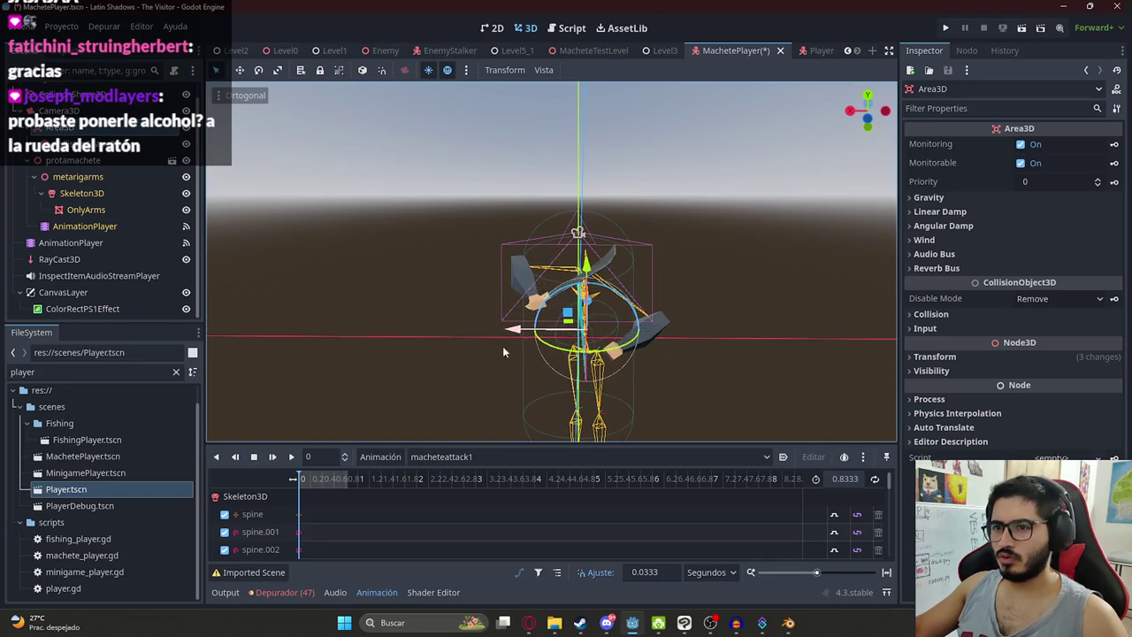
drag(317, 484, 324, 493)
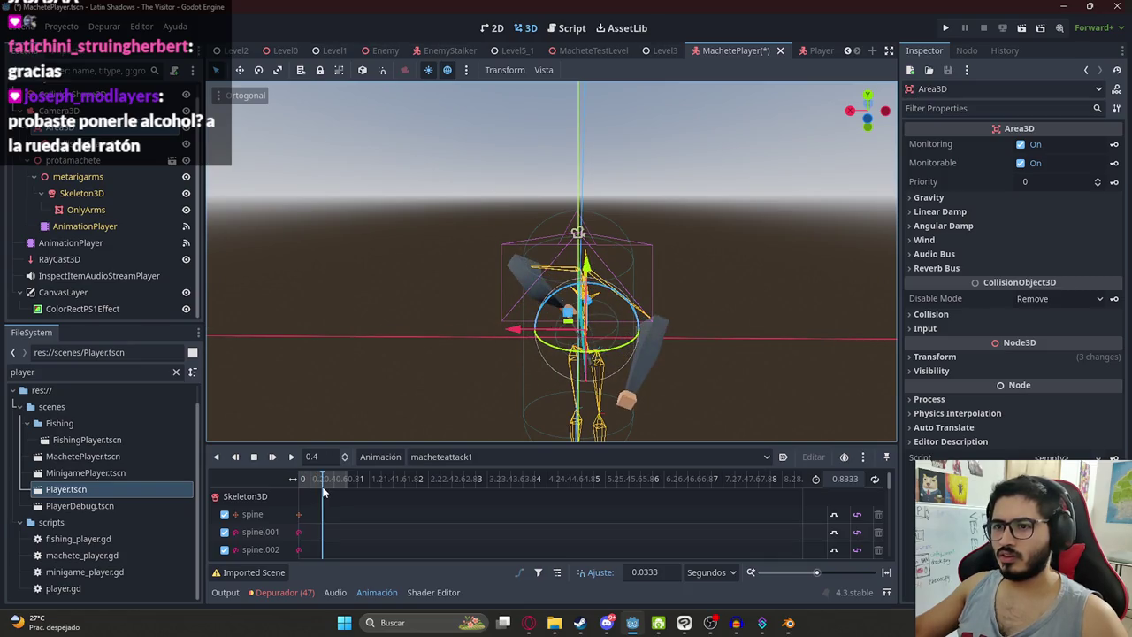
mouse_move(444, 251)
mouse_down()
mouse_move(688, 301)
mouse_move(818, 252)
mouse_move(849, 225)
mouse_move(575, 264)
mouse_move(604, 385)
mouse_up()
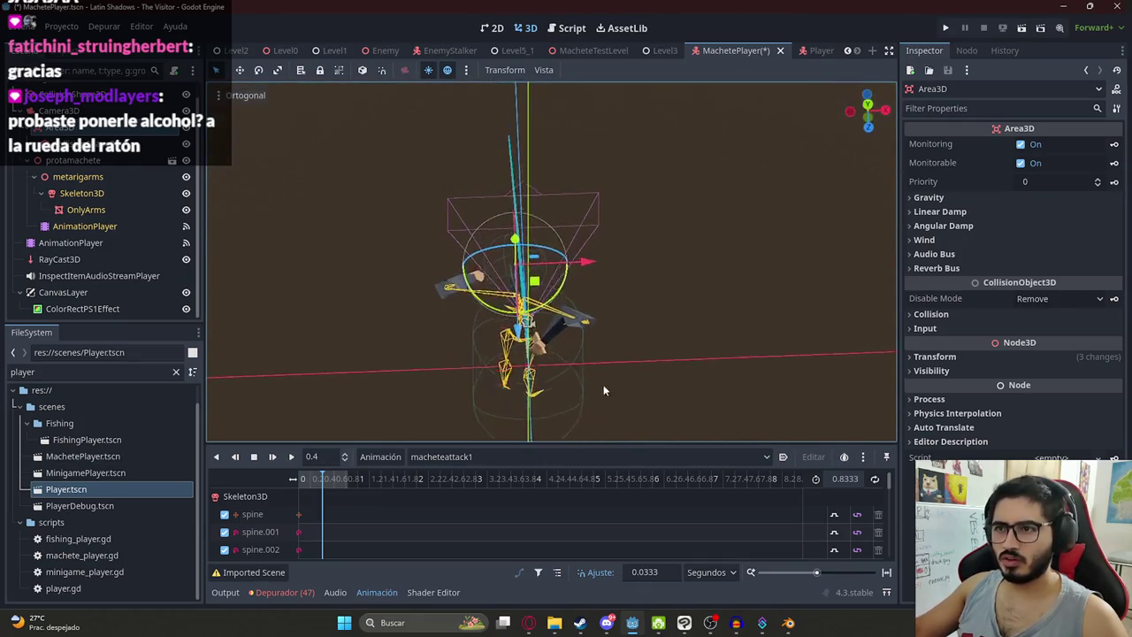
click(303, 478)
drag(307, 484, 322, 486)
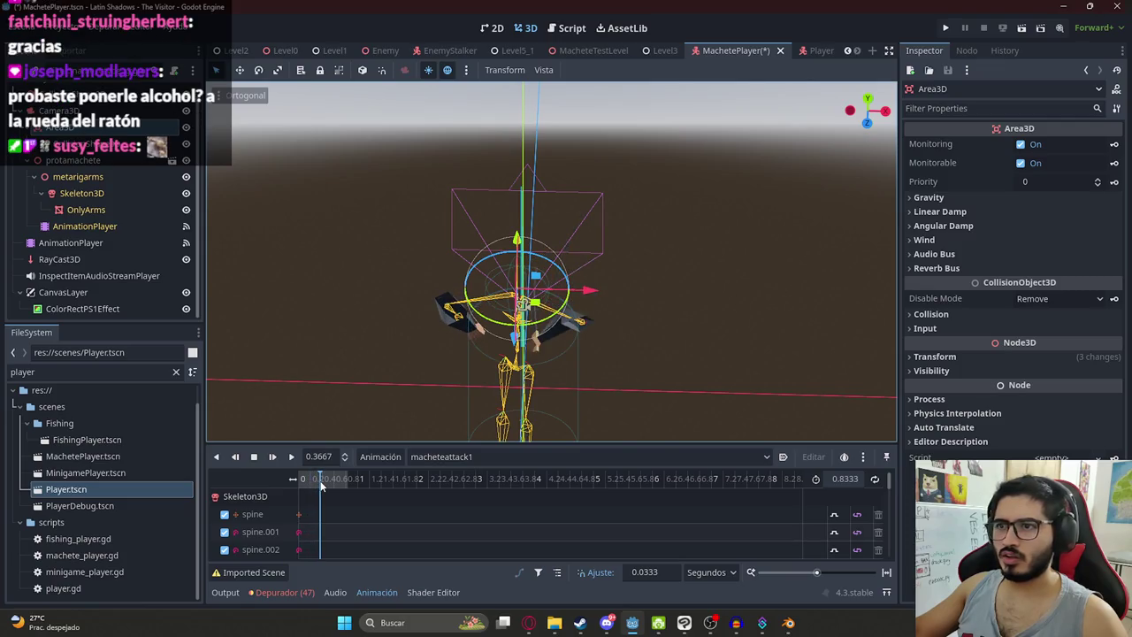
drag(531, 196, 545, 373)
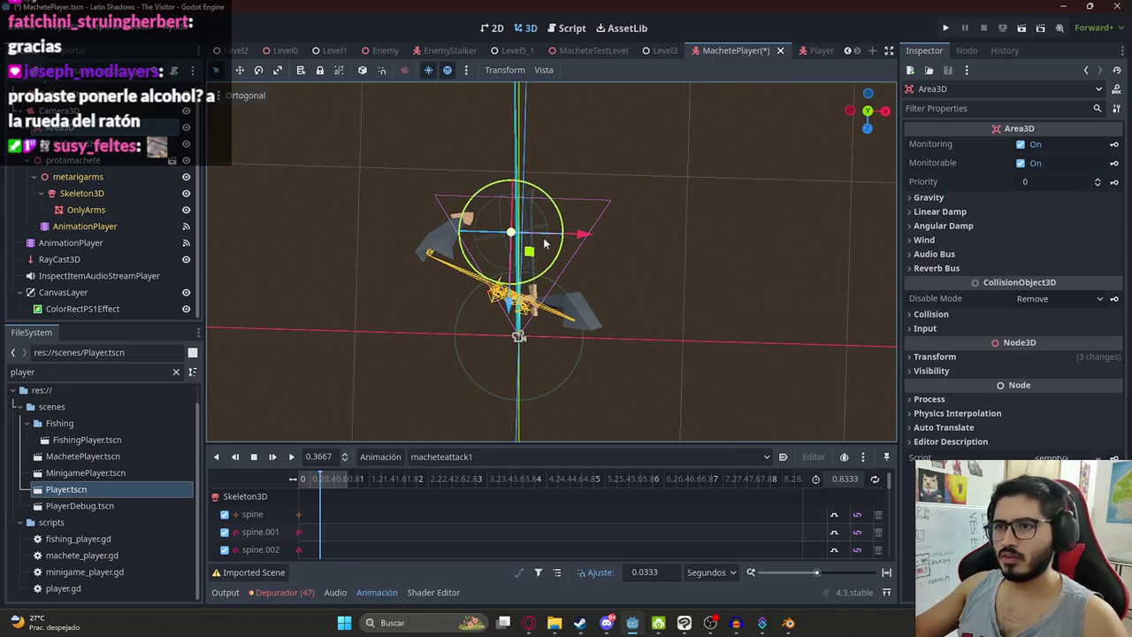
mouse_move(584, 244)
mouse_down()
mouse_move(520, 255)
mouse_move(520, 232)
mouse_move(522, 256)
mouse_up()
Step: Reset the Area3D rotation to zero and enlarge its collision sphere to about 0.4 radius
click(89, 143)
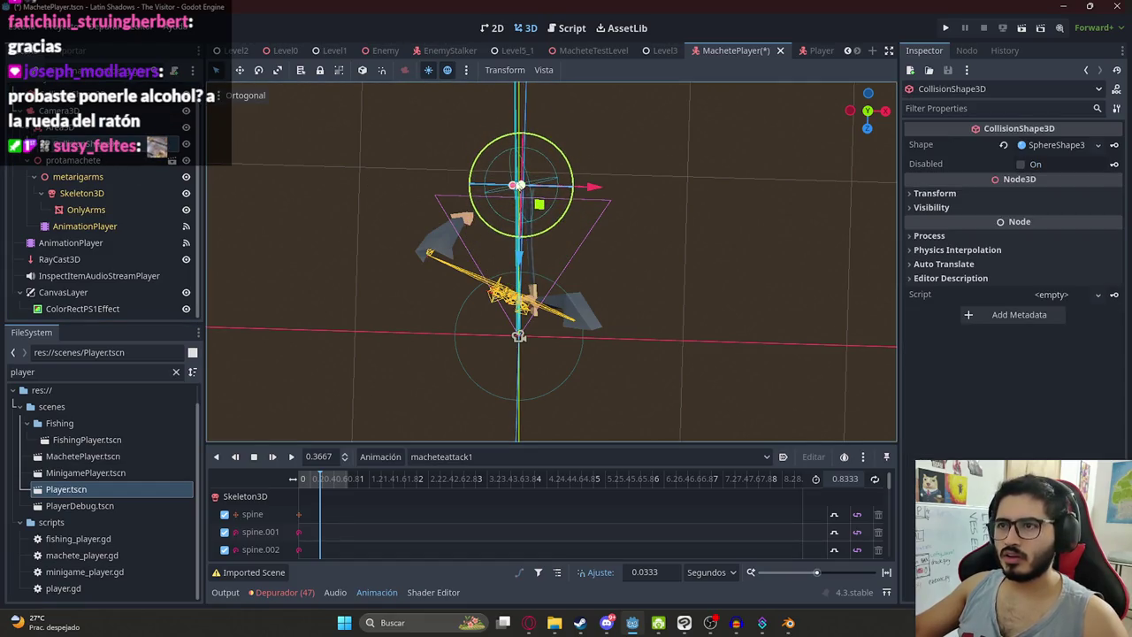
click(513, 184)
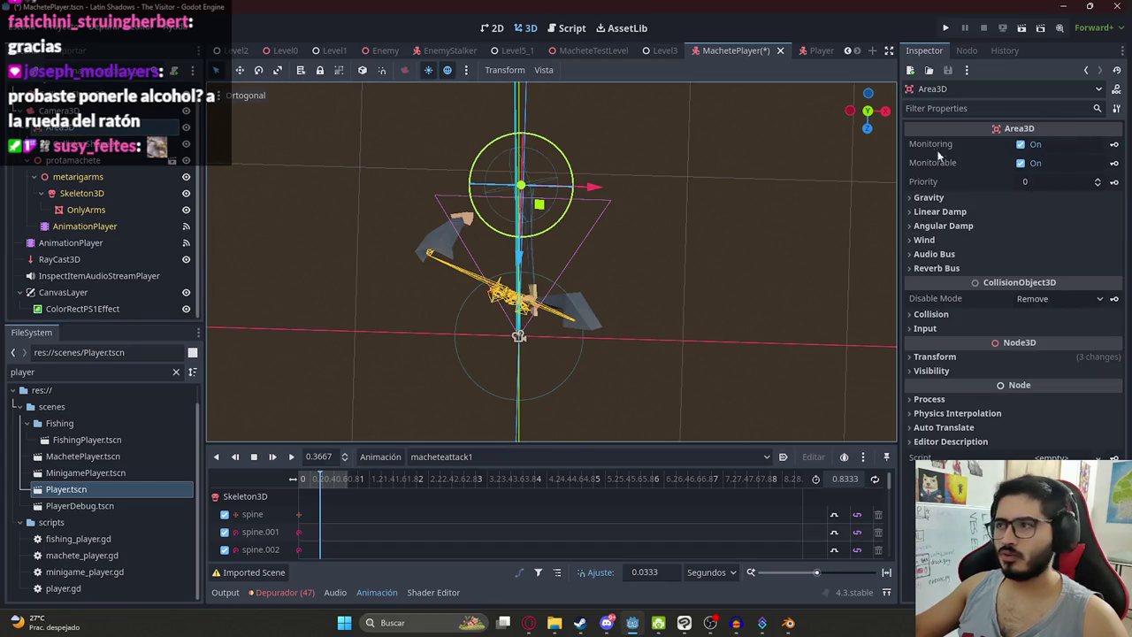
click(937, 356)
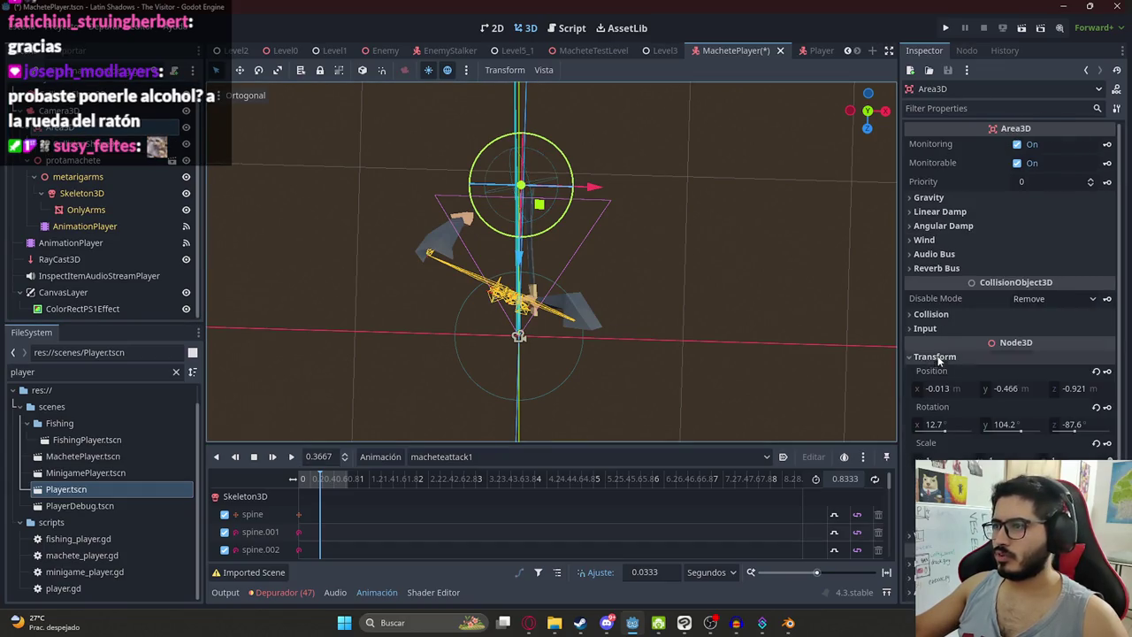
click(1098, 408)
click(588, 187)
mouse_move(588, 188)
mouse_down()
mouse_move(567, 187)
mouse_move(584, 187)
mouse_up()
Step: Push the hitbox further forward to Z -0.864 and scrub the swing to check it
mouse_move(324, 484)
mouse_down()
mouse_move(301, 482)
mouse_move(367, 484)
mouse_move(264, 483)
mouse_up()
scroll(558, 198, up, 3)
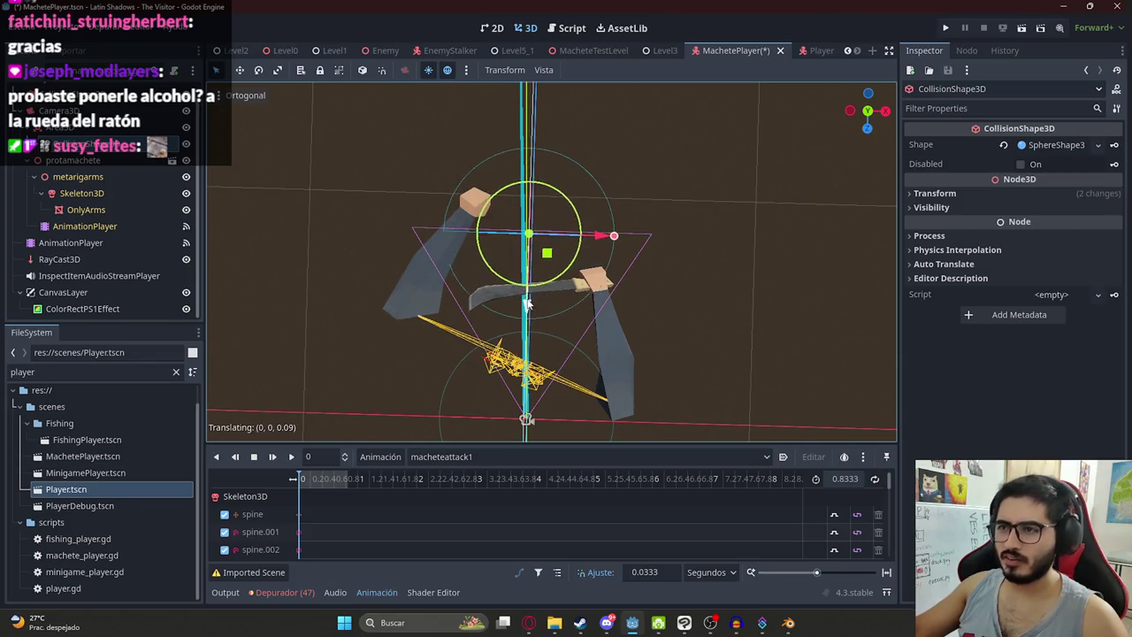
click(619, 257)
mouse_move(531, 292)
mouse_down()
mouse_move(543, 309)
mouse_move(547, 297)
mouse_up()
drag(305, 482, 324, 488)
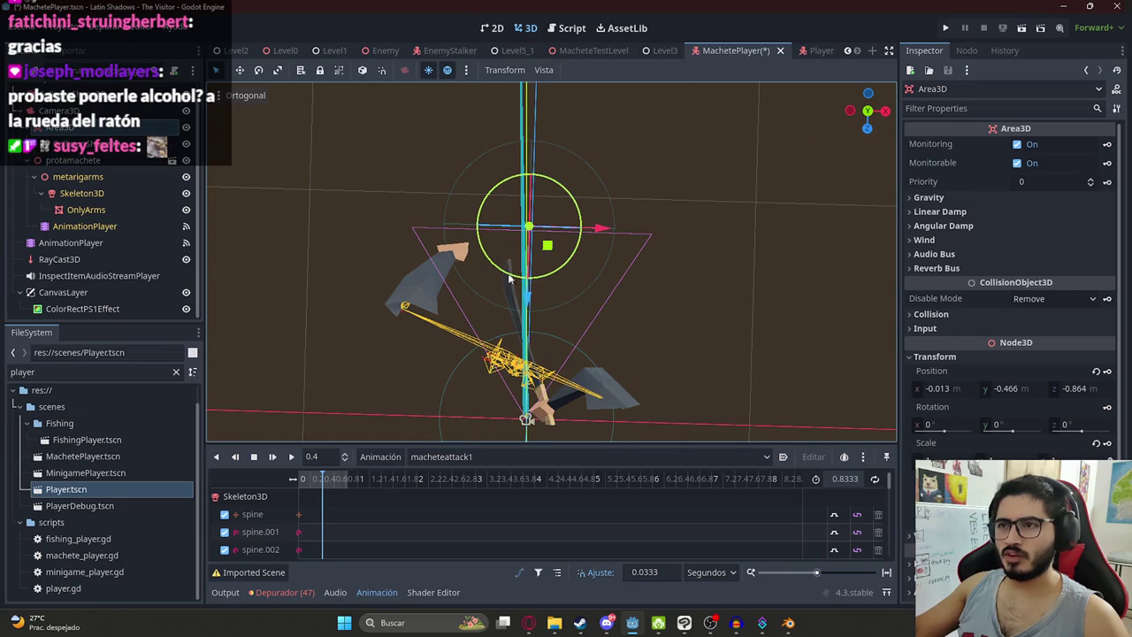
mouse_move(579, 280)
mouse_down()
mouse_move(689, 136)
mouse_move(687, 298)
mouse_move(271, 83)
mouse_move(534, 275)
mouse_up()
click(688, 137)
Step: Rename the Area3D node to AttackArea3D and save the MachetePlayer scene before and after
key(ctrl+s)
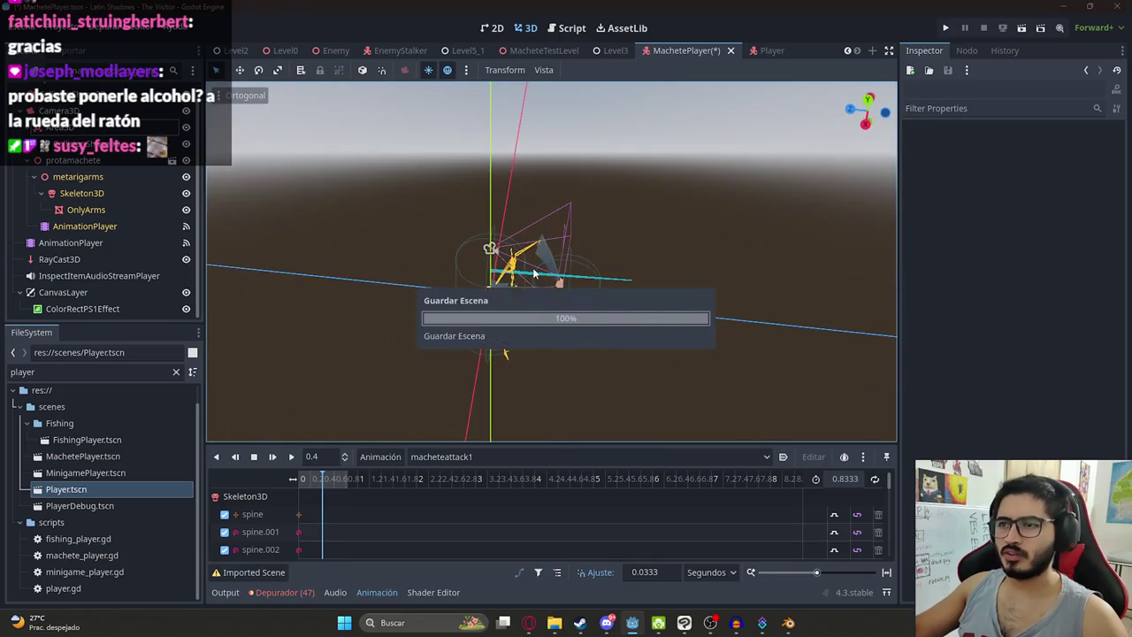
click(534, 274)
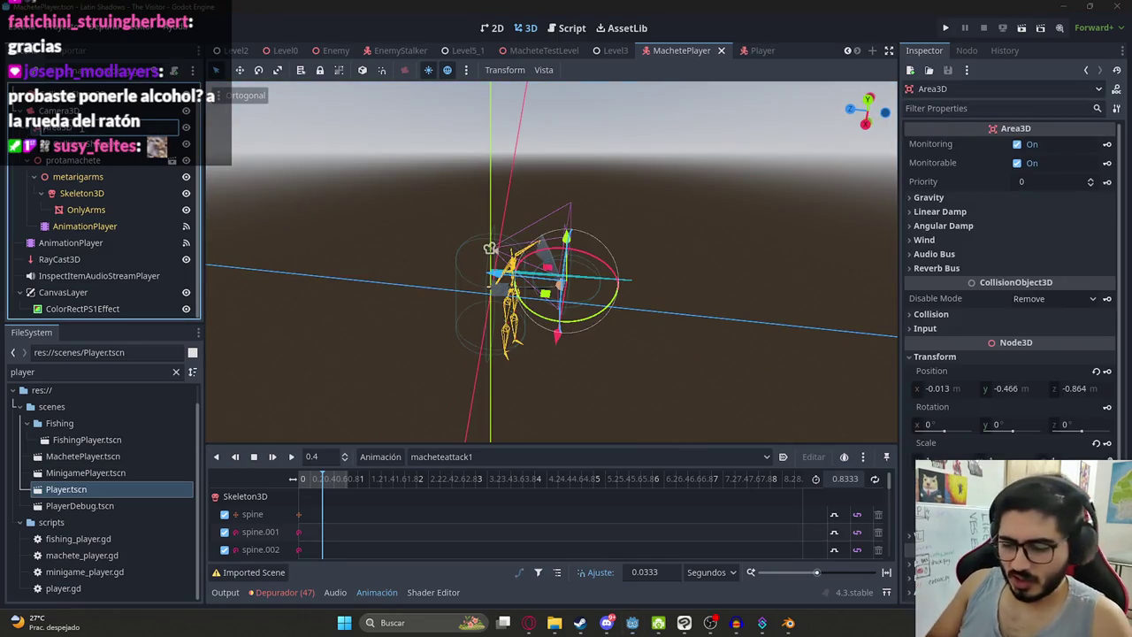
key(F2)
text(AttackArea3D)
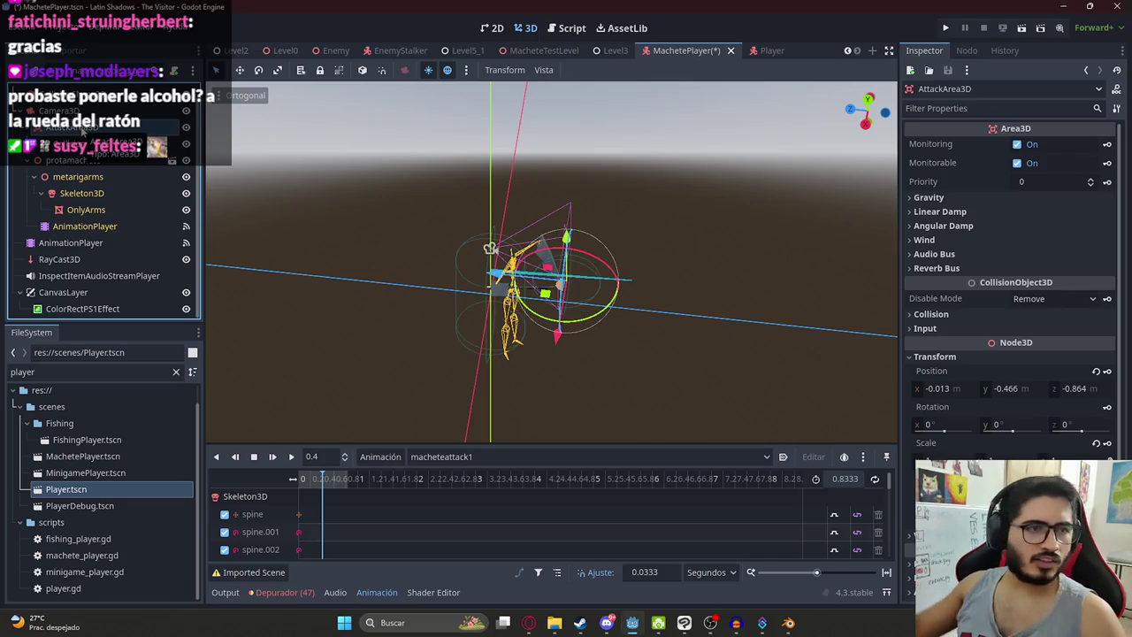
key(Return)
key(ctrl+s)
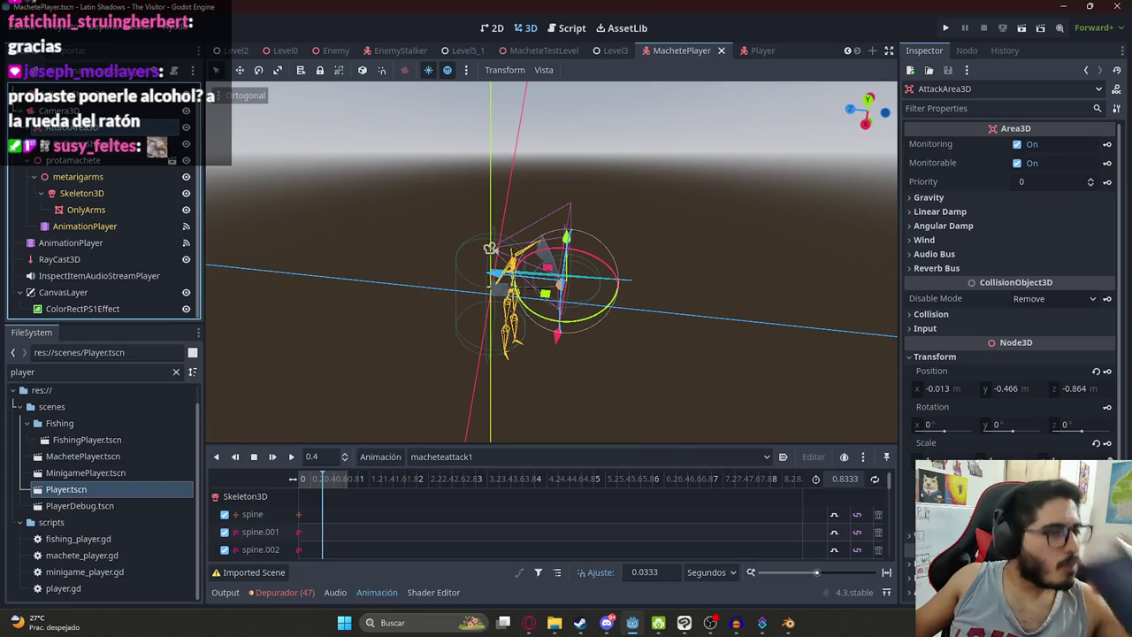
scroll(432, 257, down, 2)
Step: Scrub the attack to about 0.27 s, select Camera3D and enlarge its preview inset
mouse_move(432, 256)
mouse_down()
mouse_move(665, 245)
mouse_move(674, 386)
mouse_move(556, 313)
mouse_up()
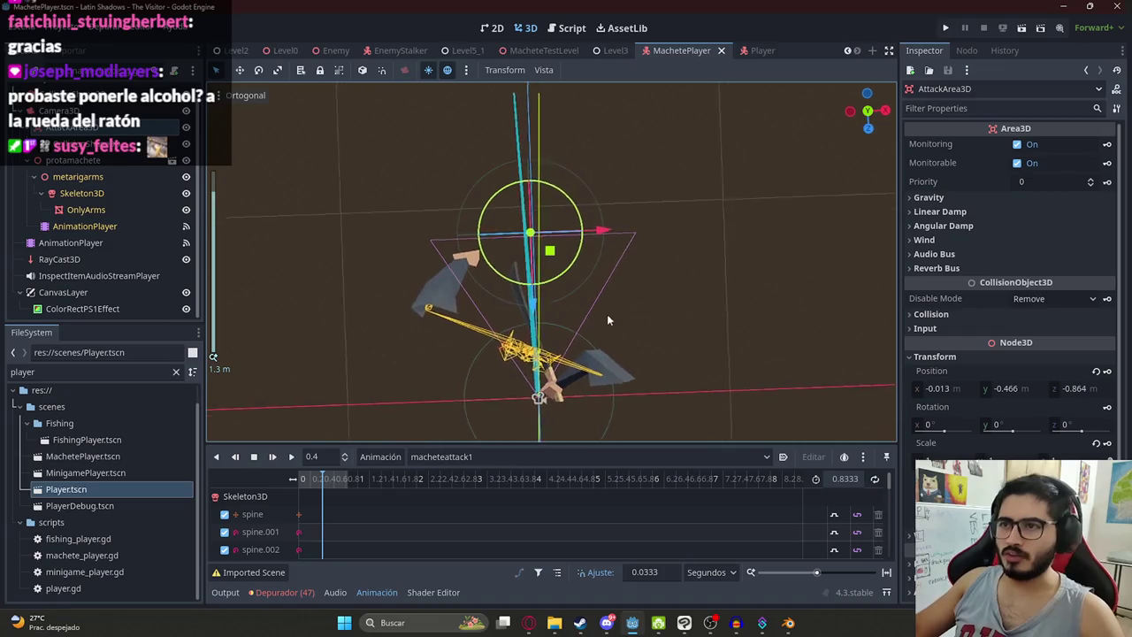
scroll(181, 174, up, 1)
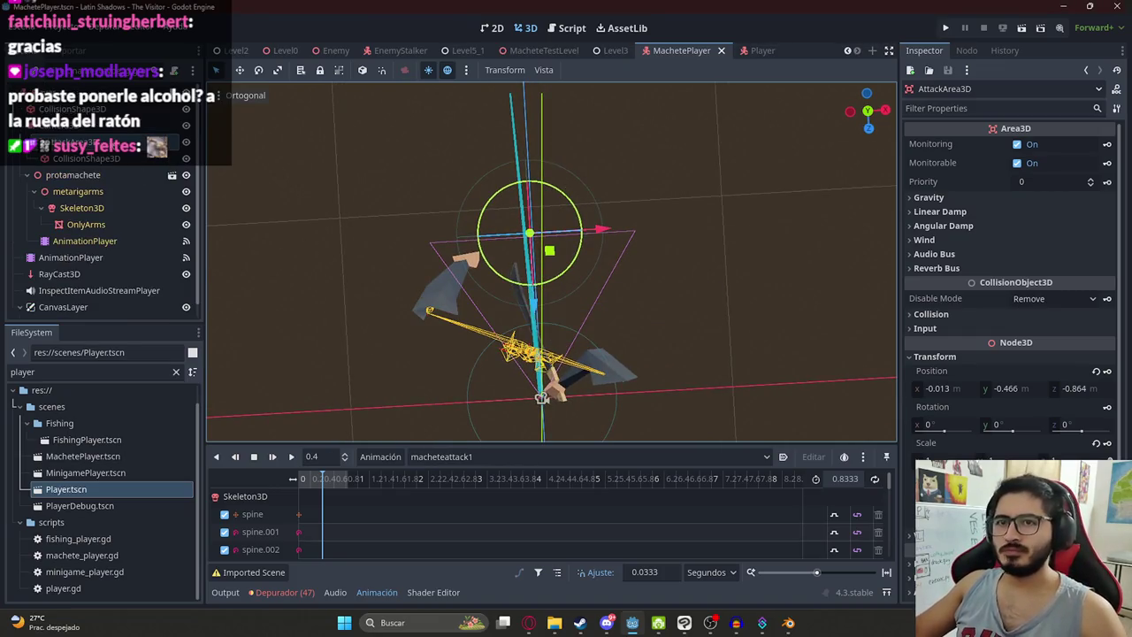
drag(304, 482, 321, 495)
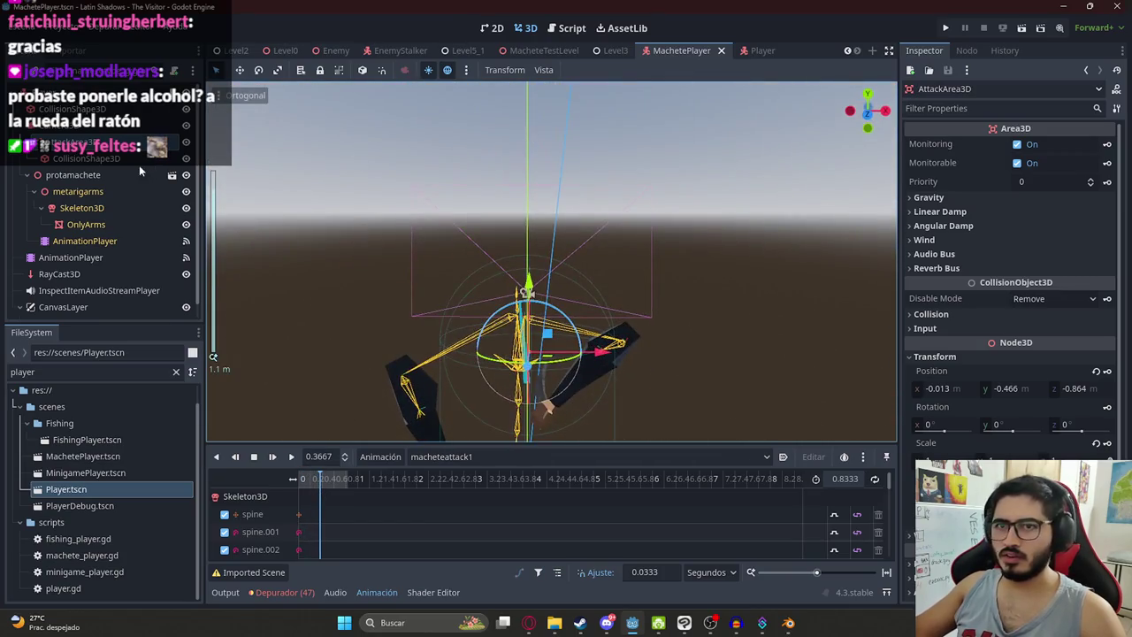
click(71, 142)
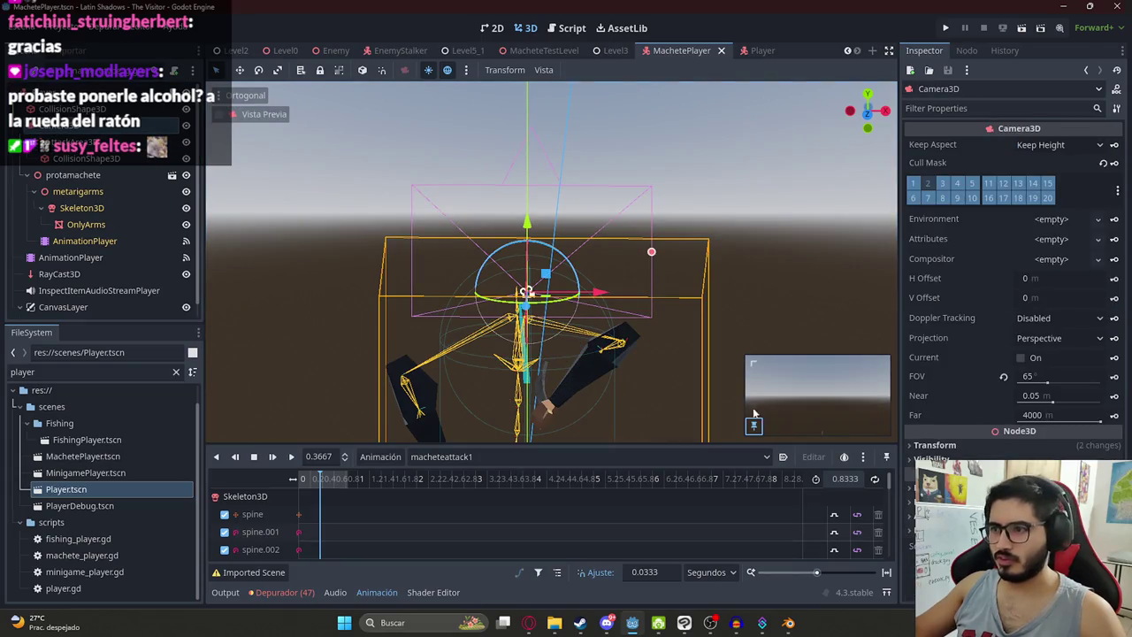
drag(752, 361, 635, 293)
mouse_move(338, 486)
mouse_down()
mouse_move(310, 485)
mouse_move(323, 480)
mouse_up()
scroll(334, 526, down, 5)
scroll(335, 527, up, 5)
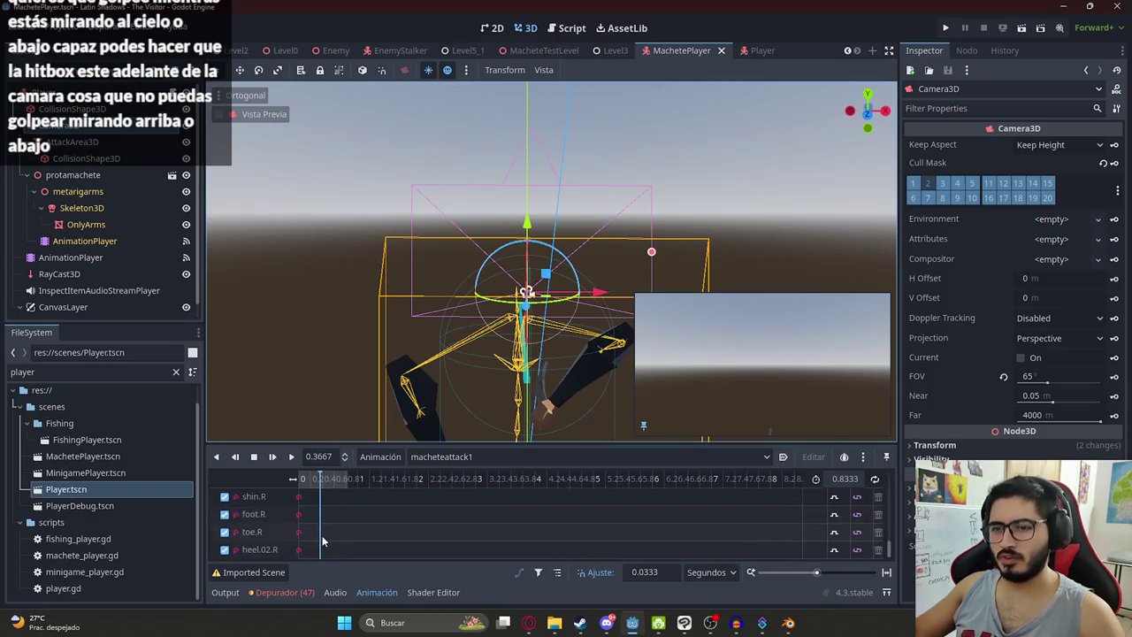
scroll(324, 506, up, 2)
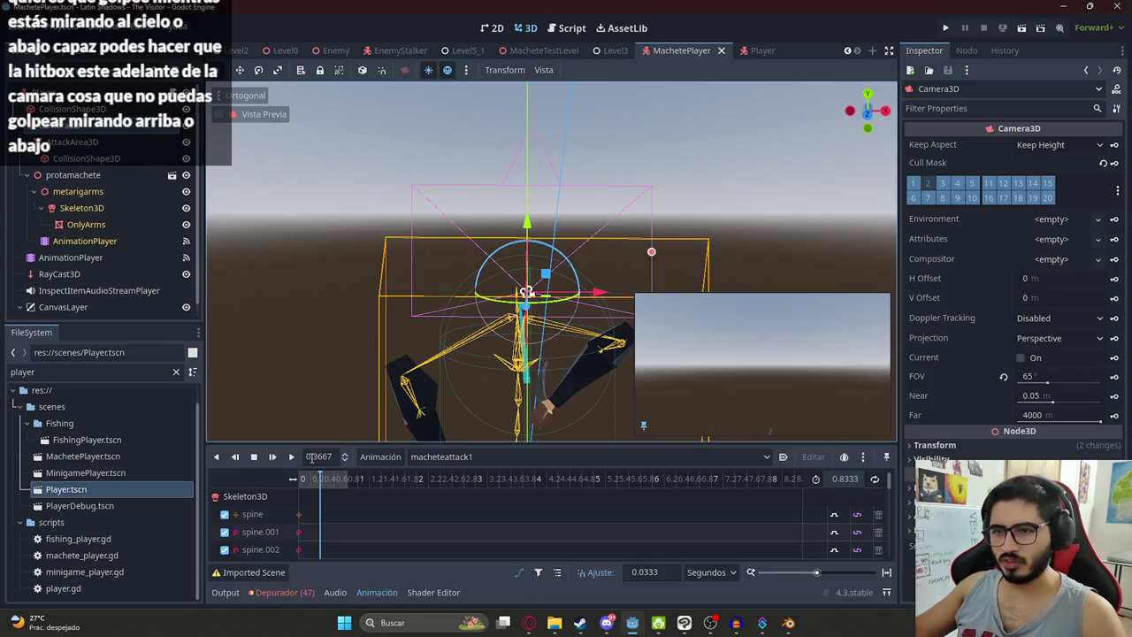
click(319, 456)
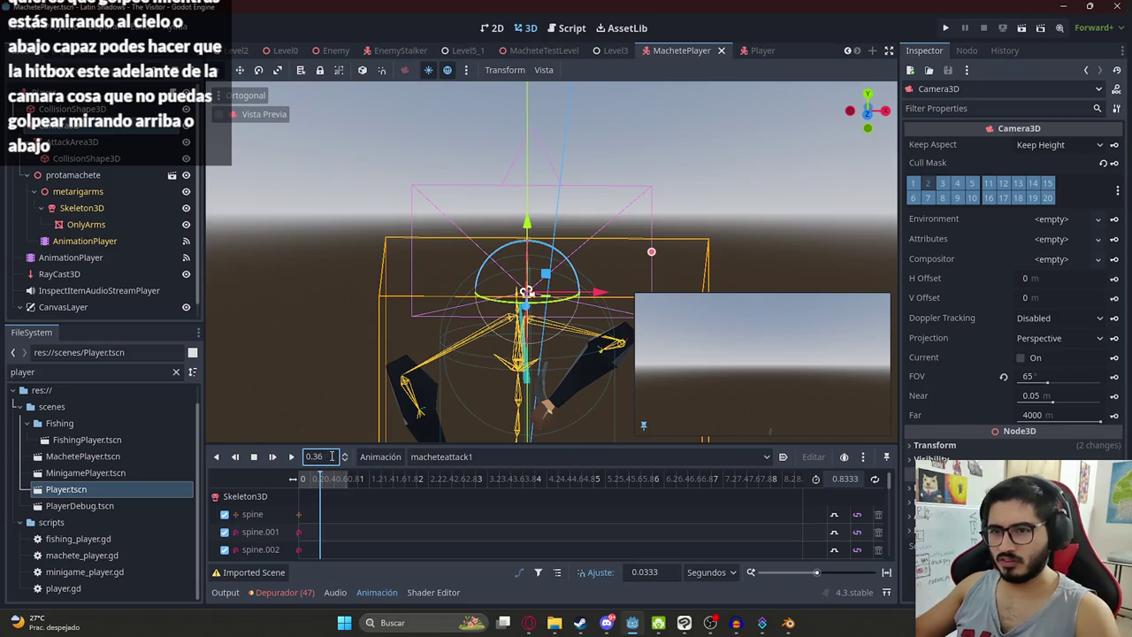
Step: Check the macheteattack1 pose at 0.3, 0.4 and 0.366 s, then scrub from 0.2333 to 0.3 s
key(BackSpace)
key(BackSpace)
key(Return)
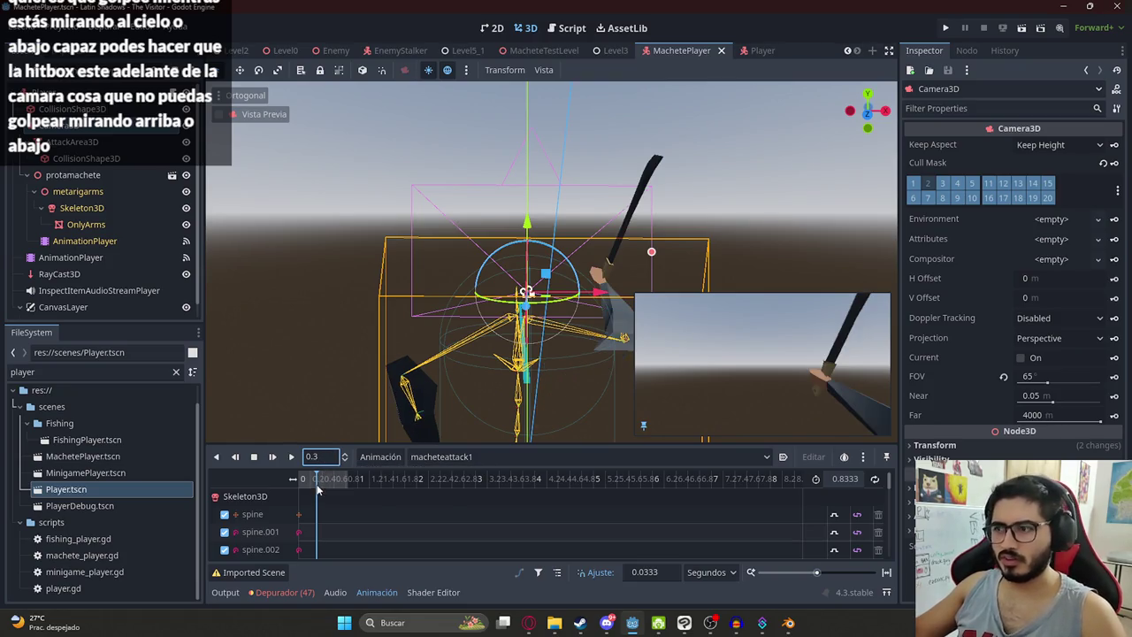
key(BackSpace)
text(4)
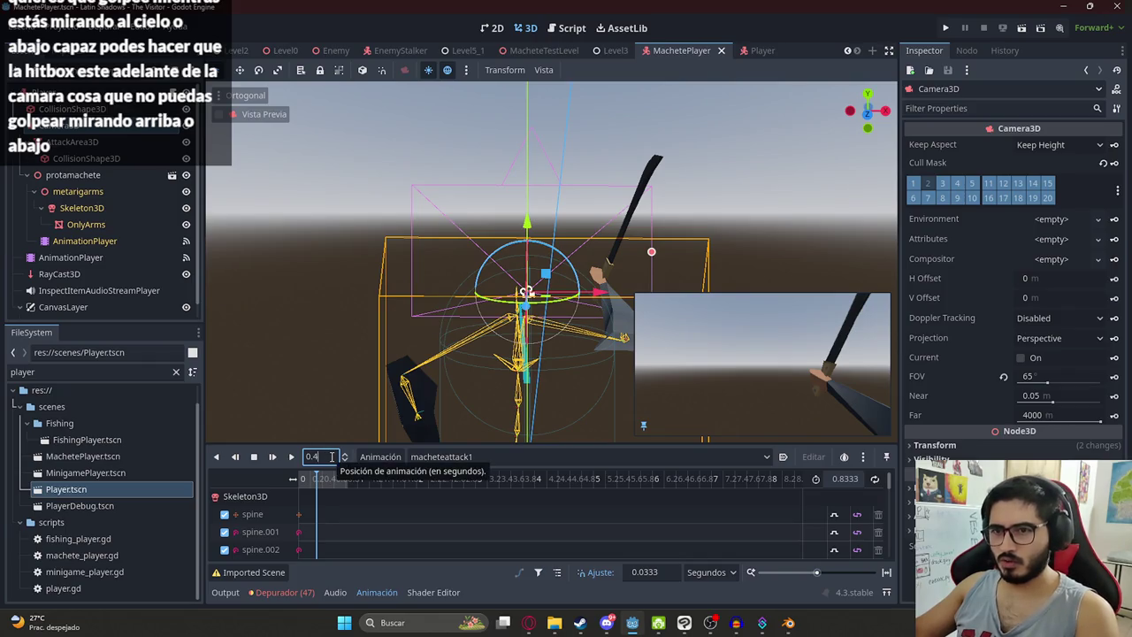
key(Return)
key(BackSpace)
text(366)
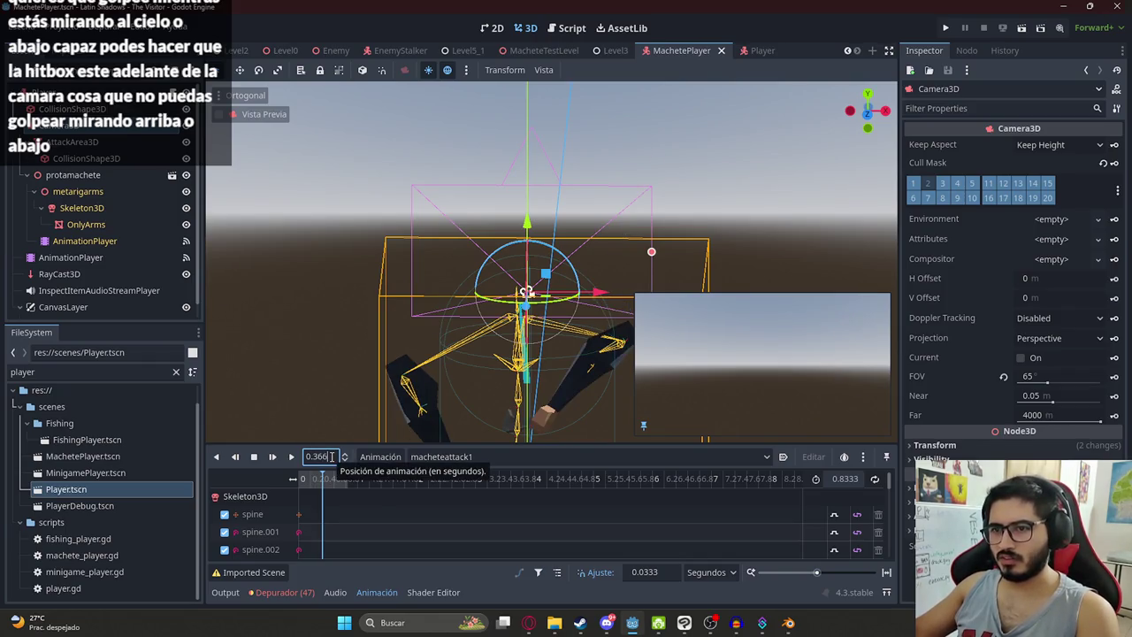
key(Return)
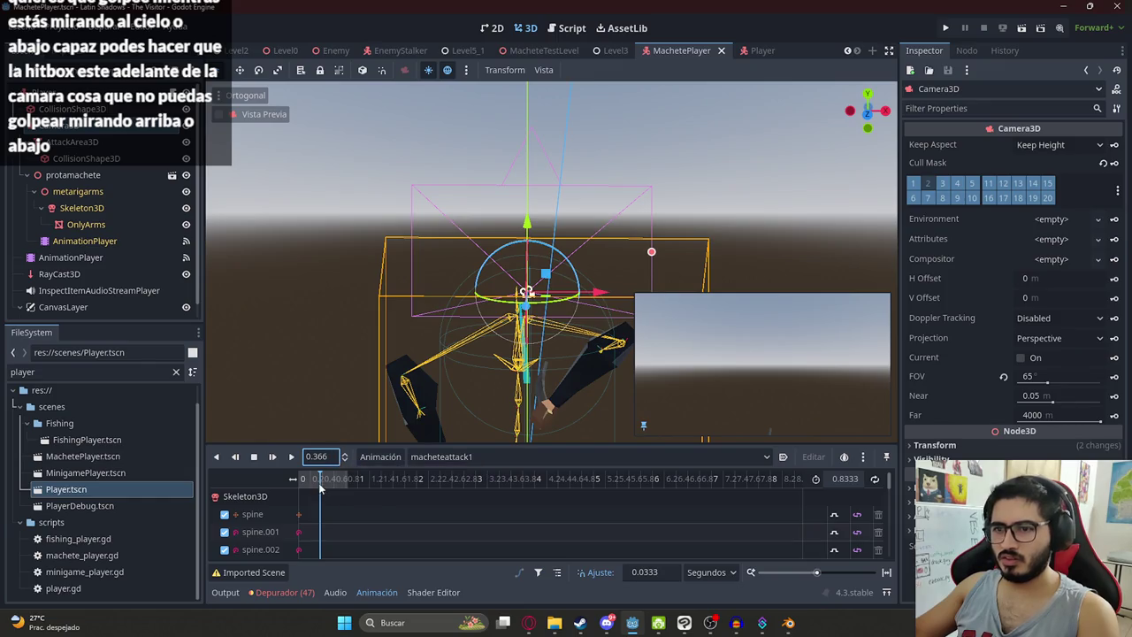
key(Tab)
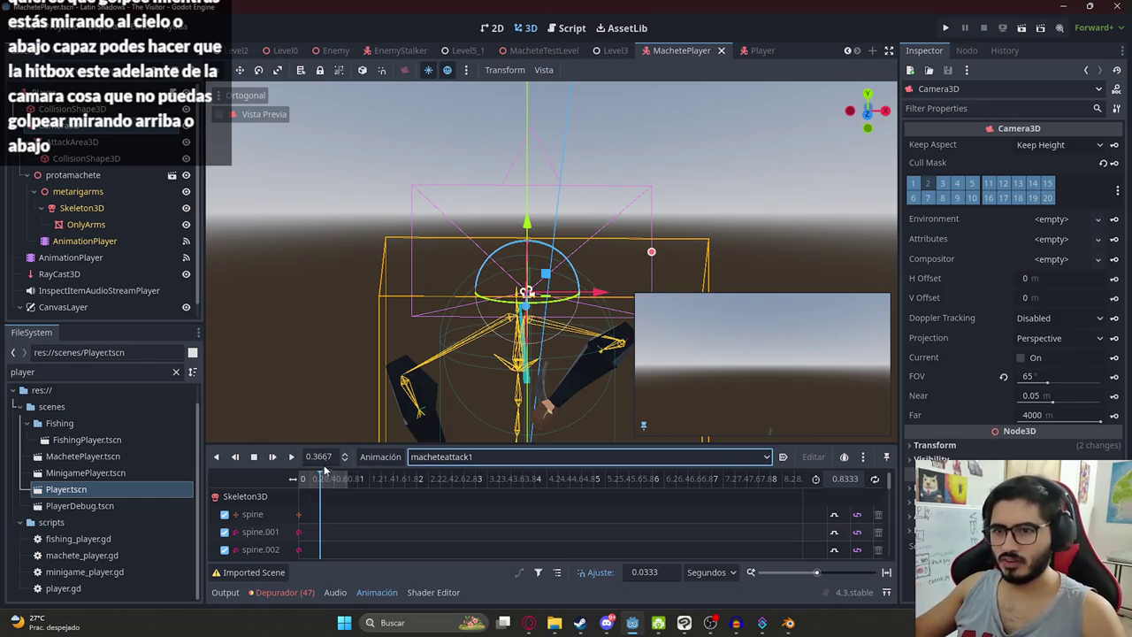
click(314, 479)
drag(314, 482, 322, 482)
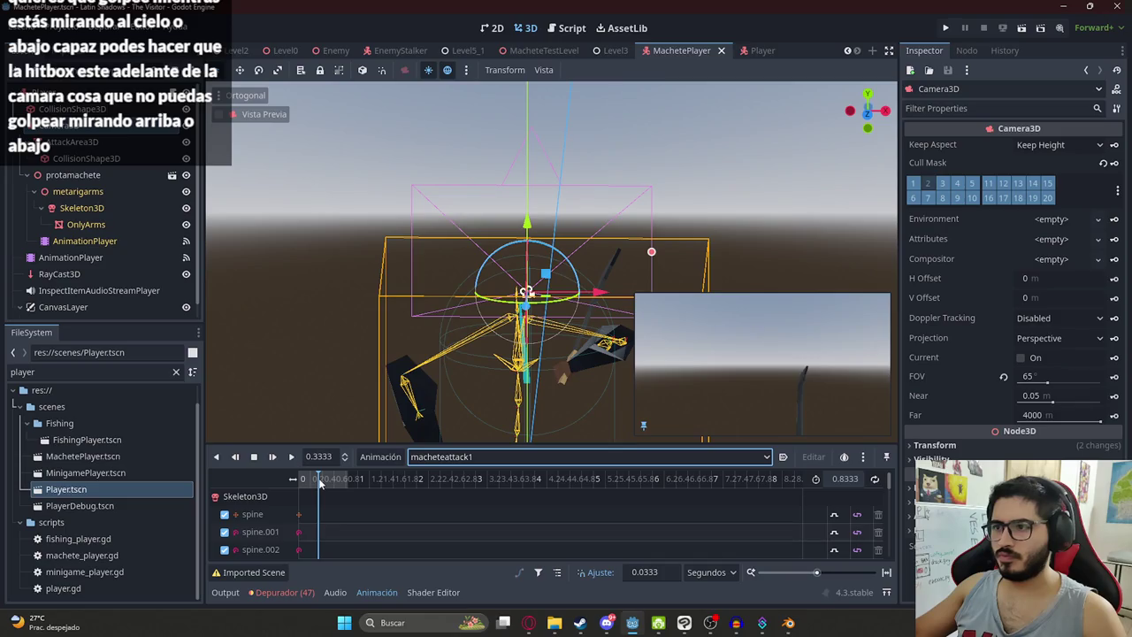
Step: Open machete_player.gd from the Player root node's script icon
click(182, 138)
click(172, 90)
scroll(612, 116, up, 20)
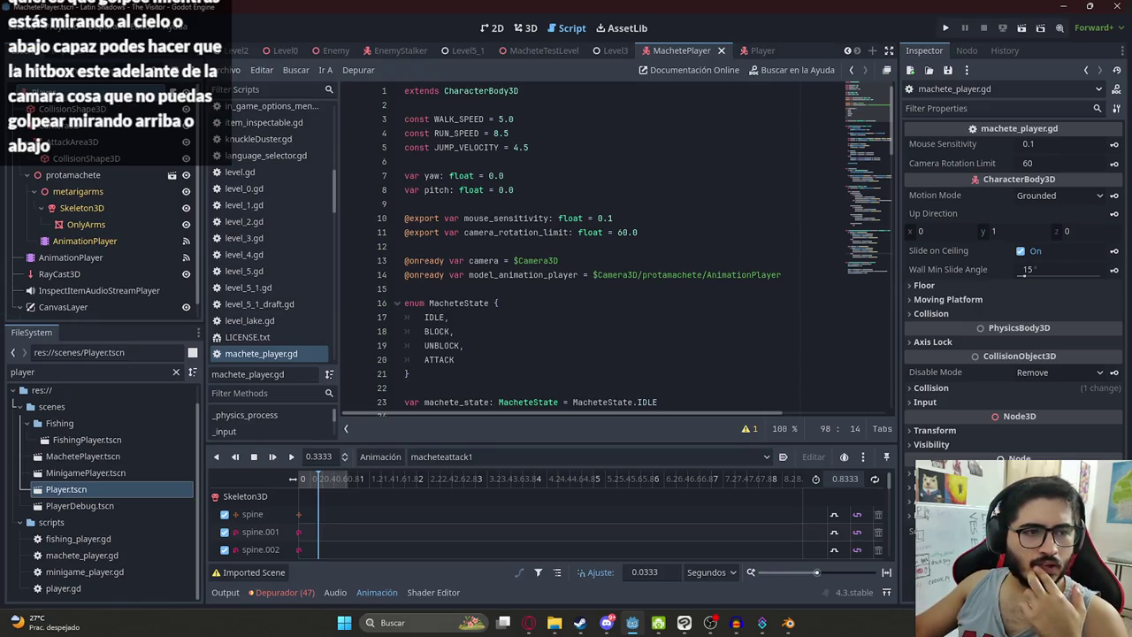
Step: Back in the 3D view, inspect the Camera3D and AttackArea3D nodes
click(525, 28)
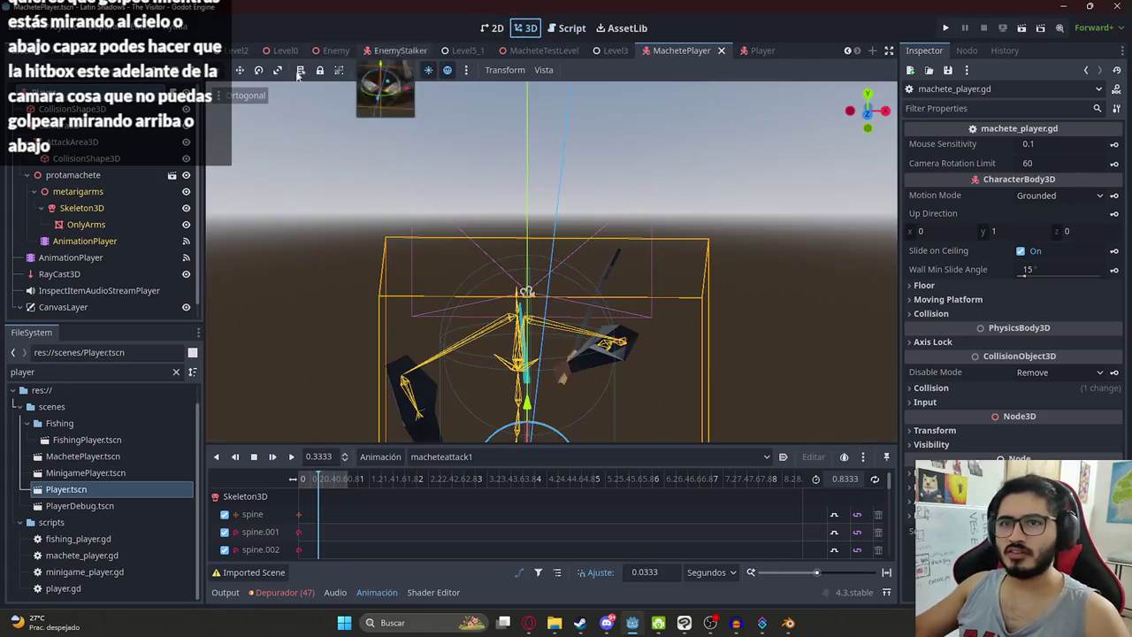
click(64, 141)
click(71, 125)
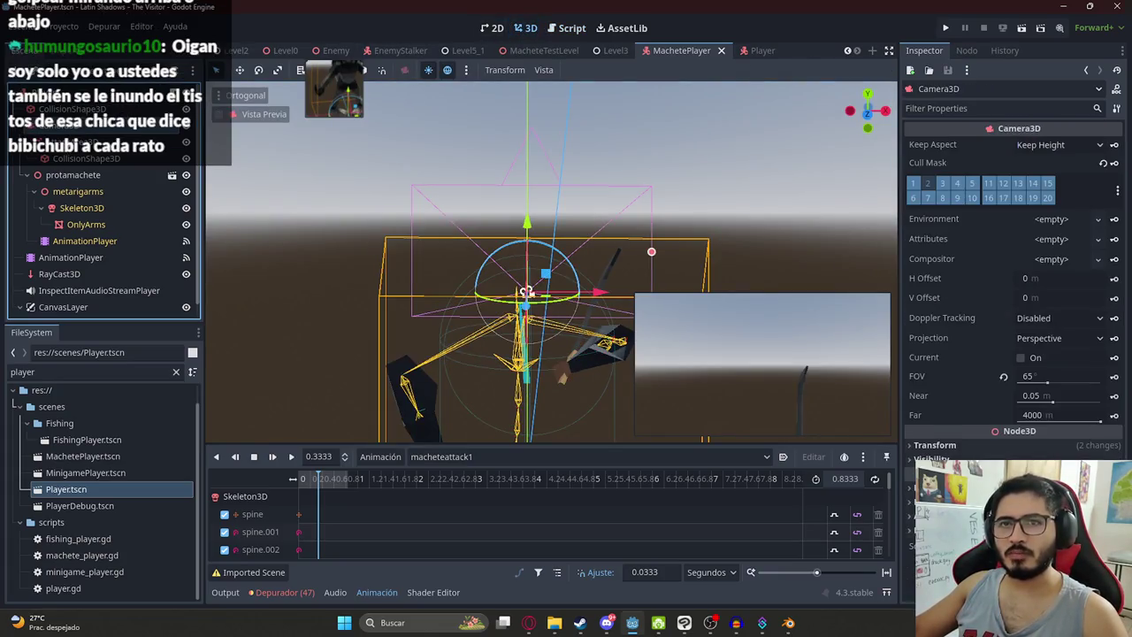
click(70, 142)
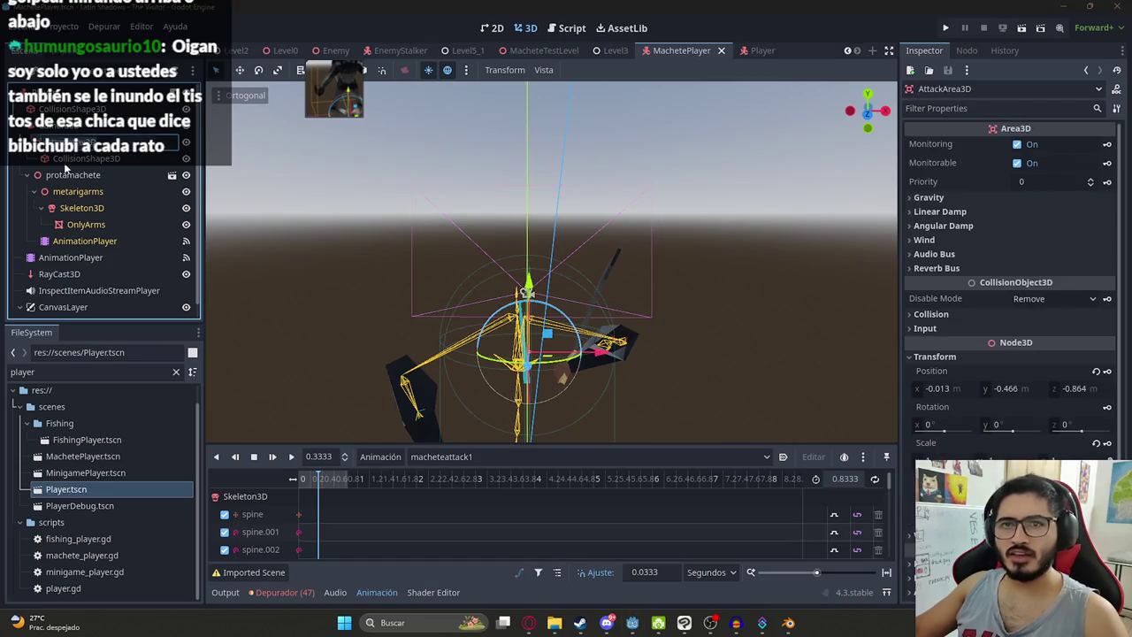
click(71, 124)
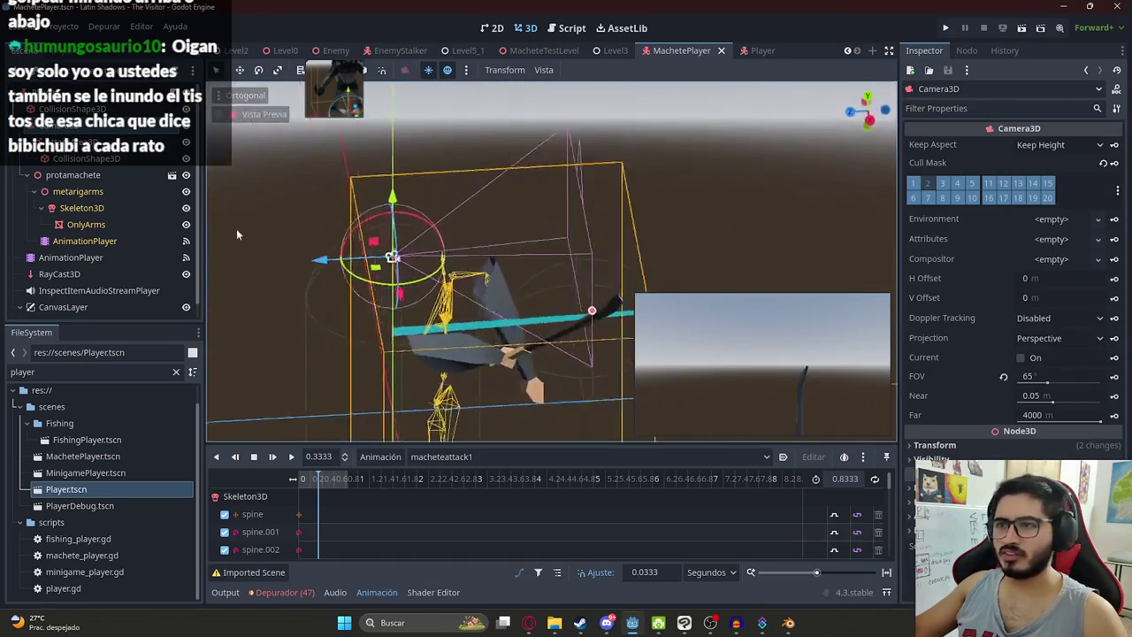
Step: Try a roughly 41-degree camera tilt, undo it, and return to machete_player.gd
mouse_move(564, 256)
mouse_down()
mouse_move(609, 245)
mouse_move(565, 274)
mouse_up()
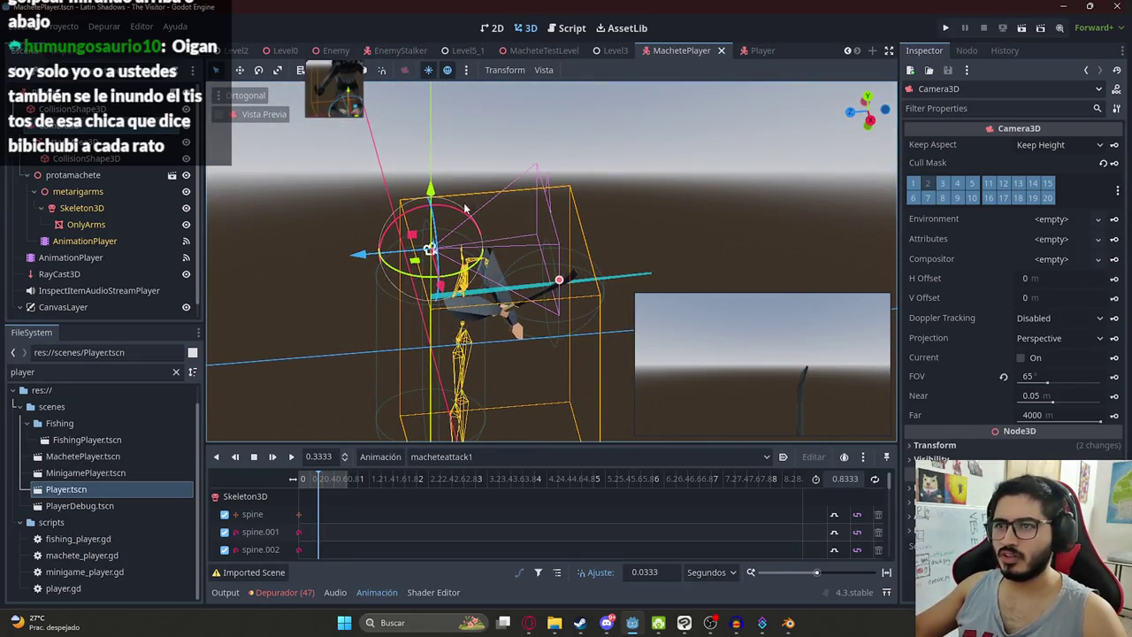
mouse_move(464, 219)
mouse_down()
mouse_move(468, 205)
mouse_move(402, 172)
mouse_move(492, 201)
mouse_move(407, 190)
mouse_move(327, 225)
mouse_move(414, 205)
mouse_move(350, 239)
mouse_move(383, 254)
mouse_up()
key(ctrl+z)
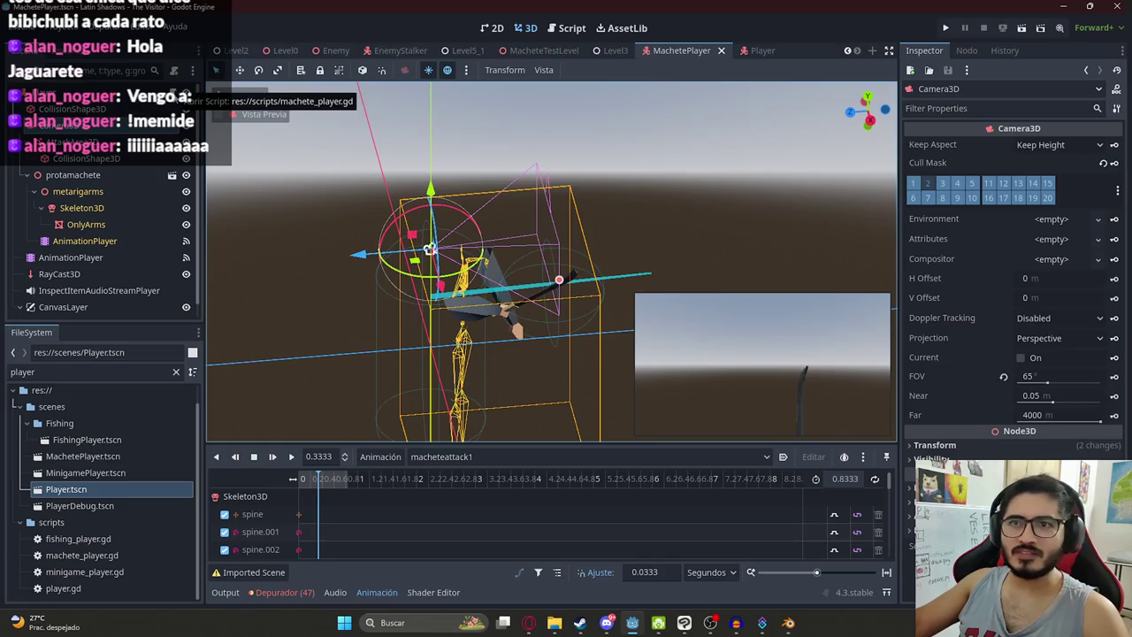
click(173, 92)
Step: Add 'const TRIGGER_ATACK_TIME = 0.3333' on a new line after JUMP_VELOCITY
click(536, 260)
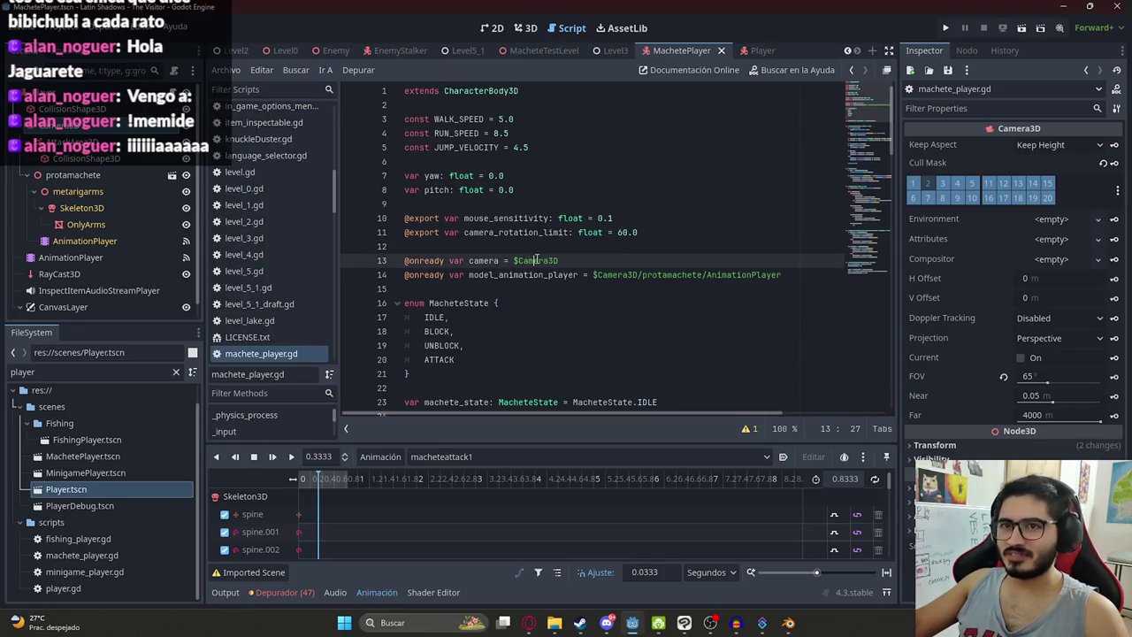
click(554, 149)
key(Return)
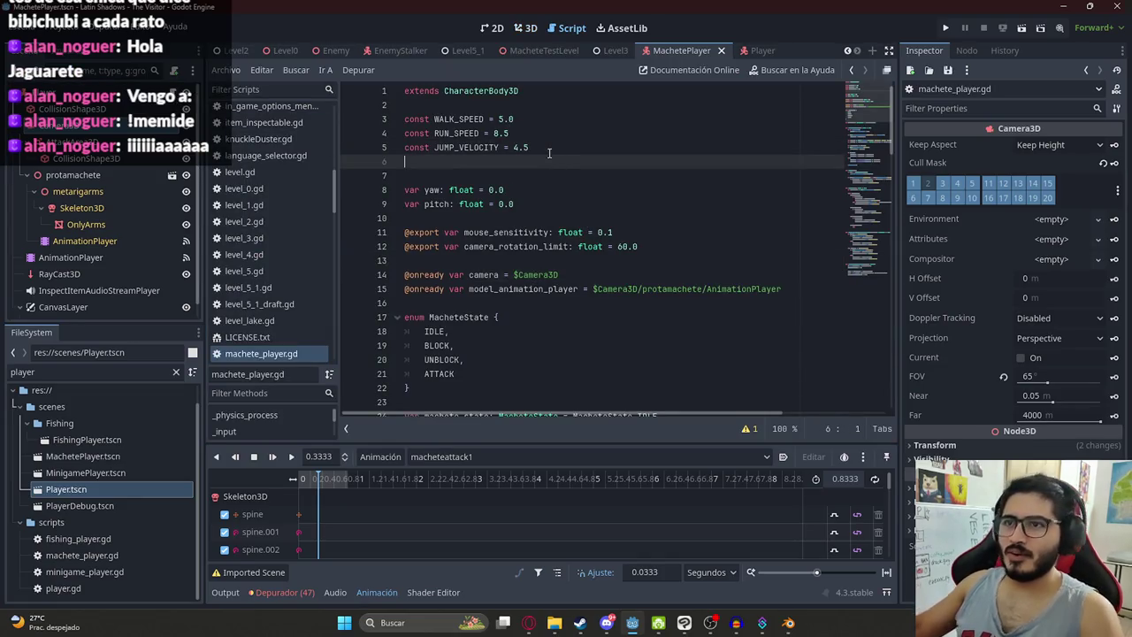
text(const )
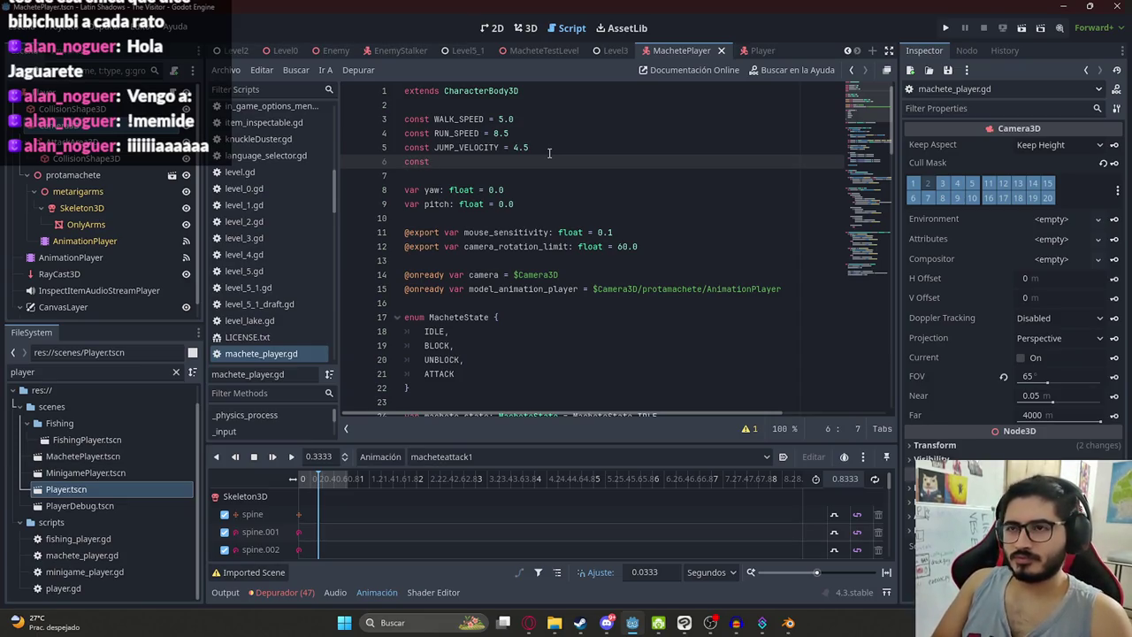
text(TRIGGER_)
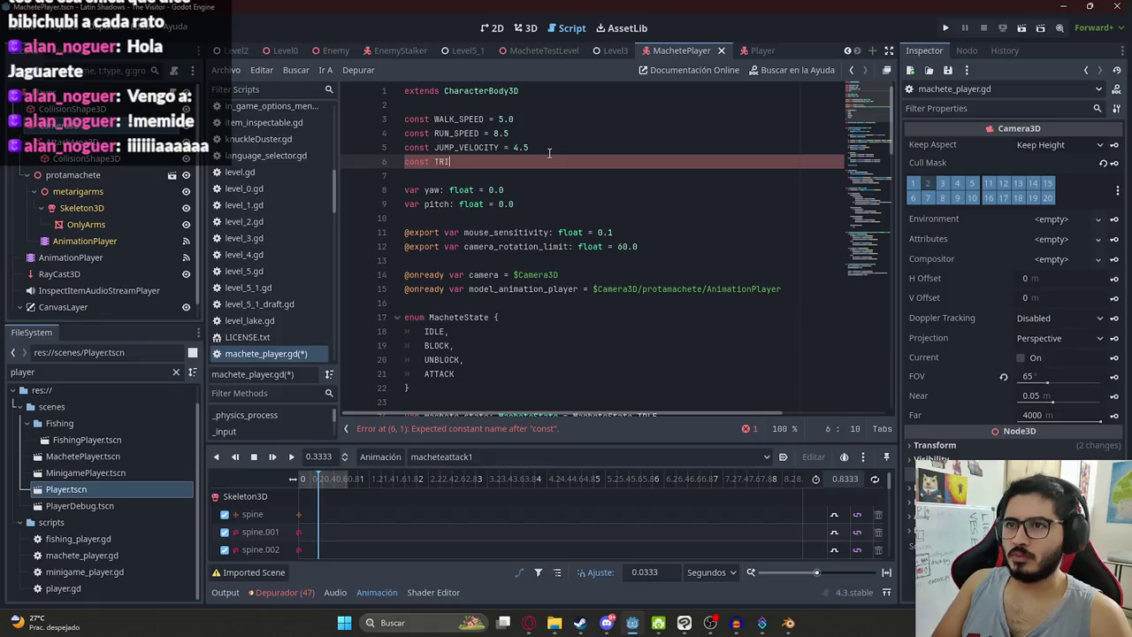
text(ATTACK_TIME )
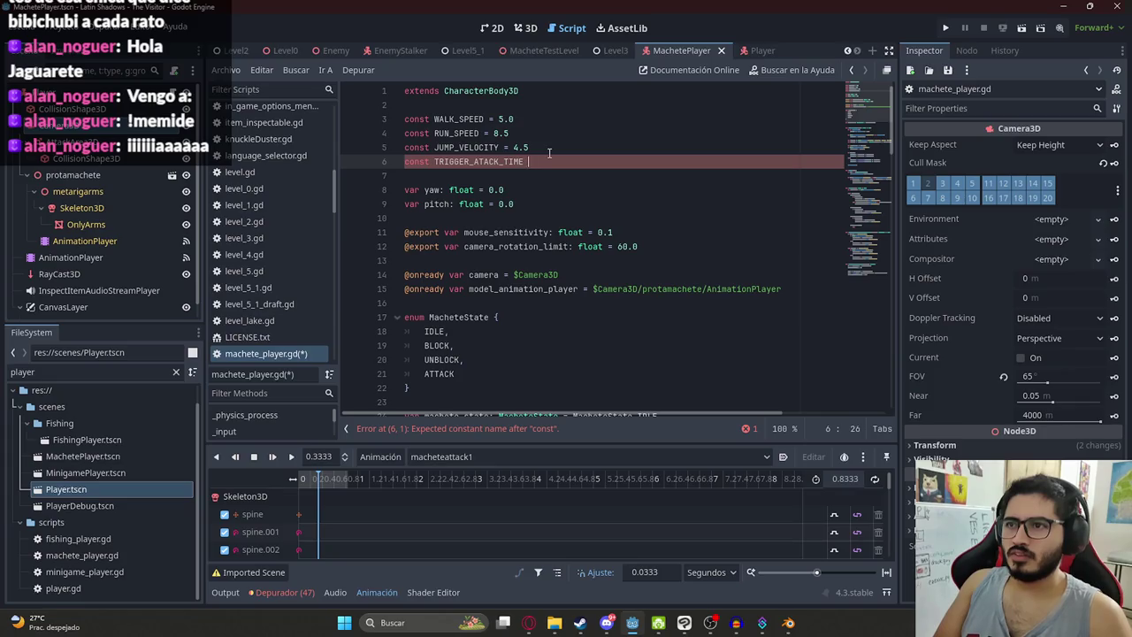
text(= 0.3333)
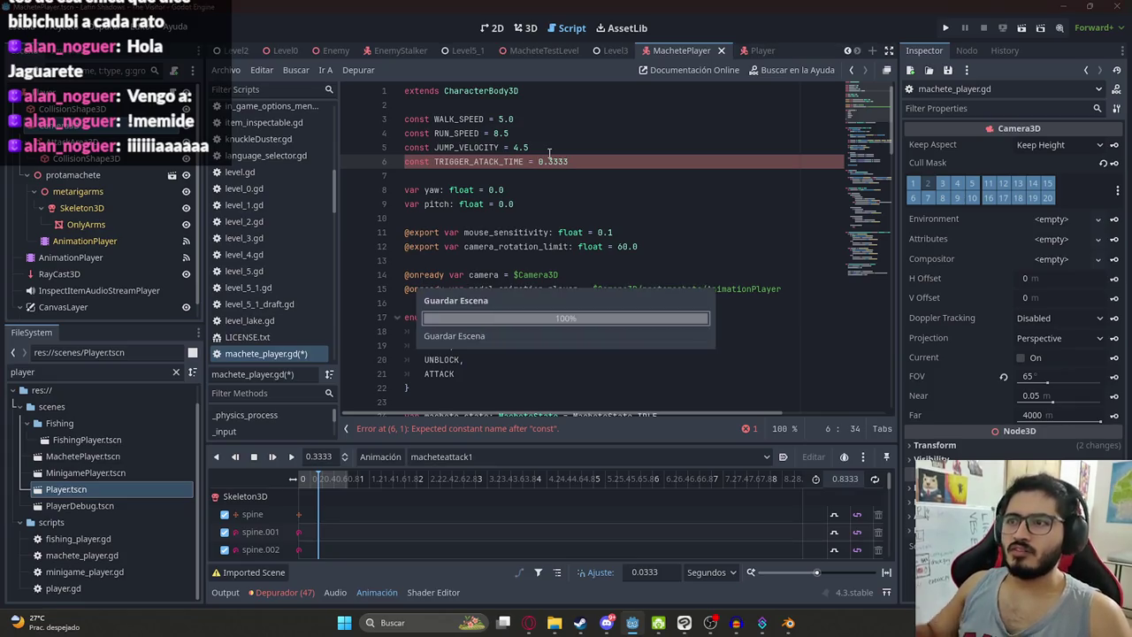
double_click(486, 161)
drag(850, 131, 872, 205)
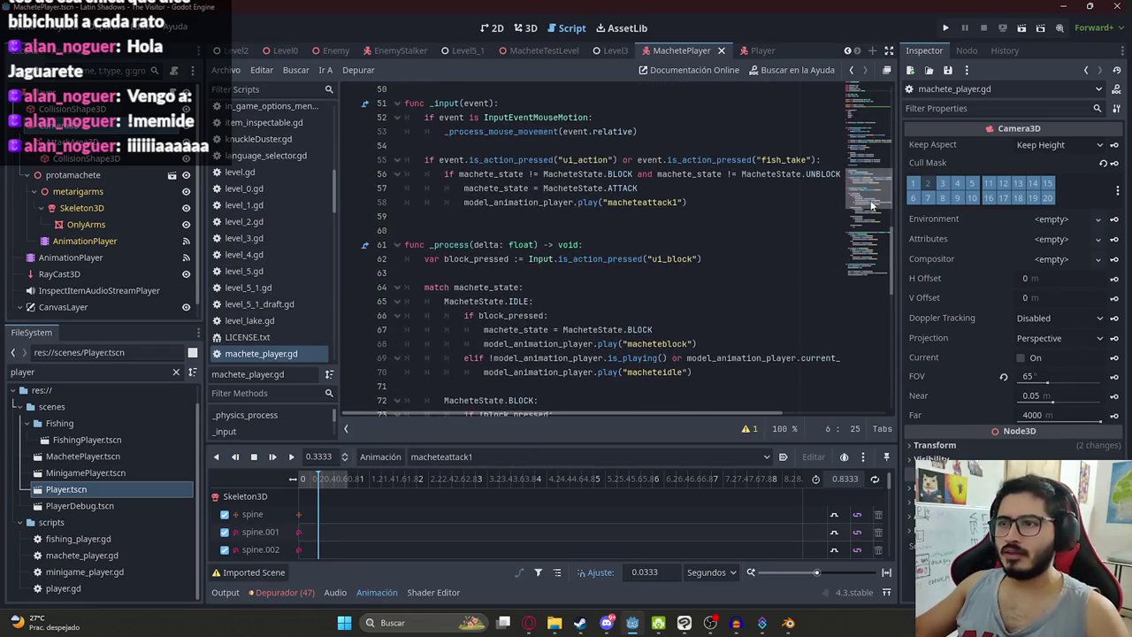
Step: Tidy the line after the attack animation call and save the script
click(683, 202)
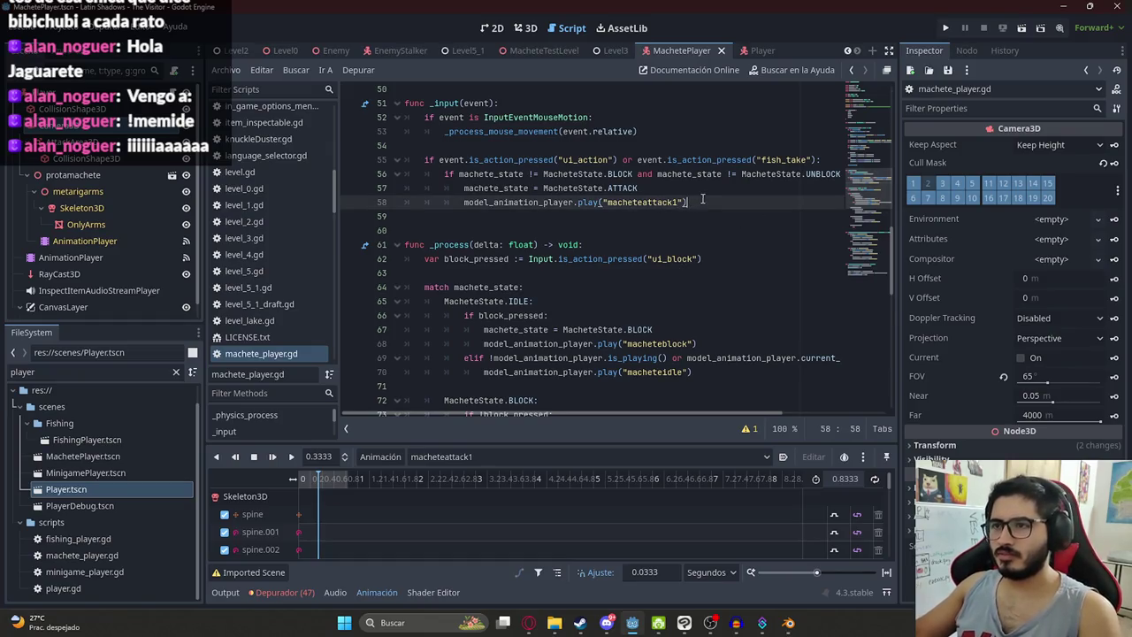
key(Return)
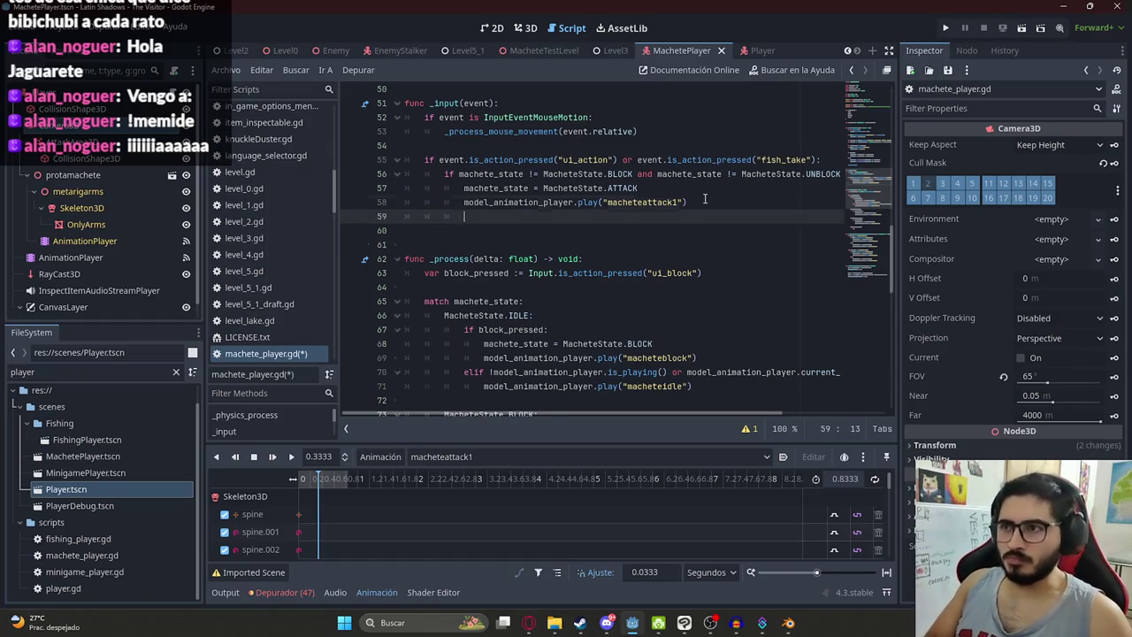
key(BackSpace)
scroll(585, 217, up, 15)
key(ctrl+s)
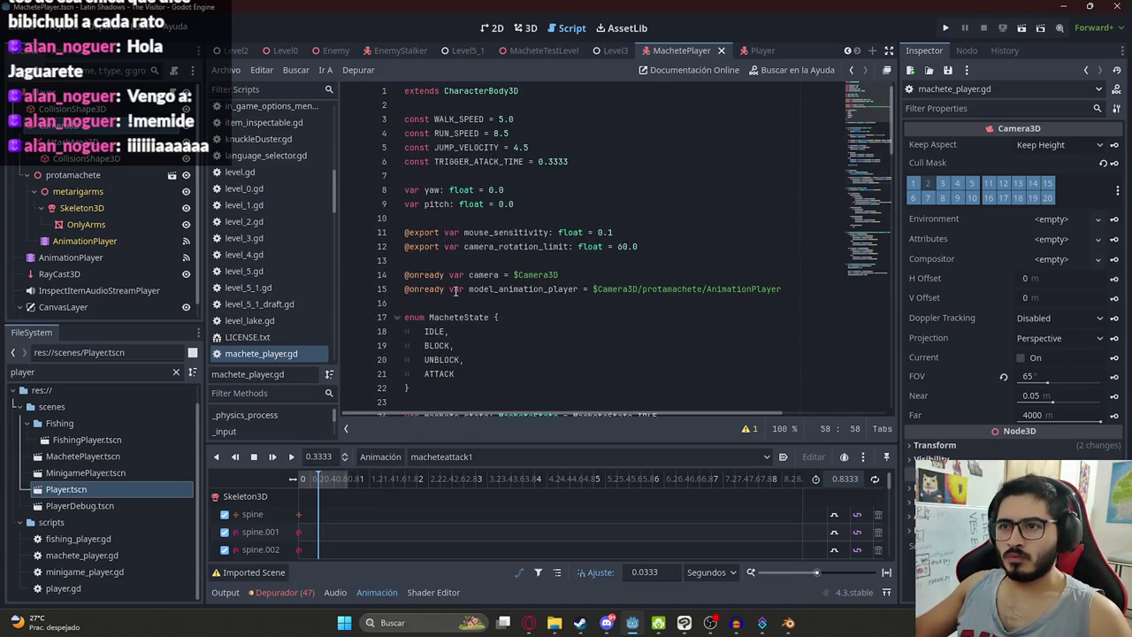
Step: Search the script for occurrences of IDLE and machete_state
click(439, 331)
double_click(439, 331)
key(ctrl+f)
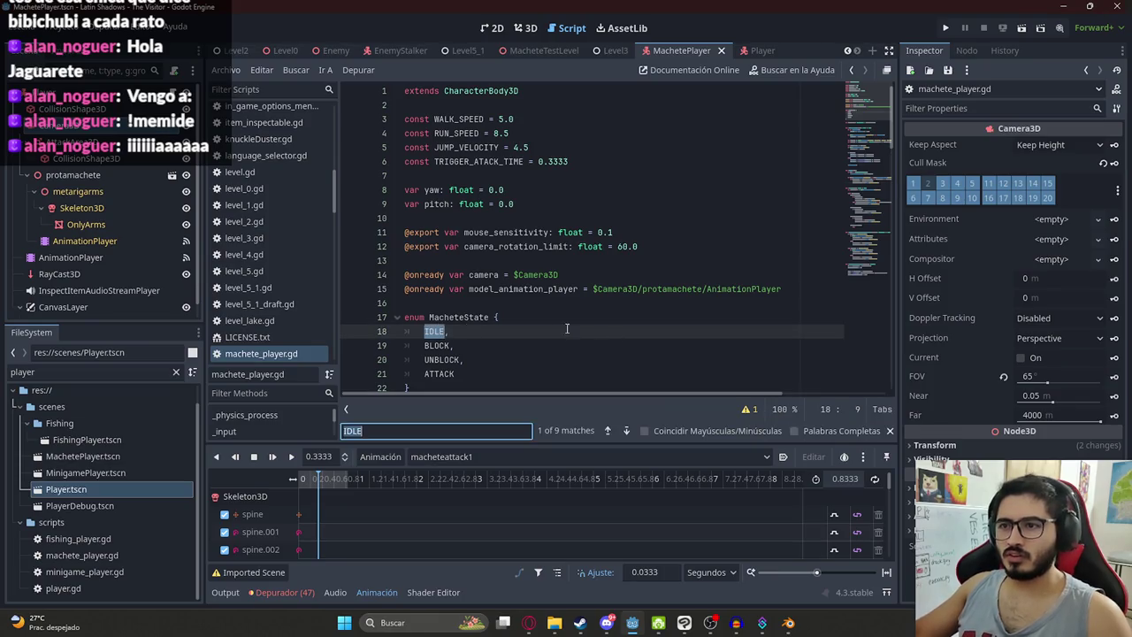
key(Return)
double_click(454, 232)
key(ctrl+f)
text(4)
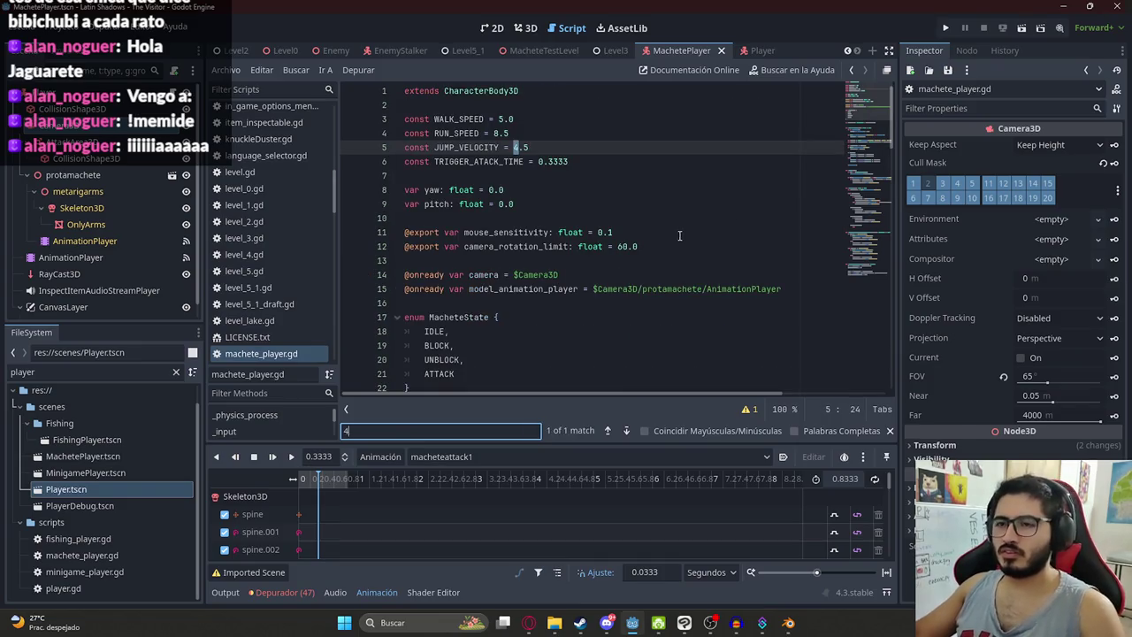
scroll(679, 235, down, 2)
double_click(469, 228)
key(ctrl+f)
key(Return)
key(Return)
key(Return)
key(Return)
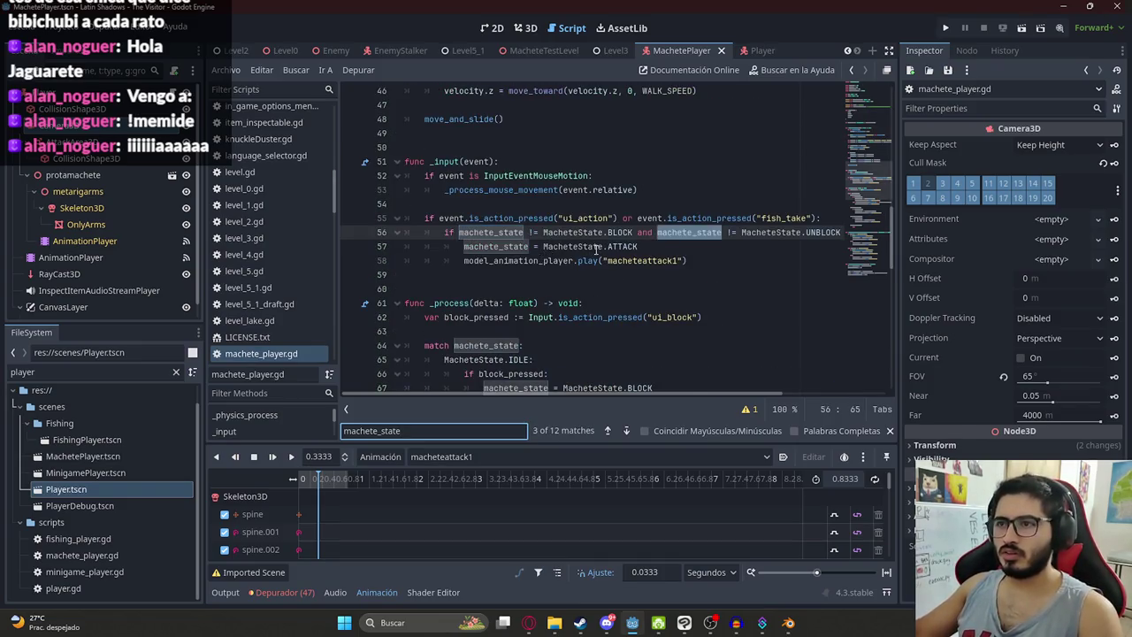
Step: Begin typing a new process_attack function after the last function in the script
scroll(591, 363, down, 10)
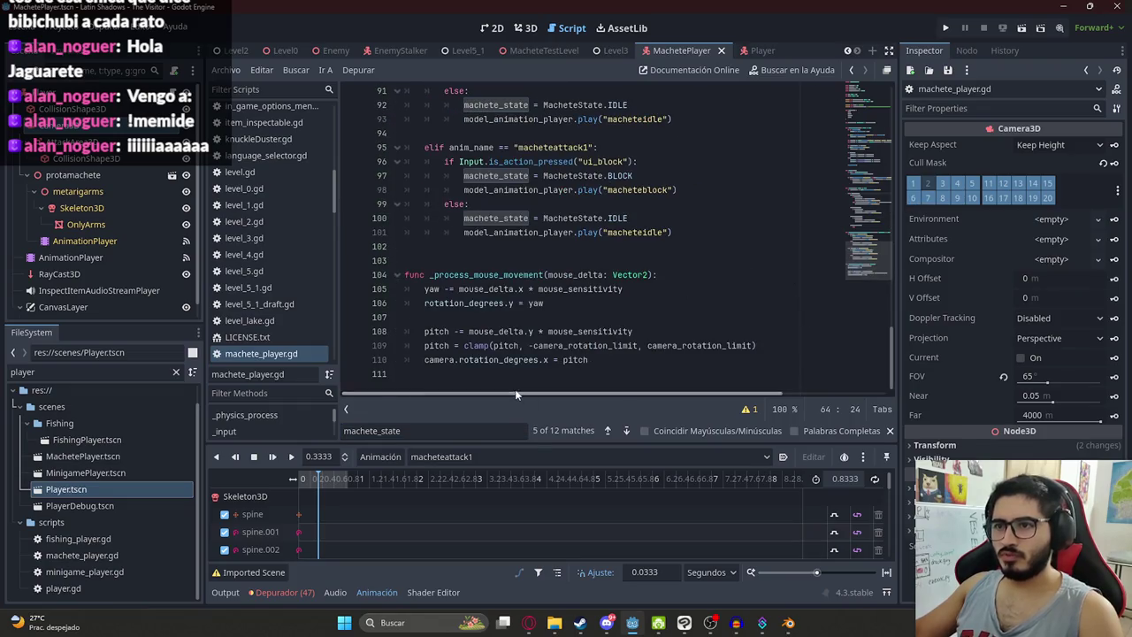
click(513, 373)
key(Return)
text(process_attack()
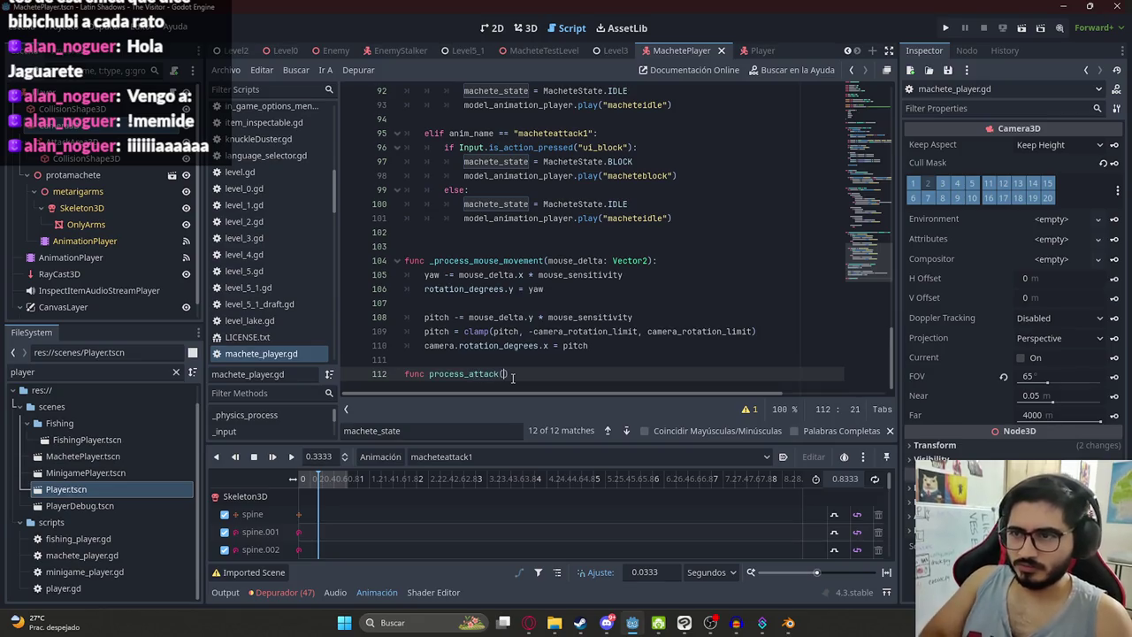
Step: Finish the process_attack(delta: float) signature with an 'if machete_state == MacheteState.ATTACK:' branch holding pass
text(float)
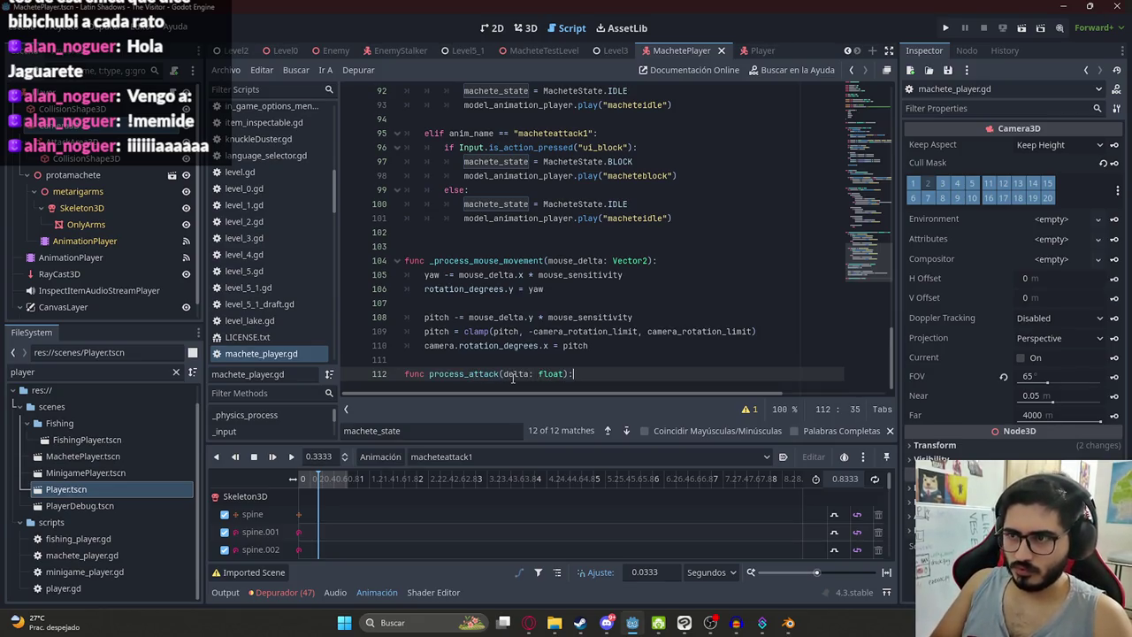
key(Return)
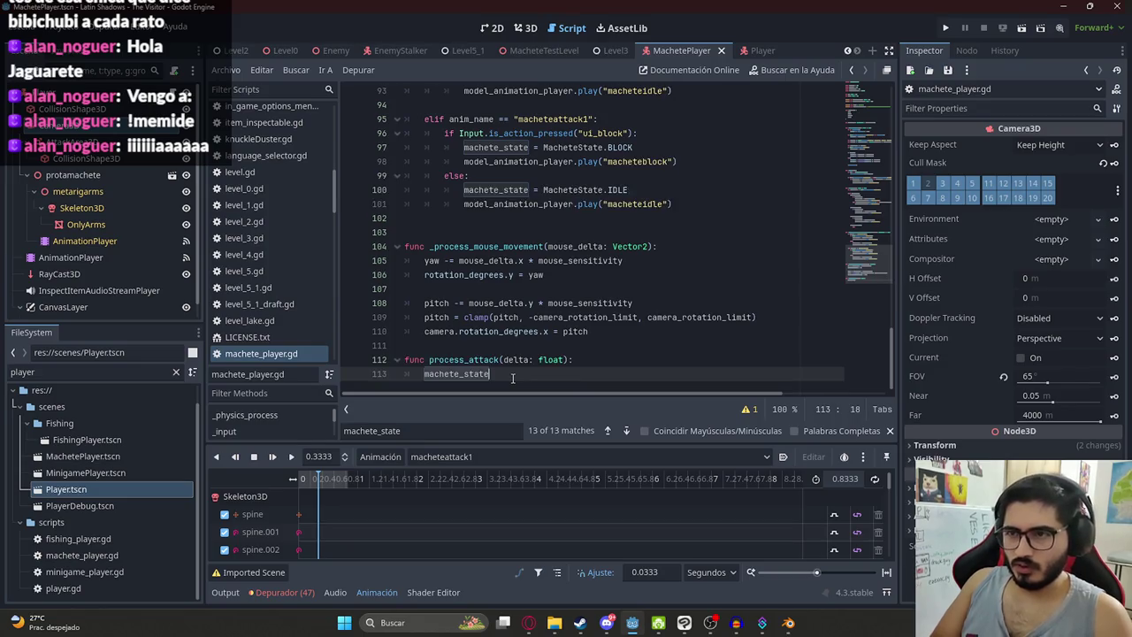
text(if machete_state.)
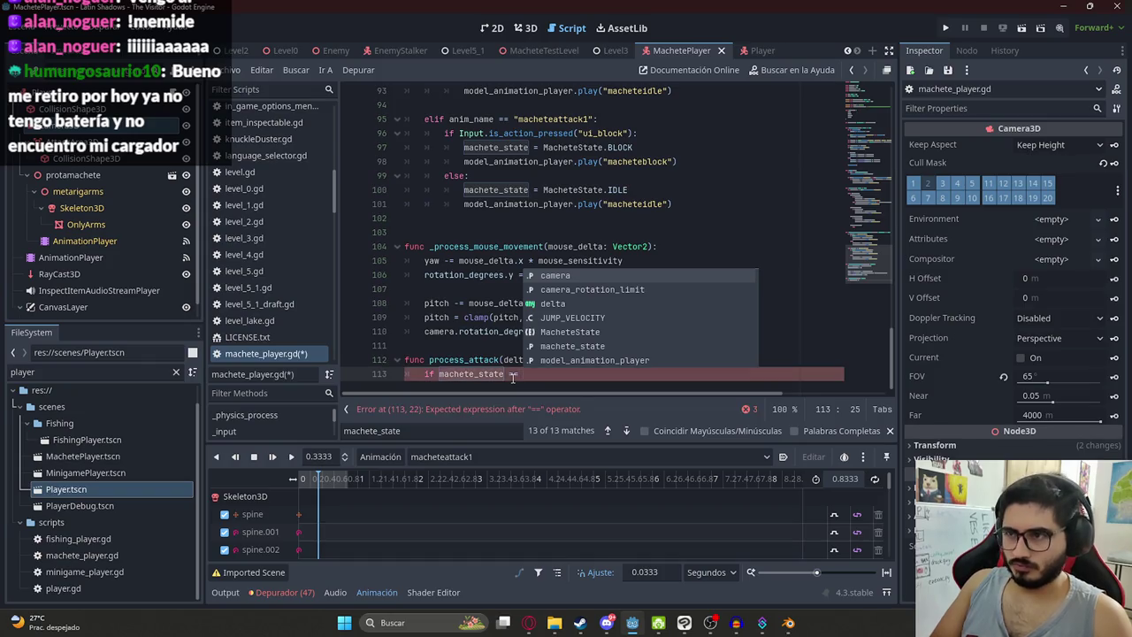
text(State)
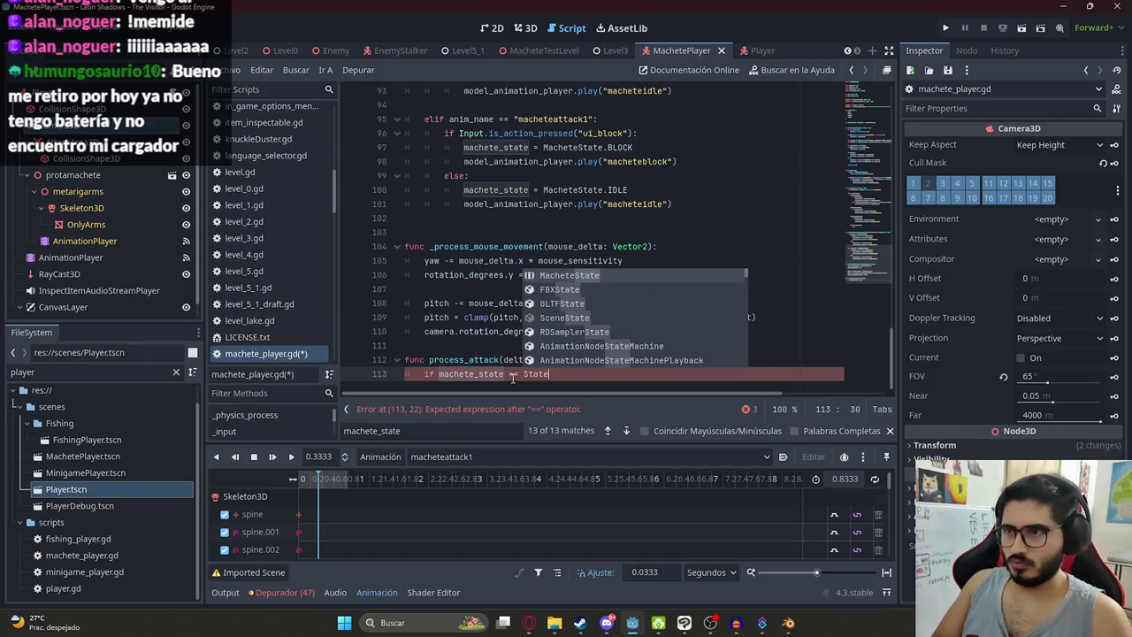
key(Return)
text(.)
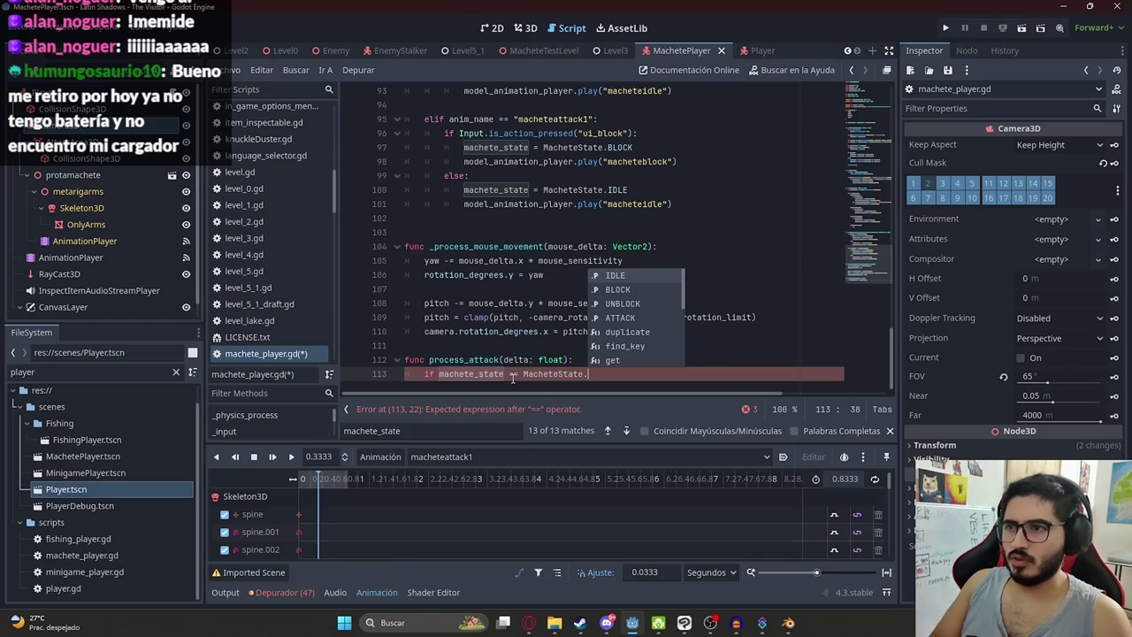
key(Down)
key(Down)
key(Down)
key(Return)
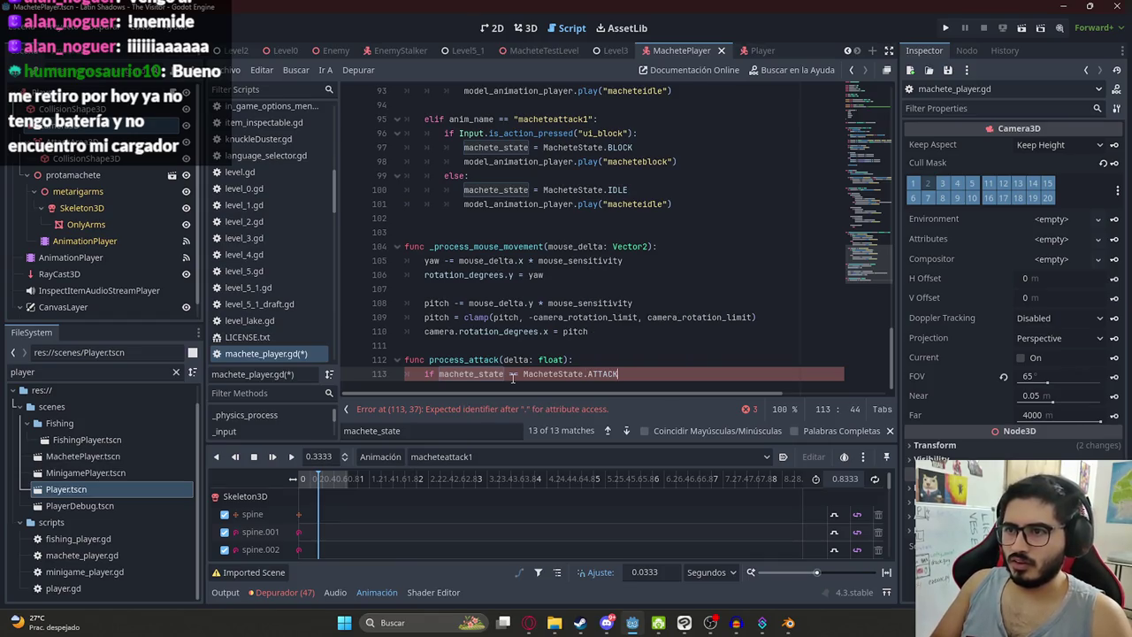
key(Return)
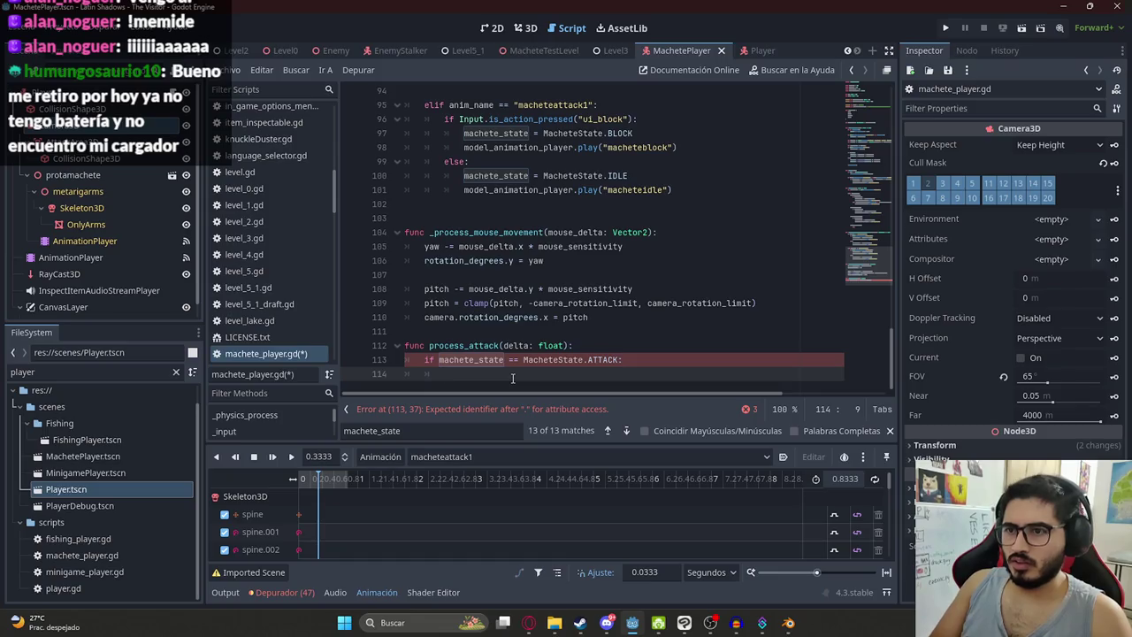
text(pas)
key(Return)
Step: Add an else branch that sets time_attacking to 0.0
text(else:)
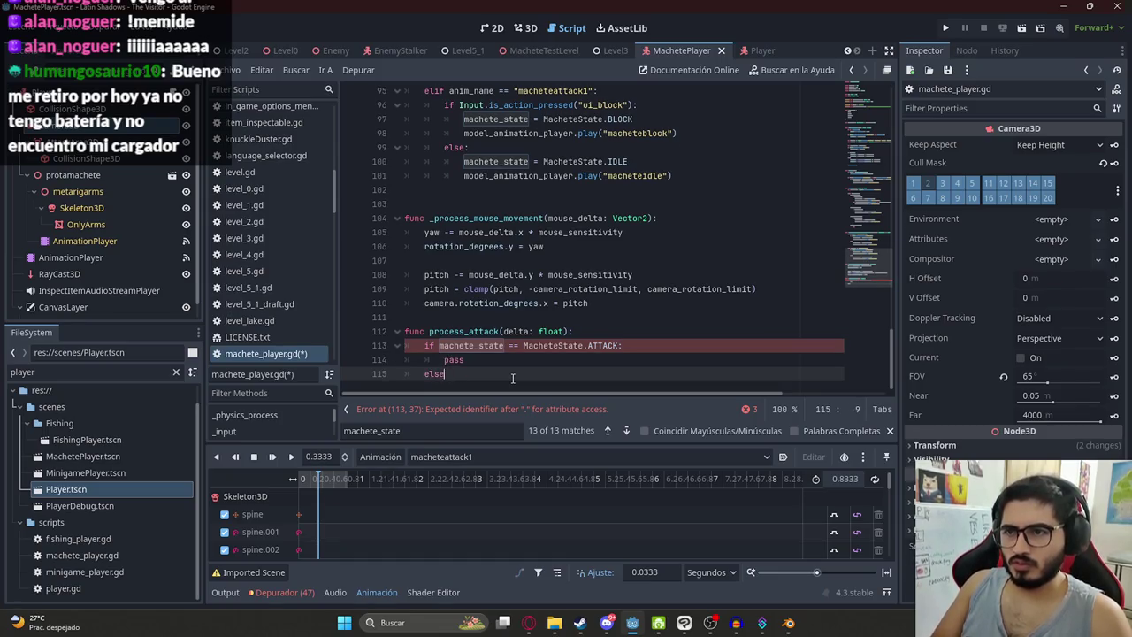
key(Return)
text(t)
text(ime_)
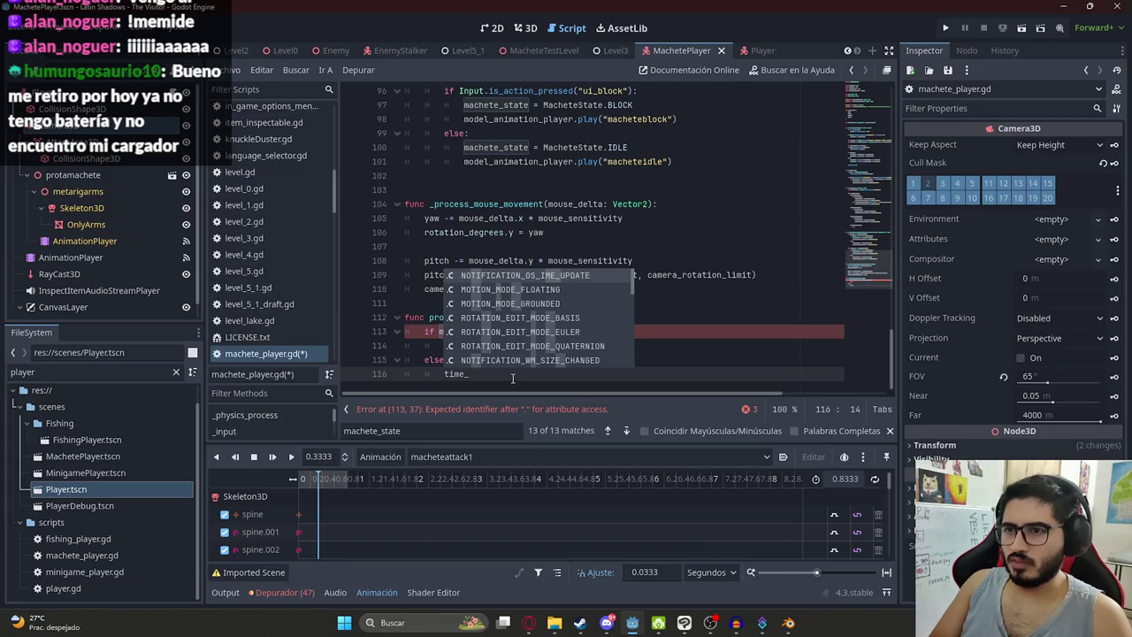
text(attacking = 0)
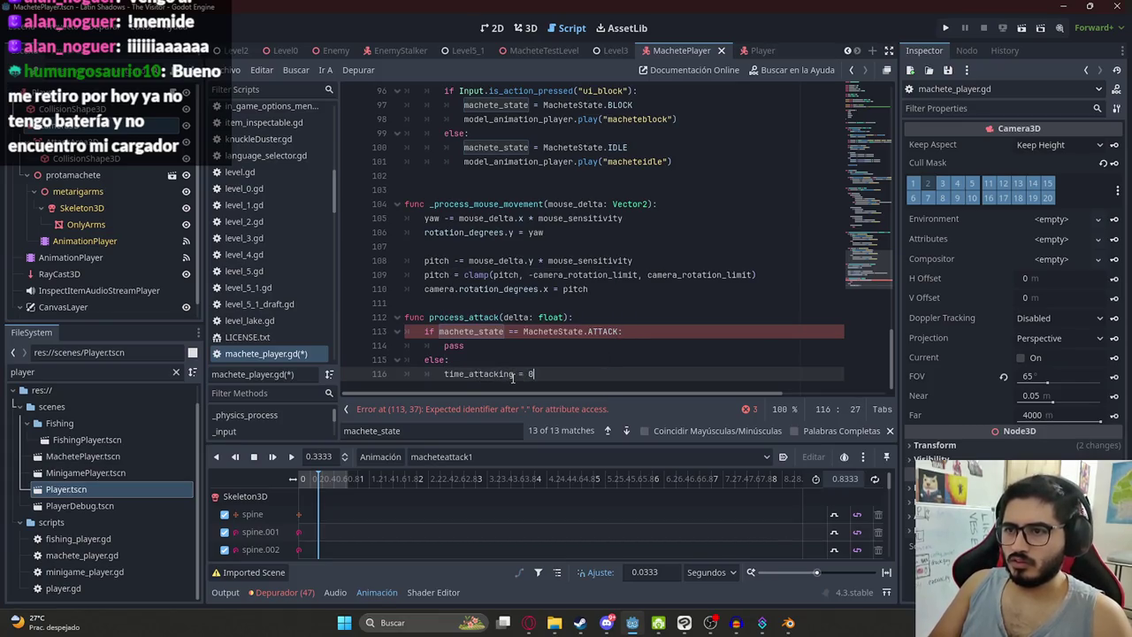
text(.0)
drag(544, 373, 444, 373)
double_click(448, 373)
key(ctrl+c)
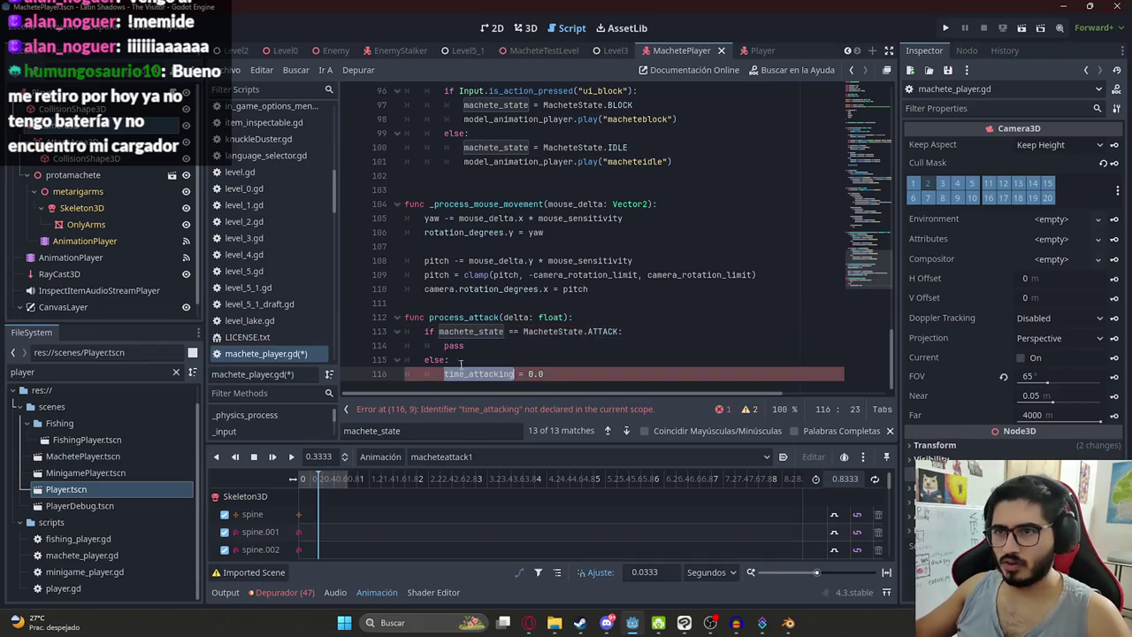
Step: Replace pass in the ATTACK branch with 'time_attacking += delta'
double_click(455, 345)
key(ctrl+v)
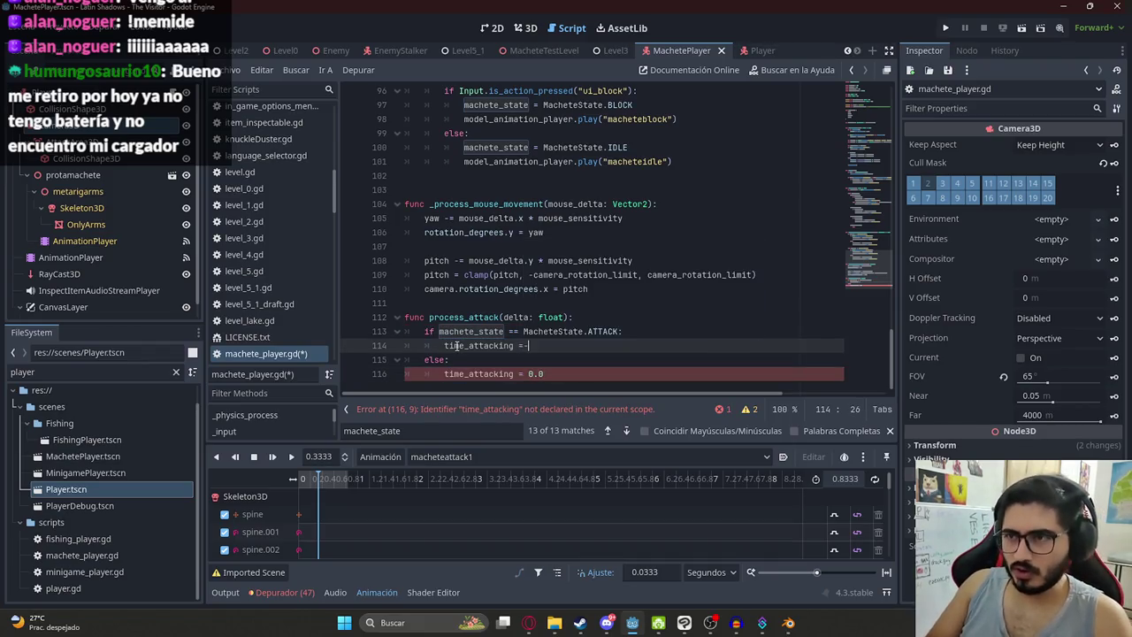
text(delta)
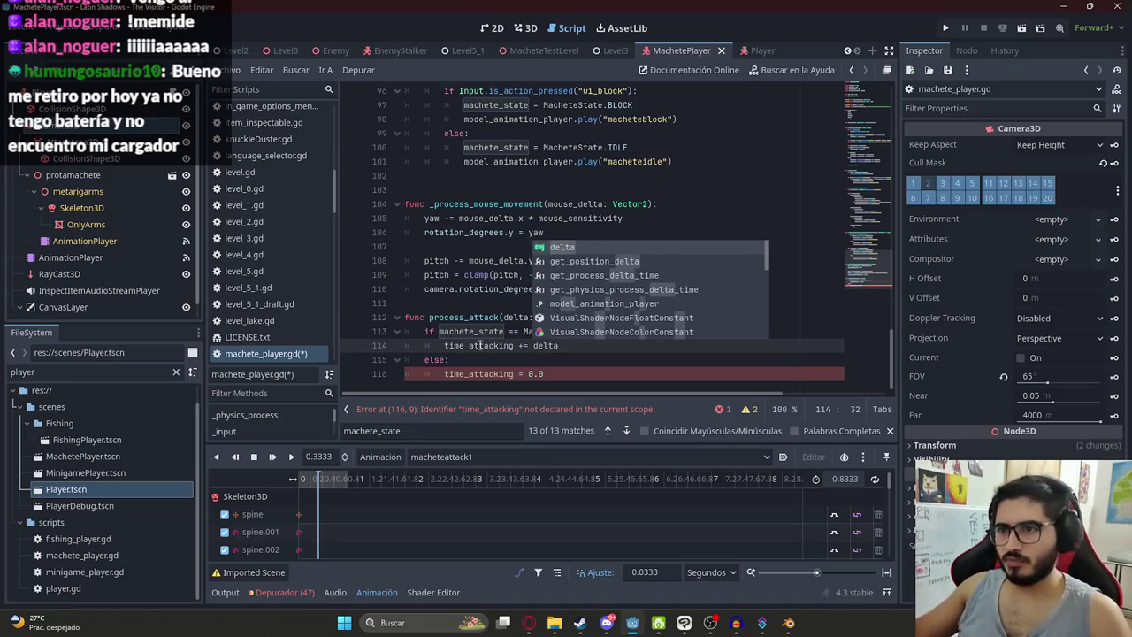
double_click(481, 346)
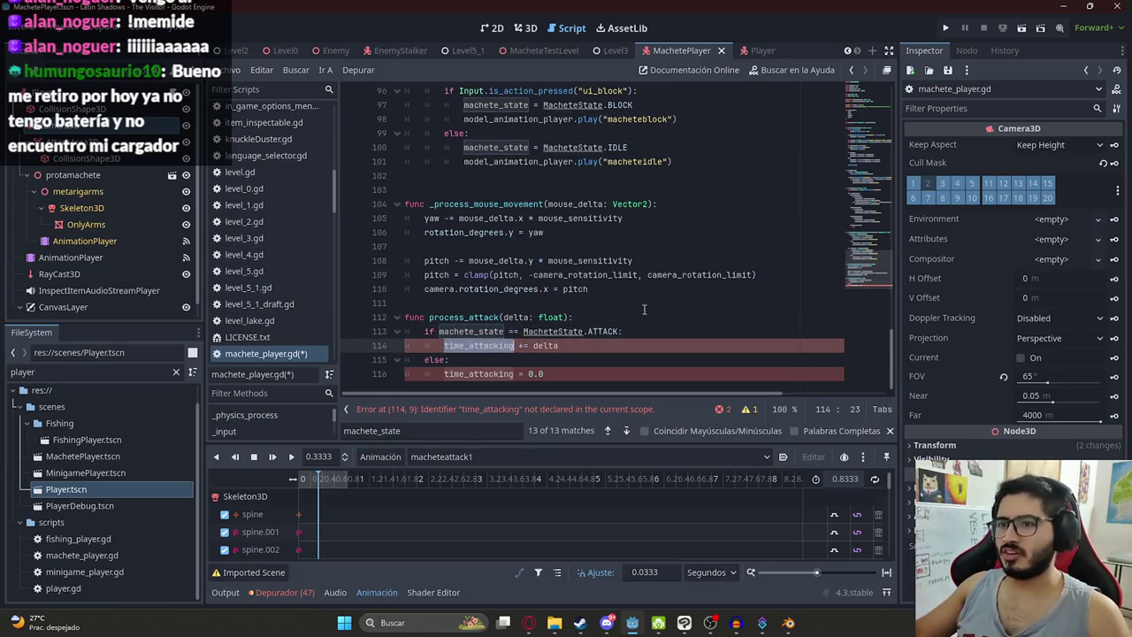
drag(836, 297, 836, 77)
click(543, 203)
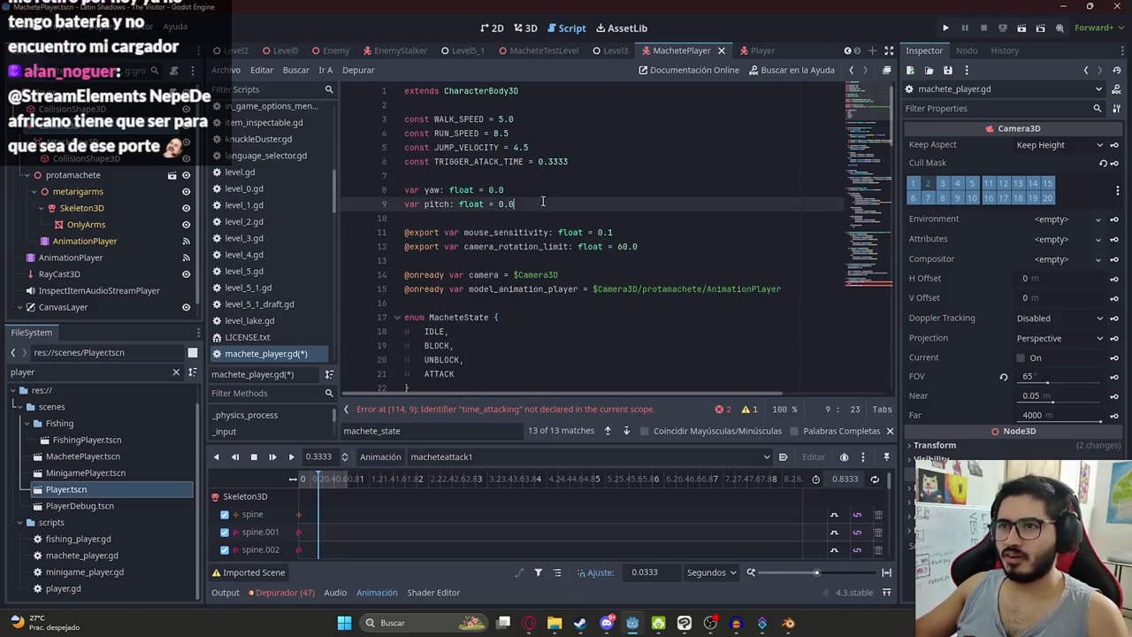
Step: Declare 'var time_attacking = 0.0' after var pitch, delete blank line 26, and save
key(Return)
text(var time_attacking = 0.0)
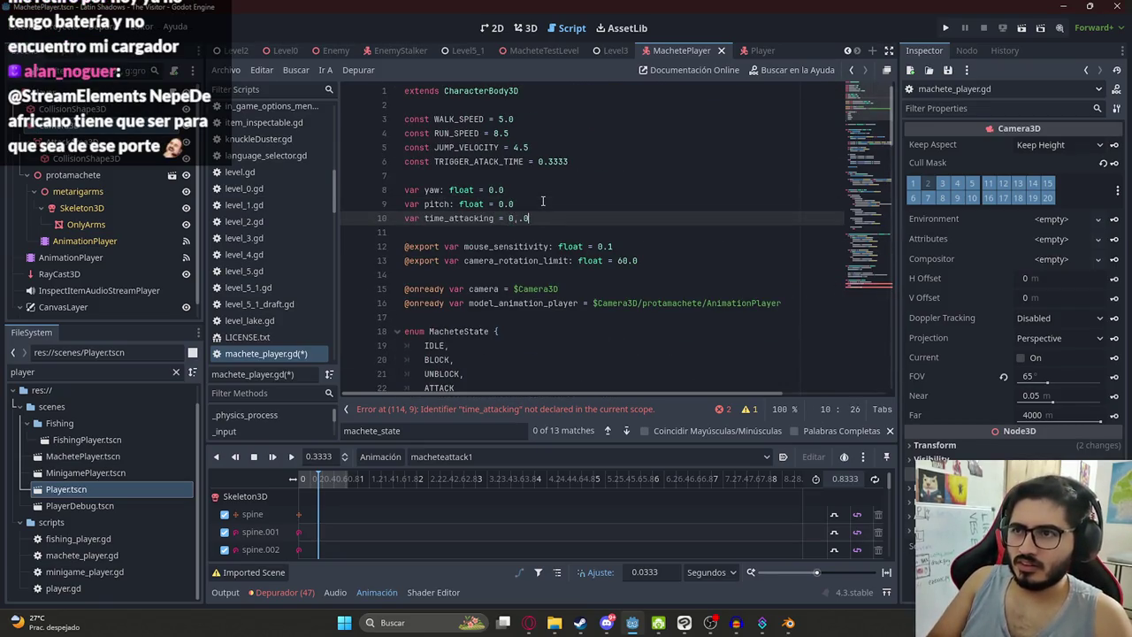
double_click(451, 218)
scroll(469, 219, down, 5)
click(466, 233)
key(BackSpace)
scroll(468, 230, down, 5)
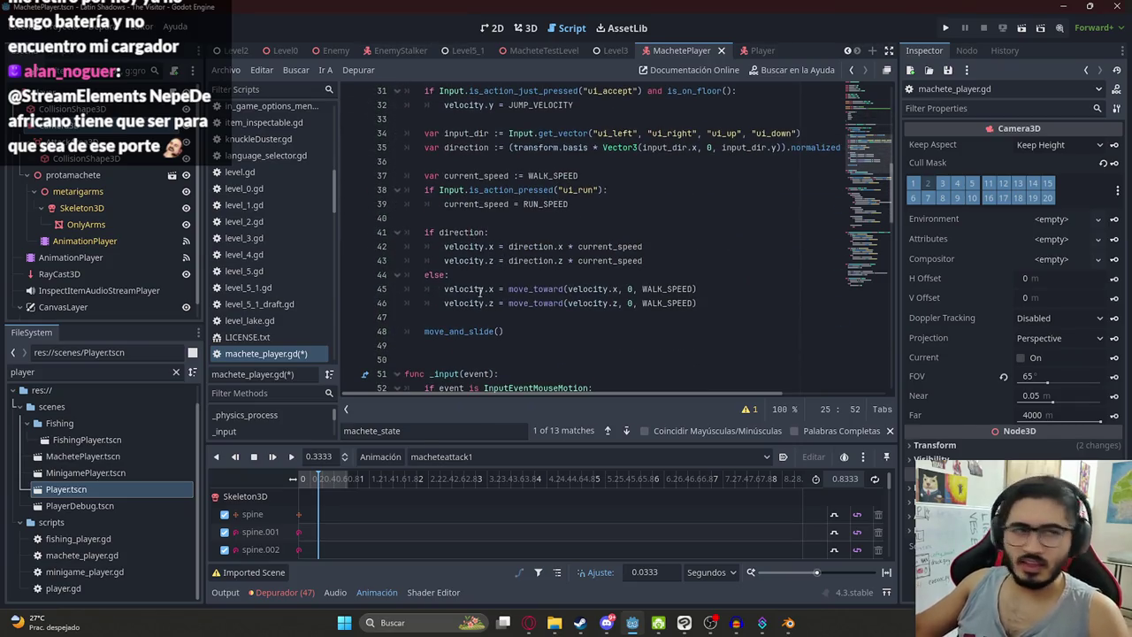
key(ctrl+s)
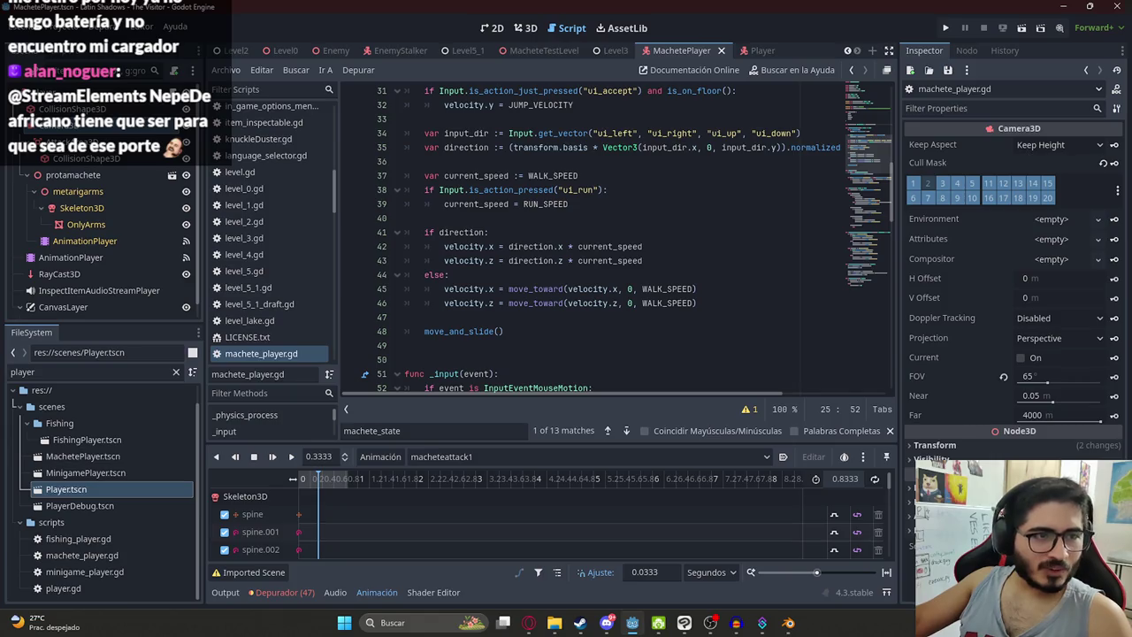
Step: Review the move_and_slide call, then return to the process_attack function
click(596, 334)
double_click(453, 331)
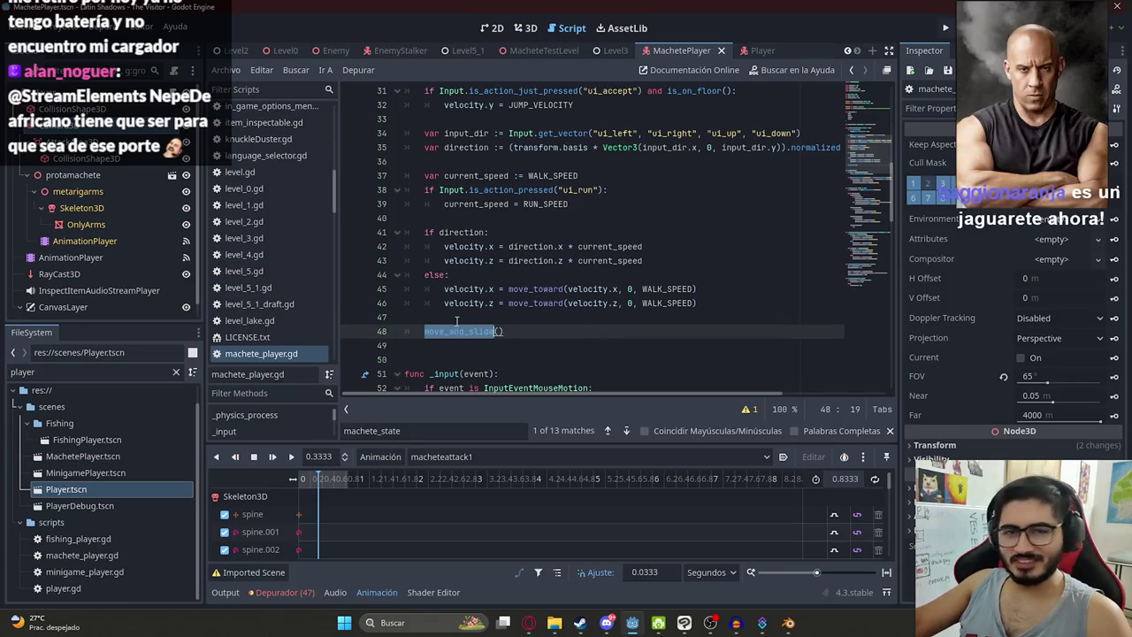
click(456, 320)
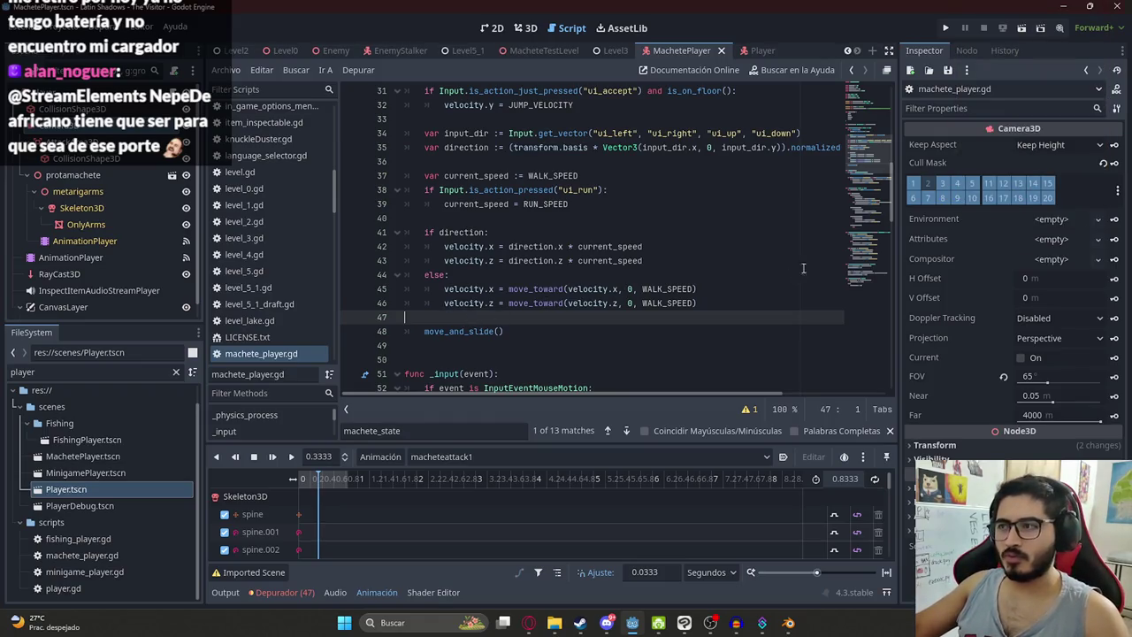
click(871, 276)
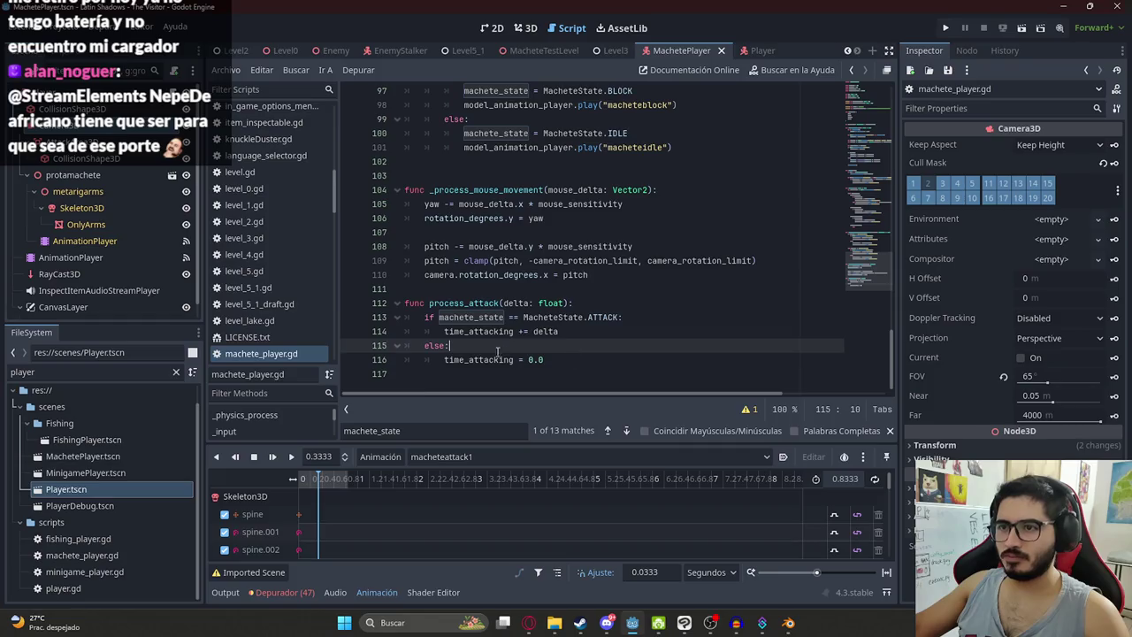
Step: Below the time increment, add an if check for time_attacking >= TRIGGER_ATACK_TIME
double_click(478, 331)
key(Return)
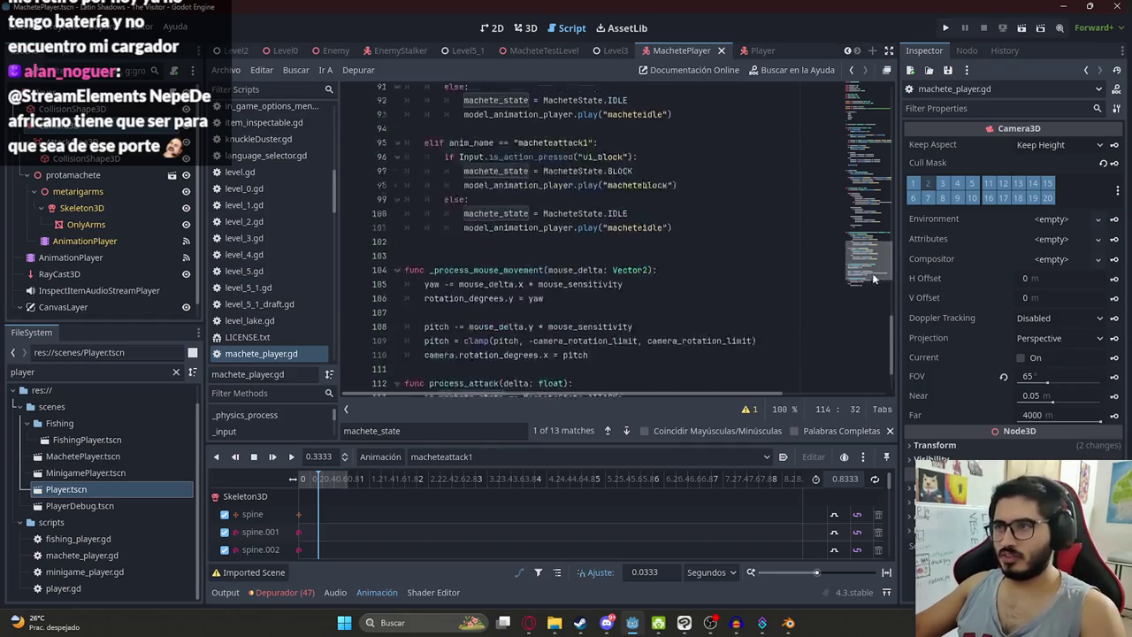
text(if time_attacking >= )
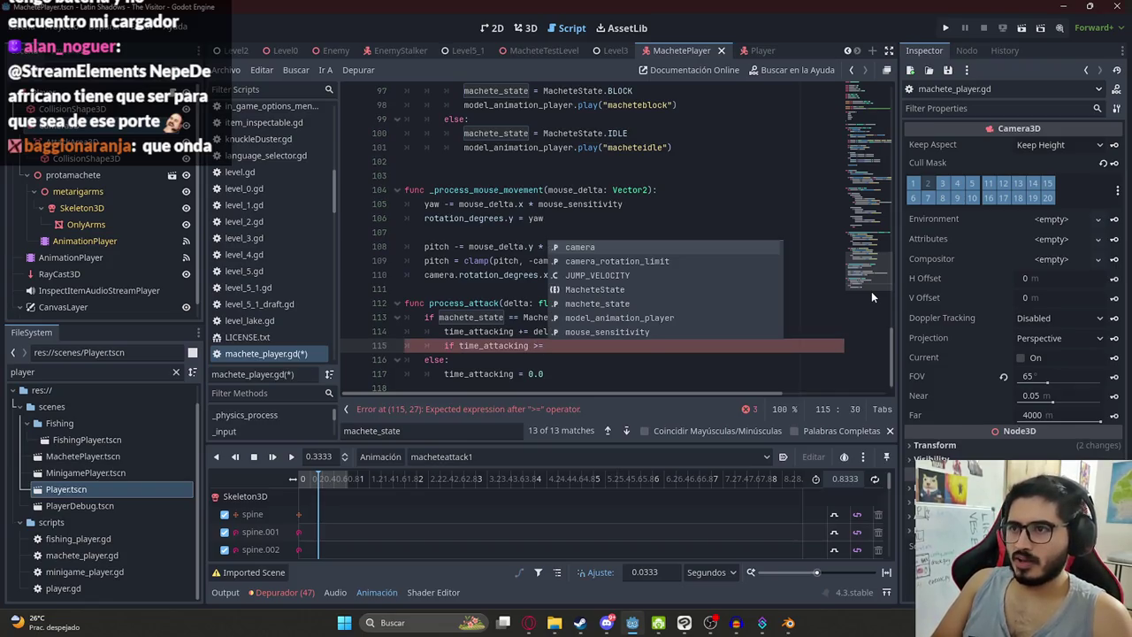
text(MACH)
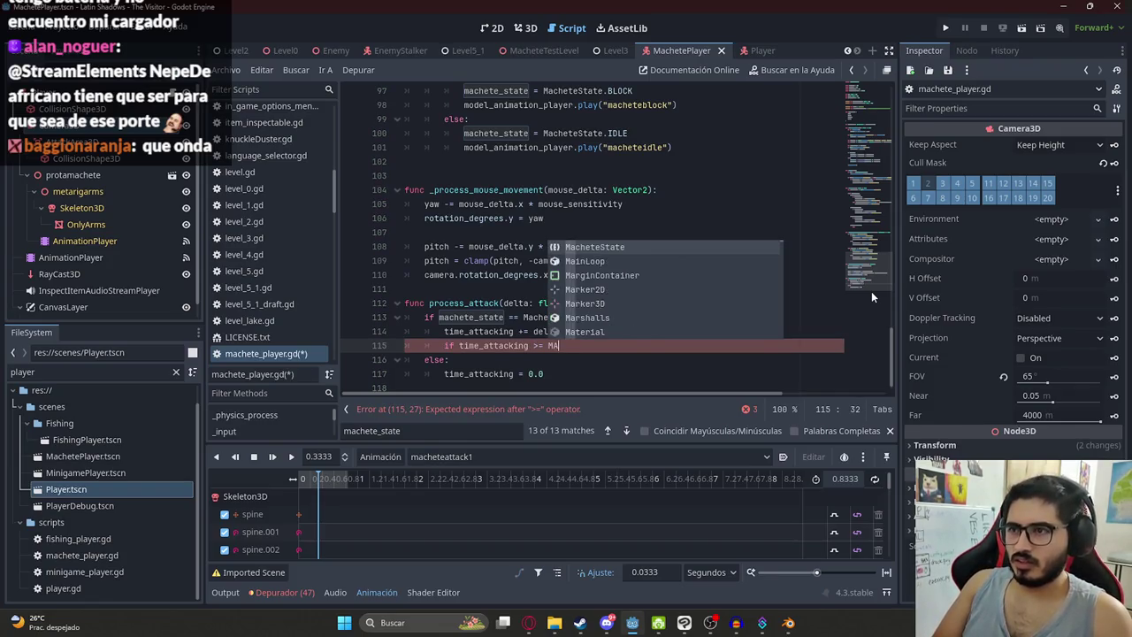
key(BackSpace)
key(BackSpace)
key(BackSpace)
text(ATTACK)
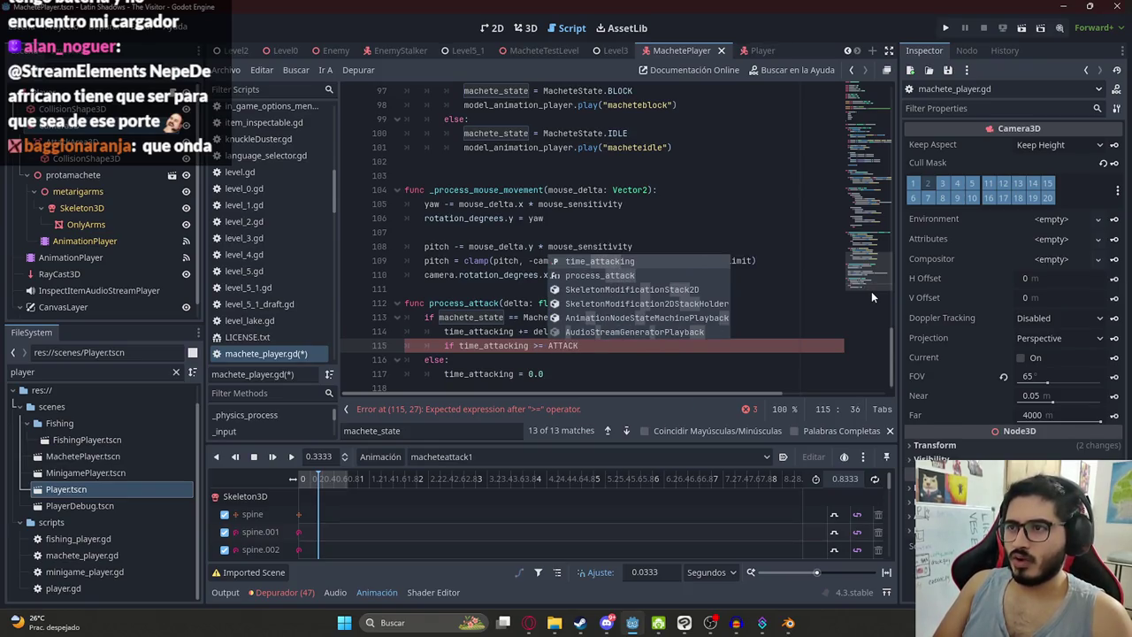
key(BackSpace)
key(BackSpace)
key(BackSpace)
key(BackSpace)
key(BackSpace)
key(BackSpace)
text(WAIT)
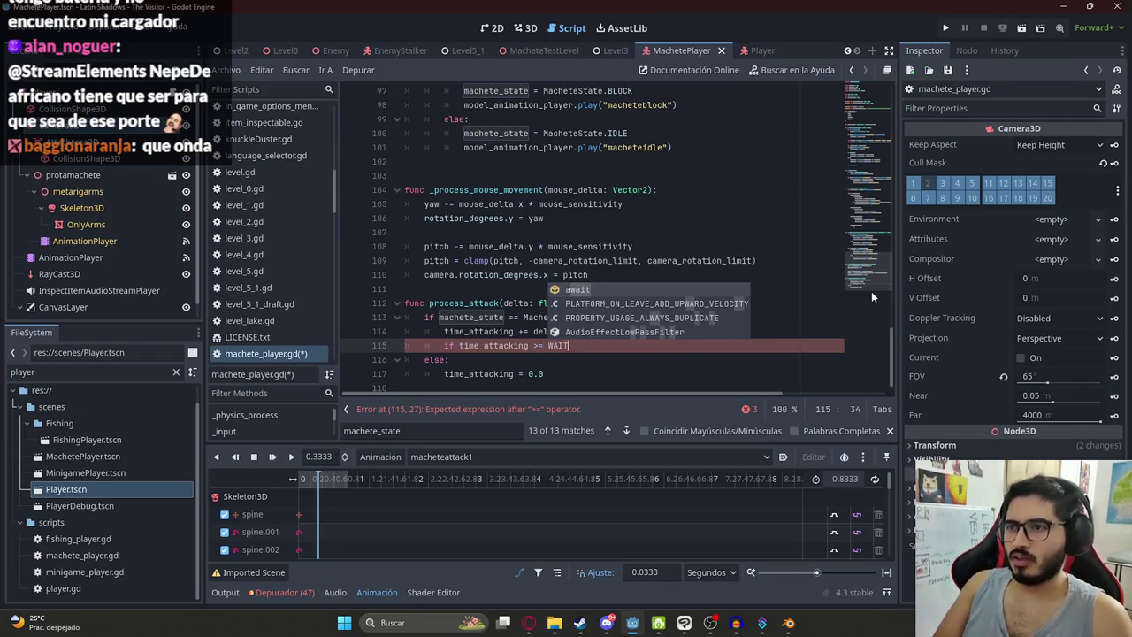
click(866, 97)
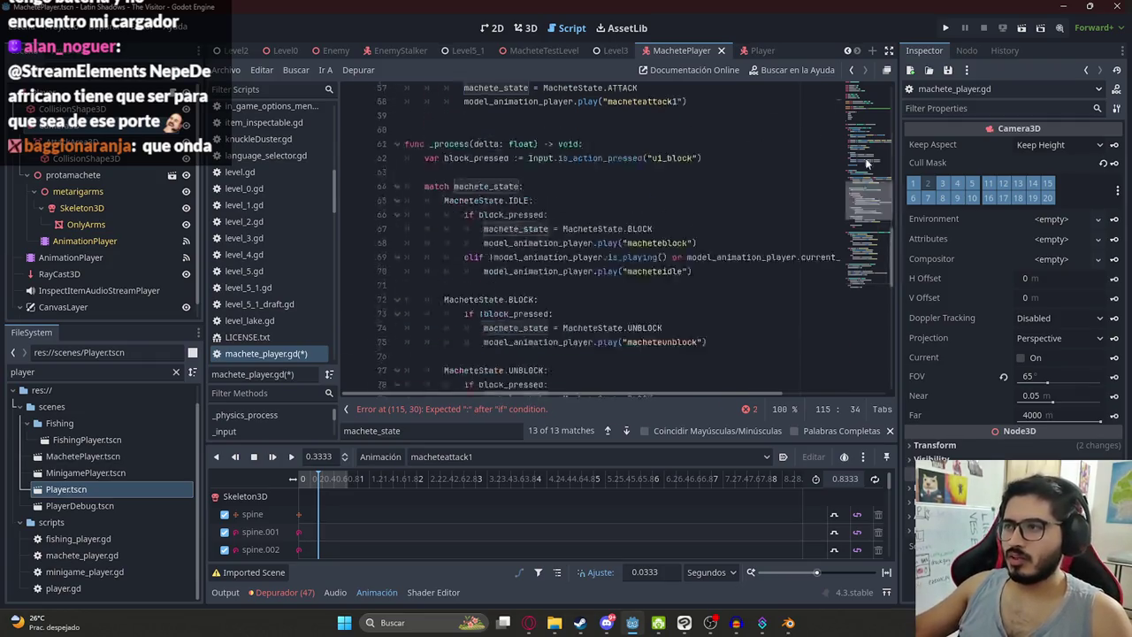
double_click(485, 146)
key(ctrl+c)
scroll(578, 354, down, 20)
double_click(558, 331)
key(ctrl+v)
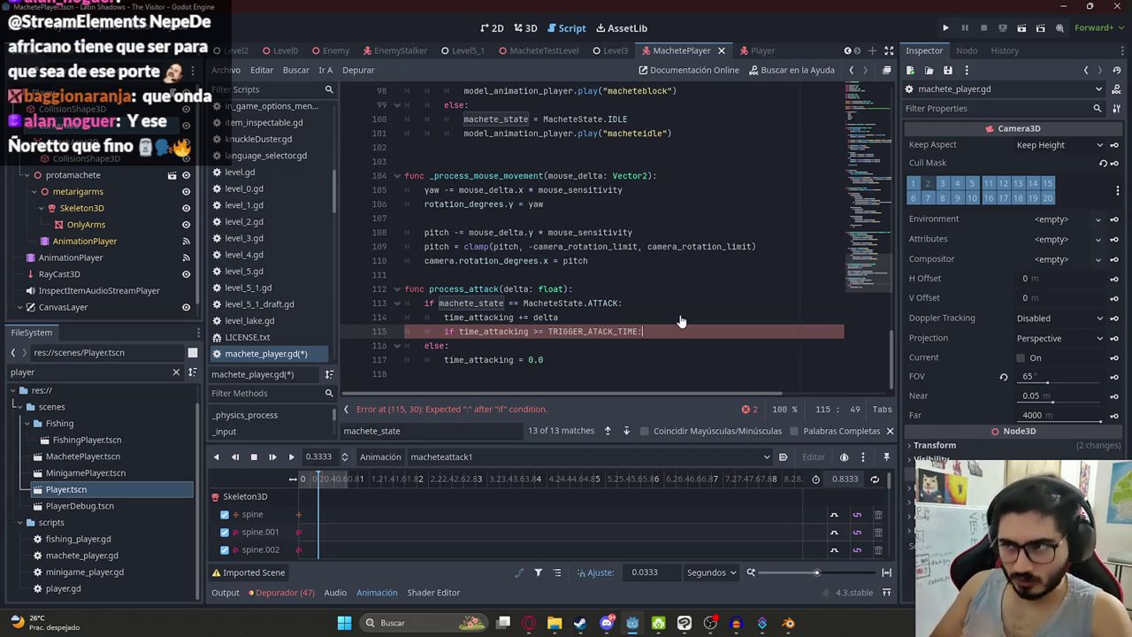
Step: Inside the check, reset time_attacking and loop over $Camera3D/AttackArea3D.get_overlapping_bodies()
key(Return)
text(time_attacking = 0.0)
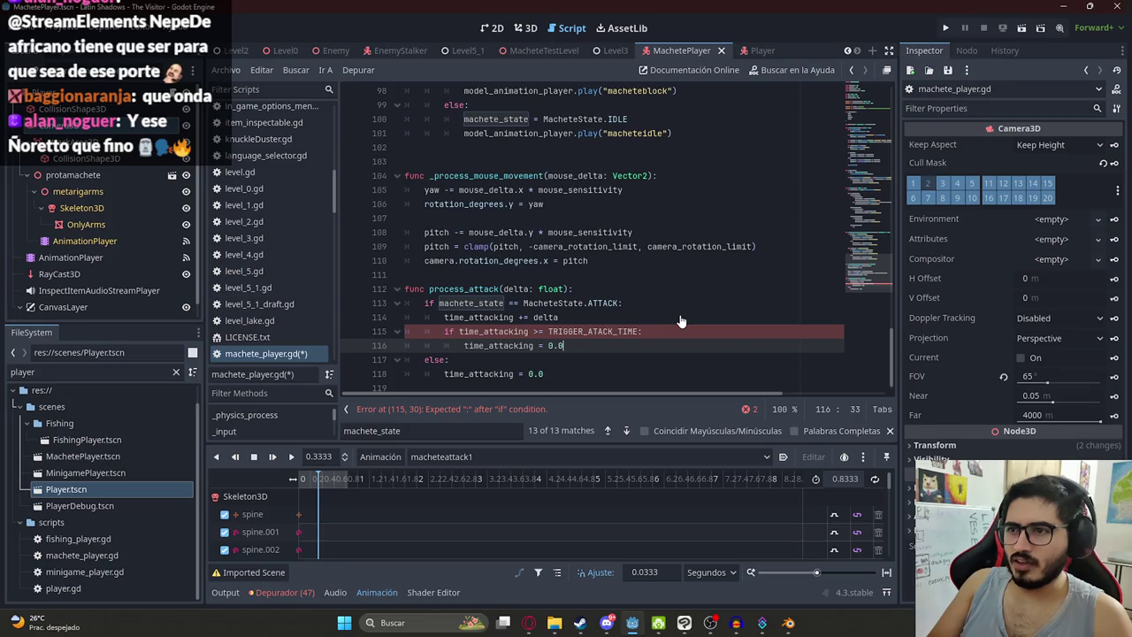
key(Return)
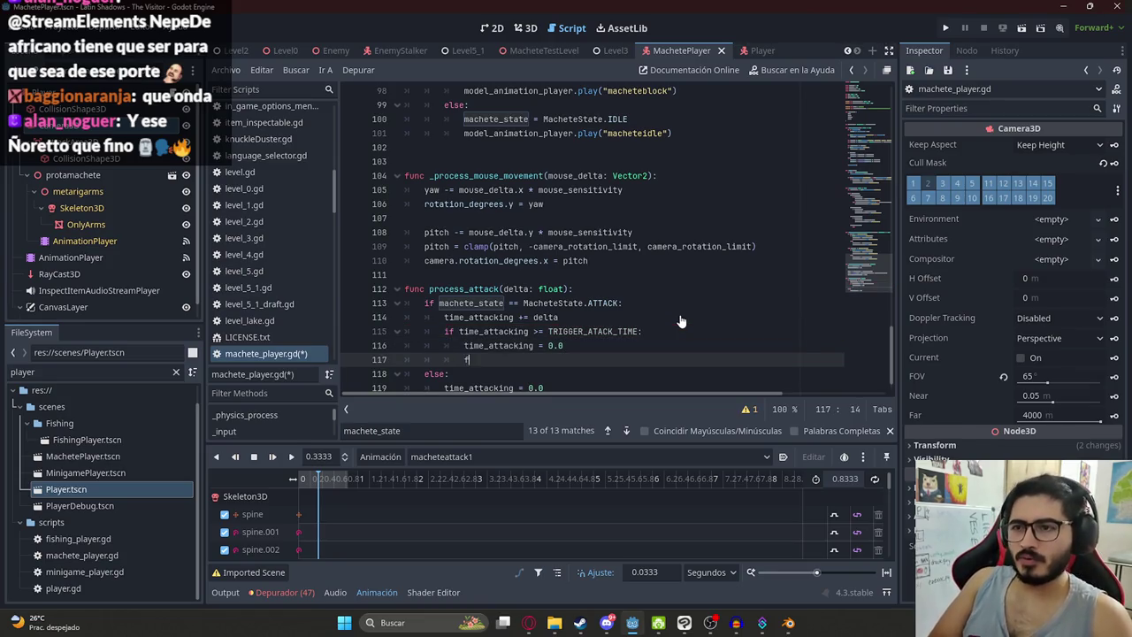
text(or )
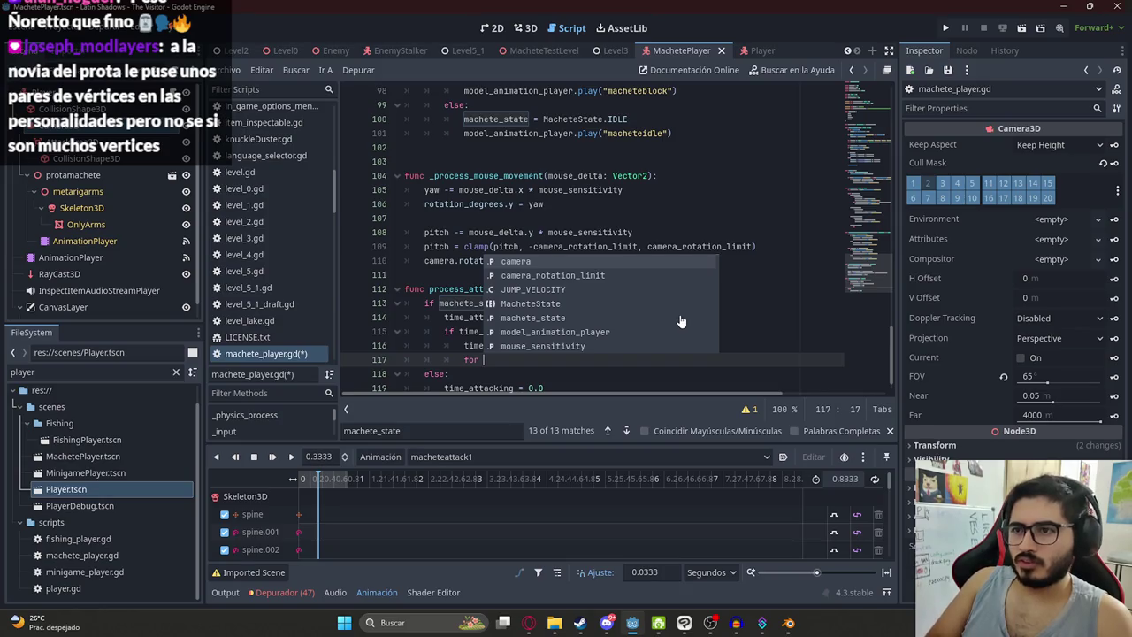
text(body in )
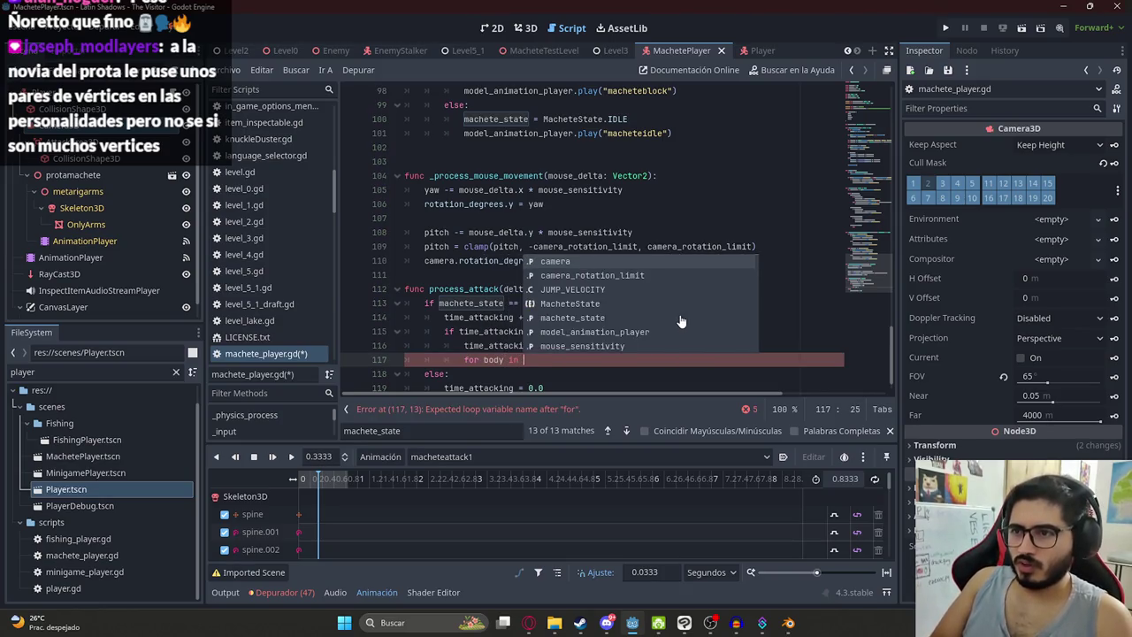
text($Camera3D/AttackArea3D)
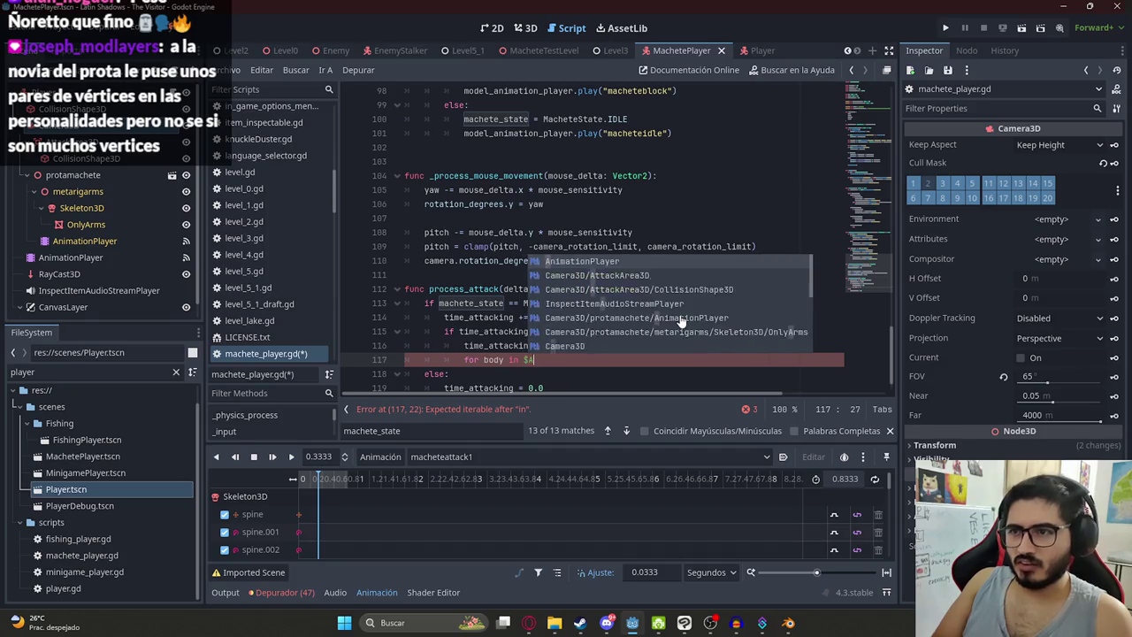
text(.get_)
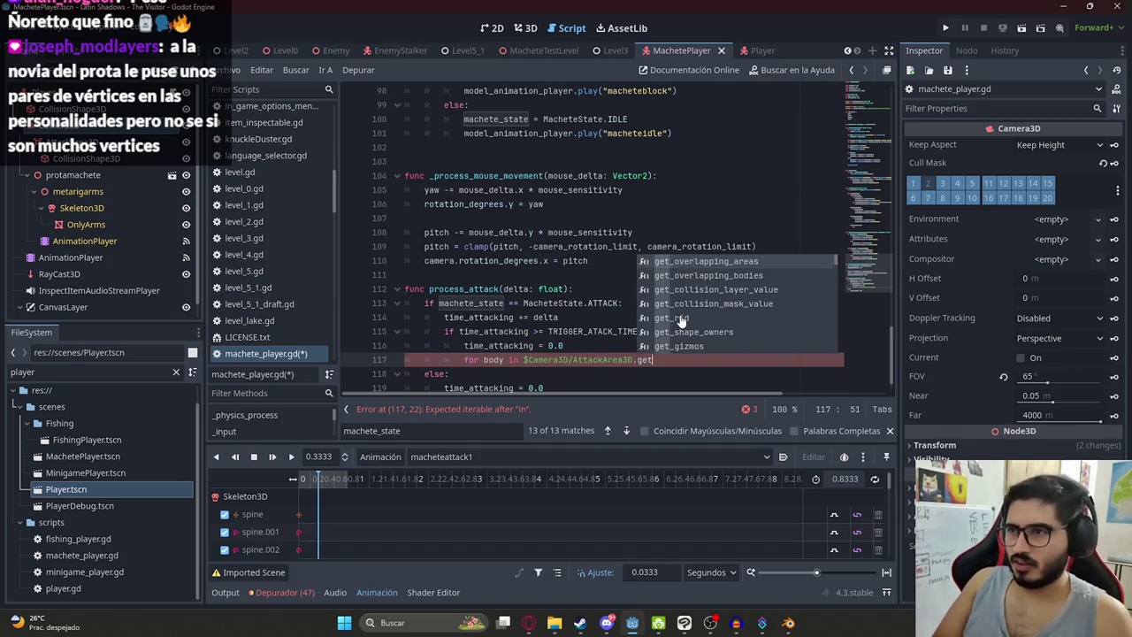
key(Return)
text(:)
Step: Print body.get_name() for each overlapping body inside the loop
key(Return)
text(print(body))
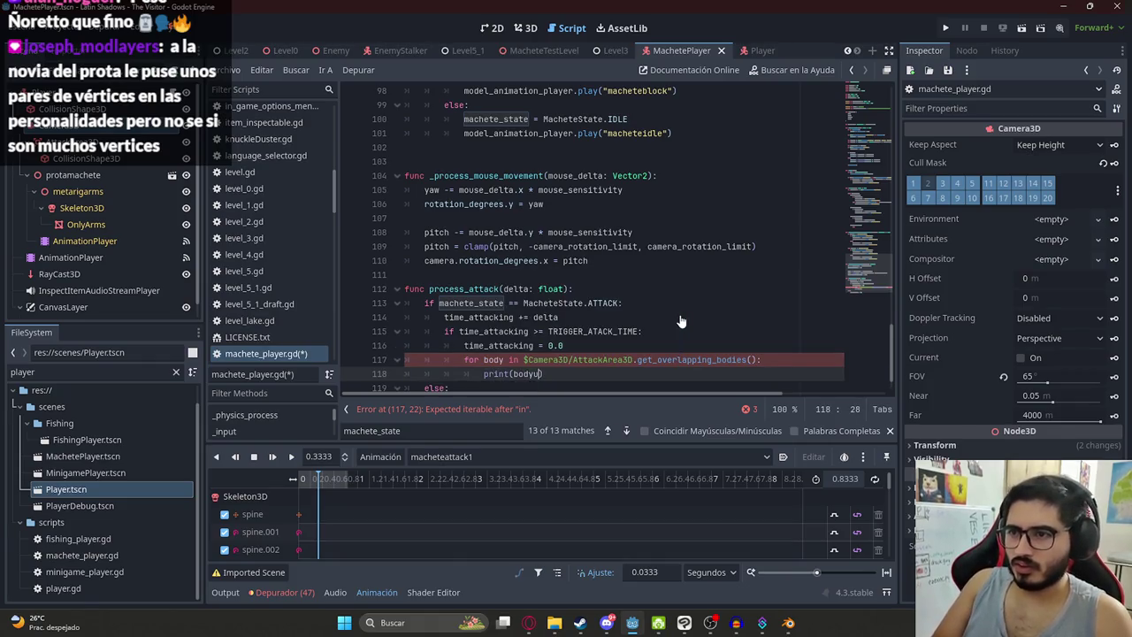
text(et_name()
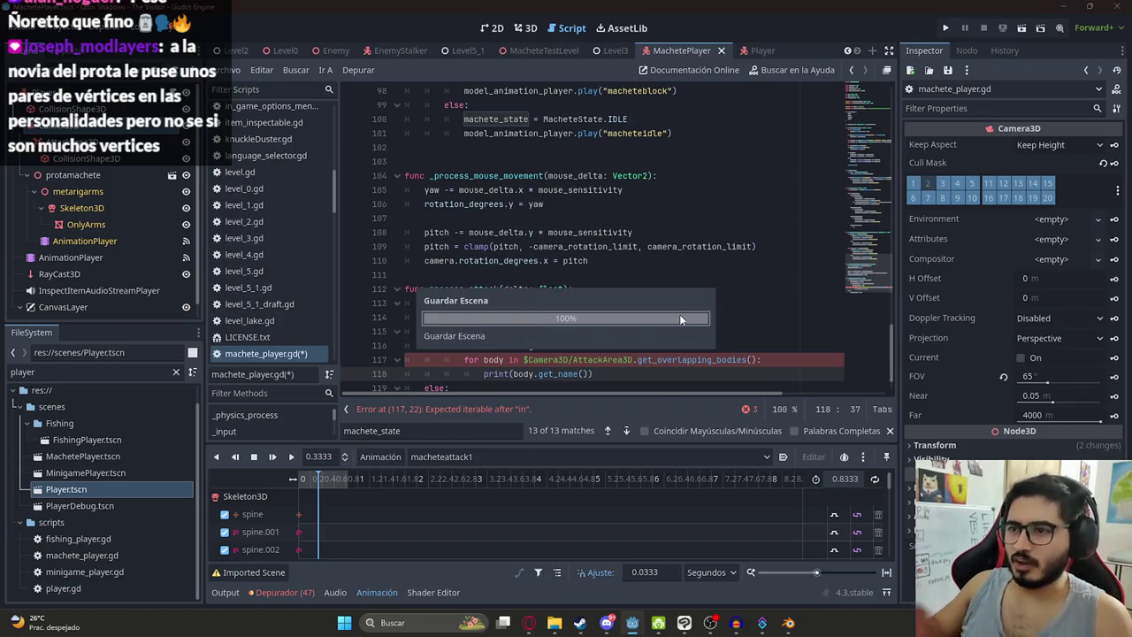
key(Return)
scroll(672, 292, down, 1)
click(612, 317)
double_click(494, 317)
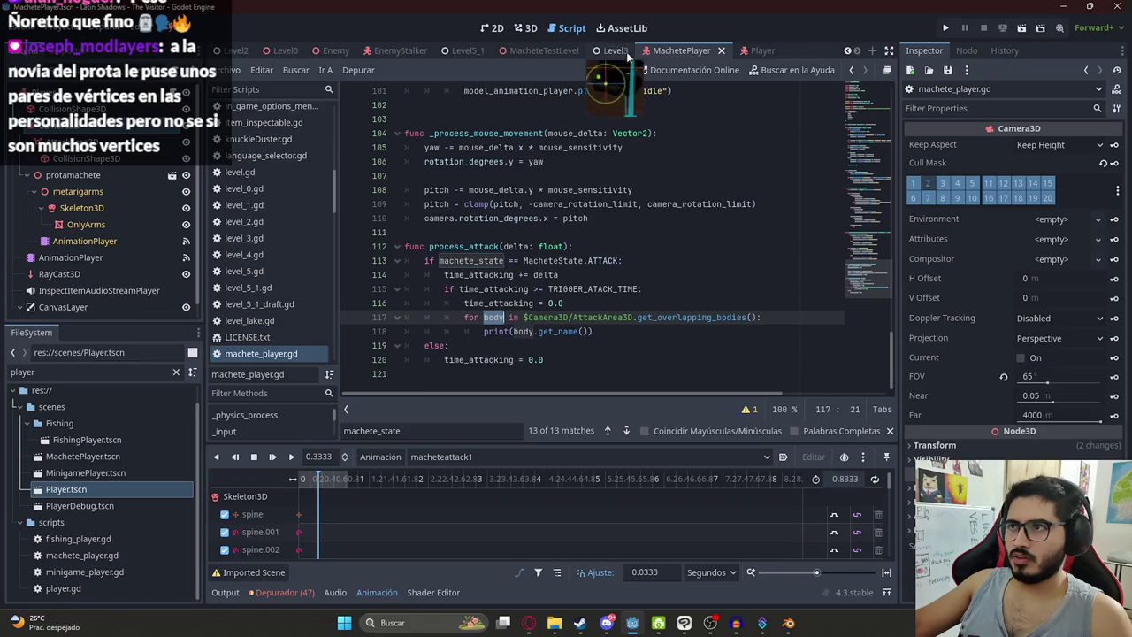
click(523, 50)
Step: Play the MacheteTestLevel scene and try the machete attack in game
right_click(523, 50)
click(617, 149)
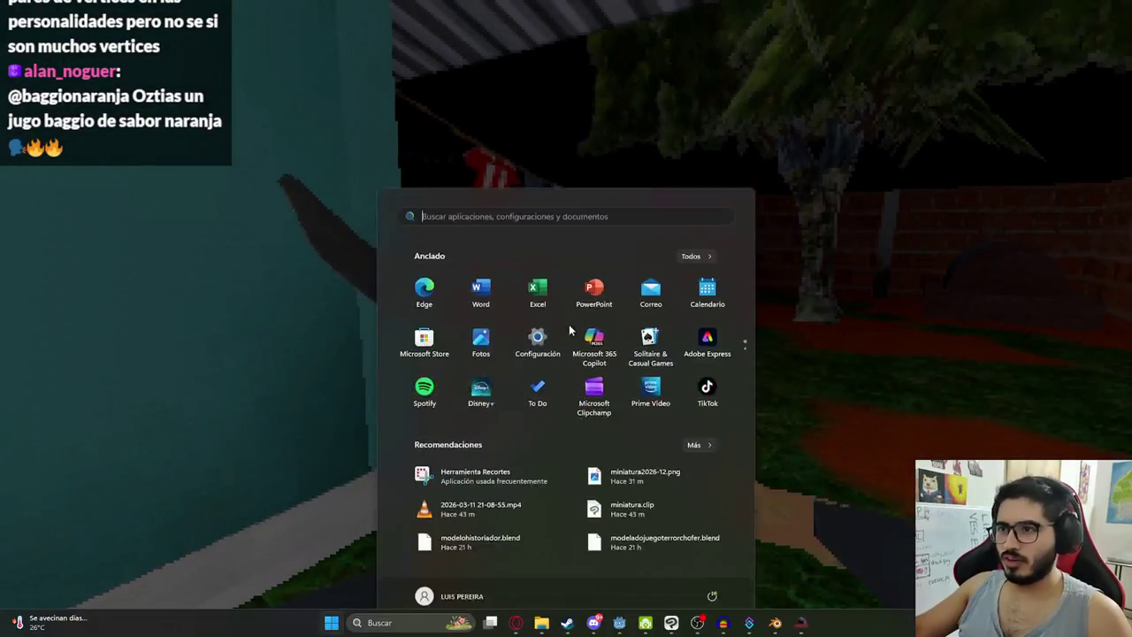
click(620, 630)
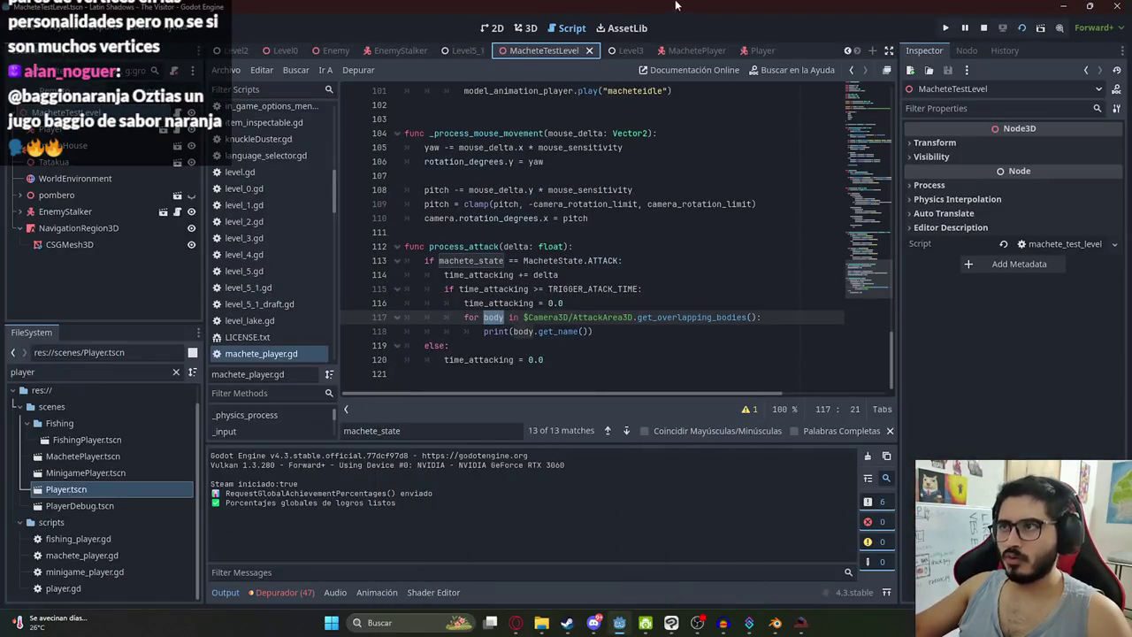
key(alt+Tab)
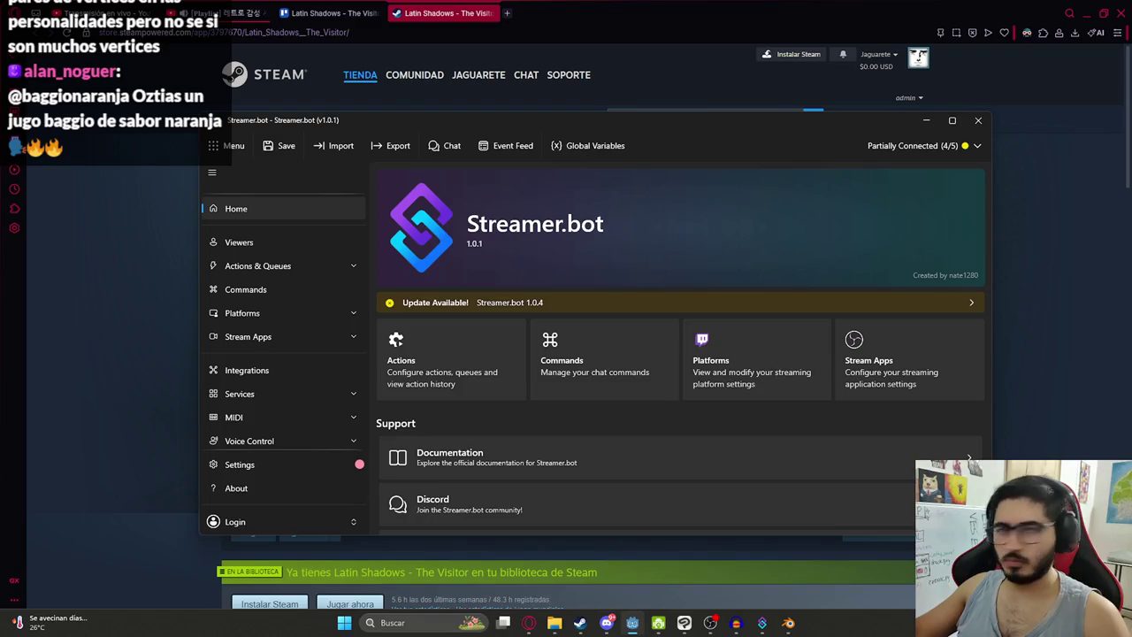
Step: Replay MacheteTestLevel to test the attack again, then stop the game with F8
click(633, 623)
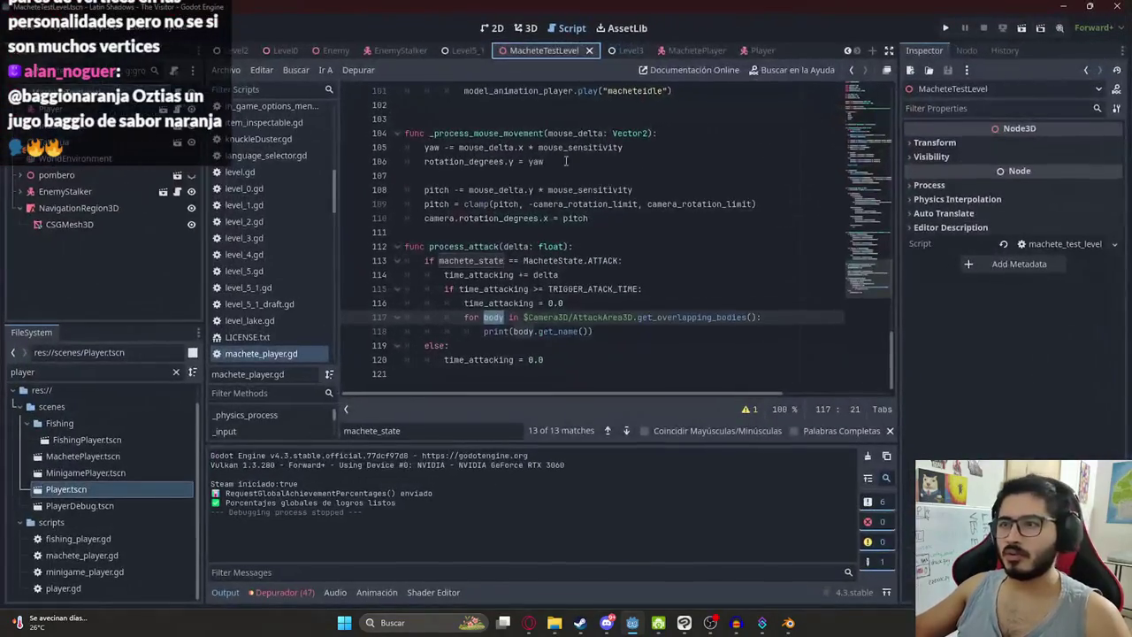
click(139, 30)
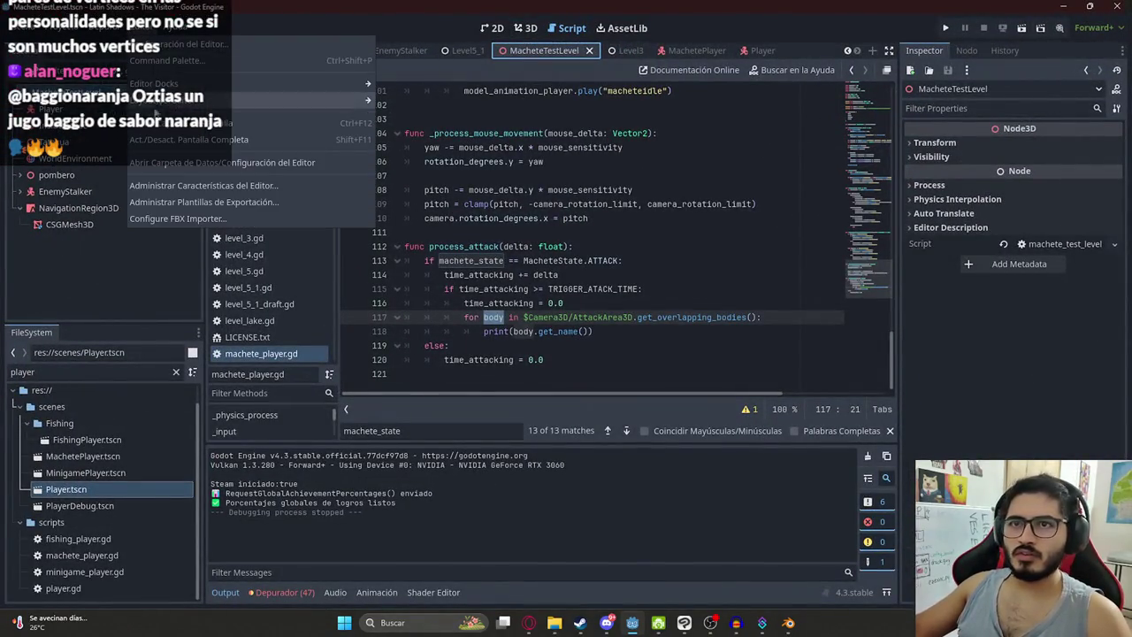
mouse_move(102, 30)
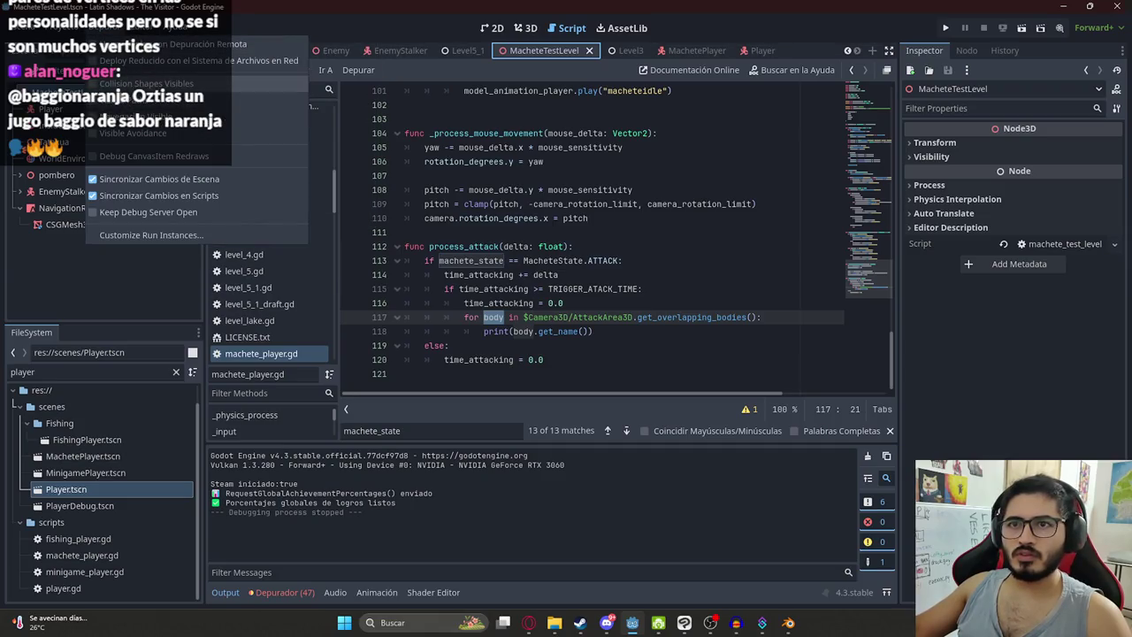
drag(761, 324, 406, 175)
right_click(537, 51)
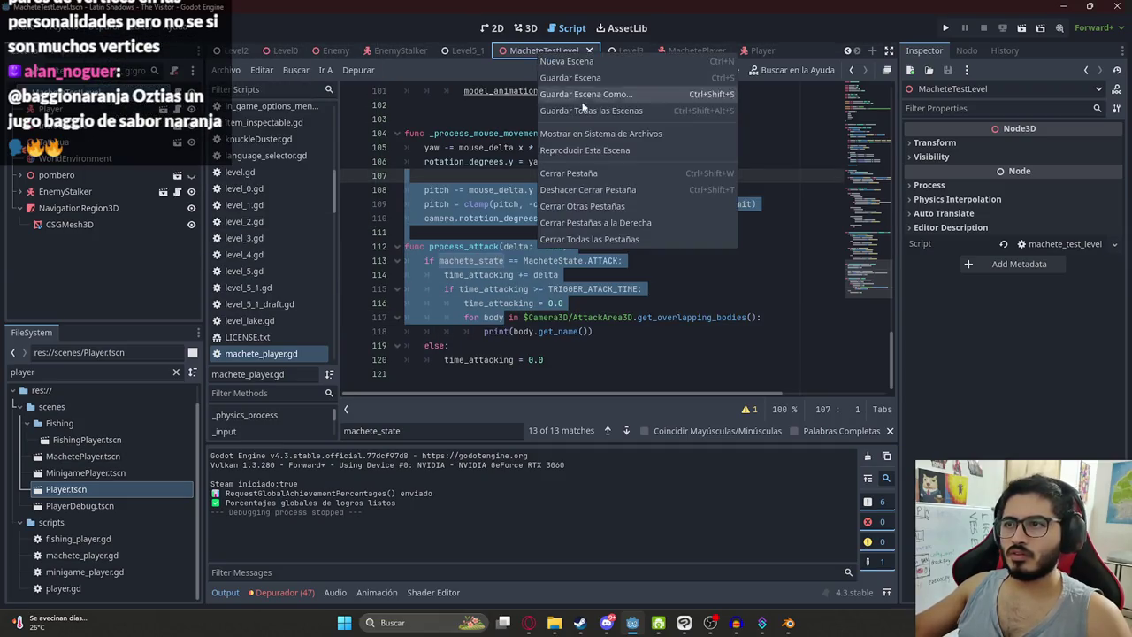
click(568, 149)
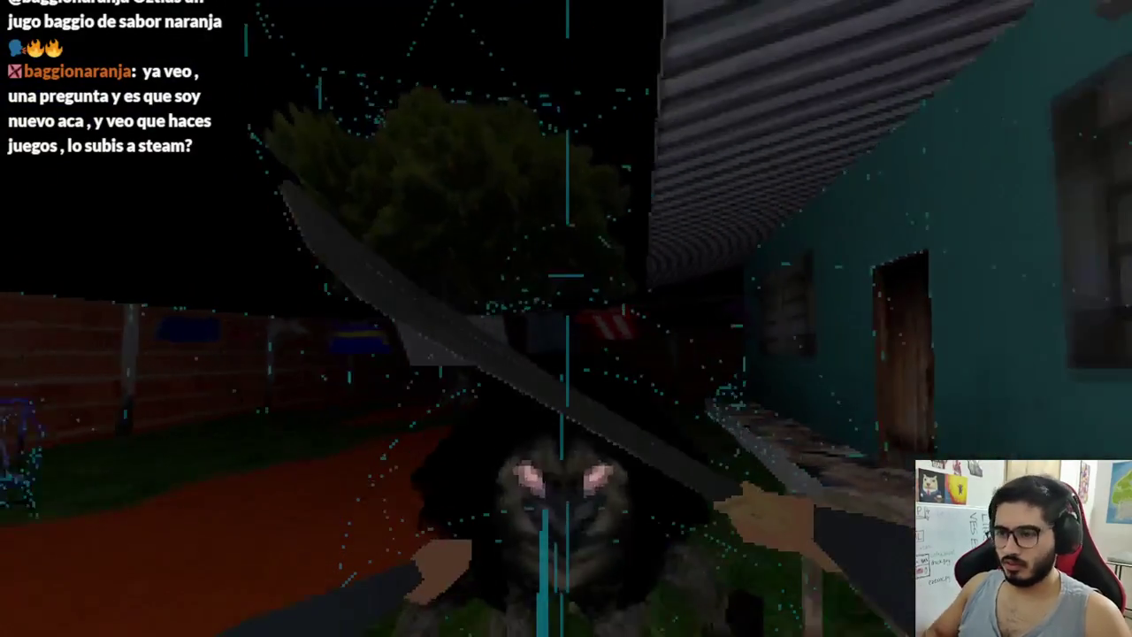
key(F8)
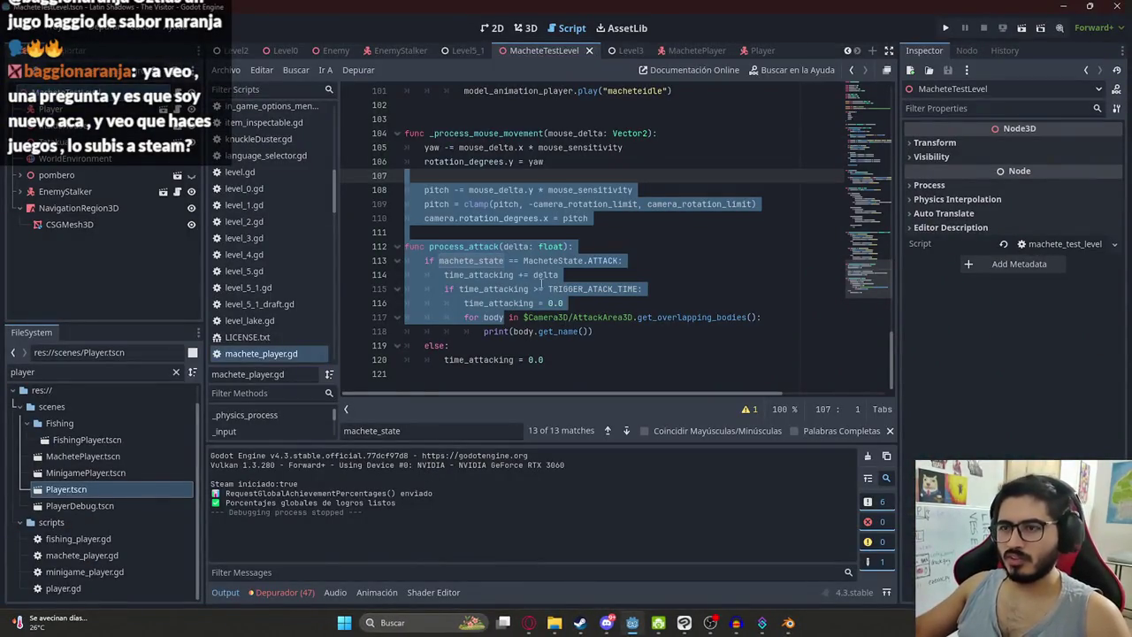
Step: Open the MachetePlayer scene in 3D top view and select the attack collision sphere
click(543, 275)
click(582, 317)
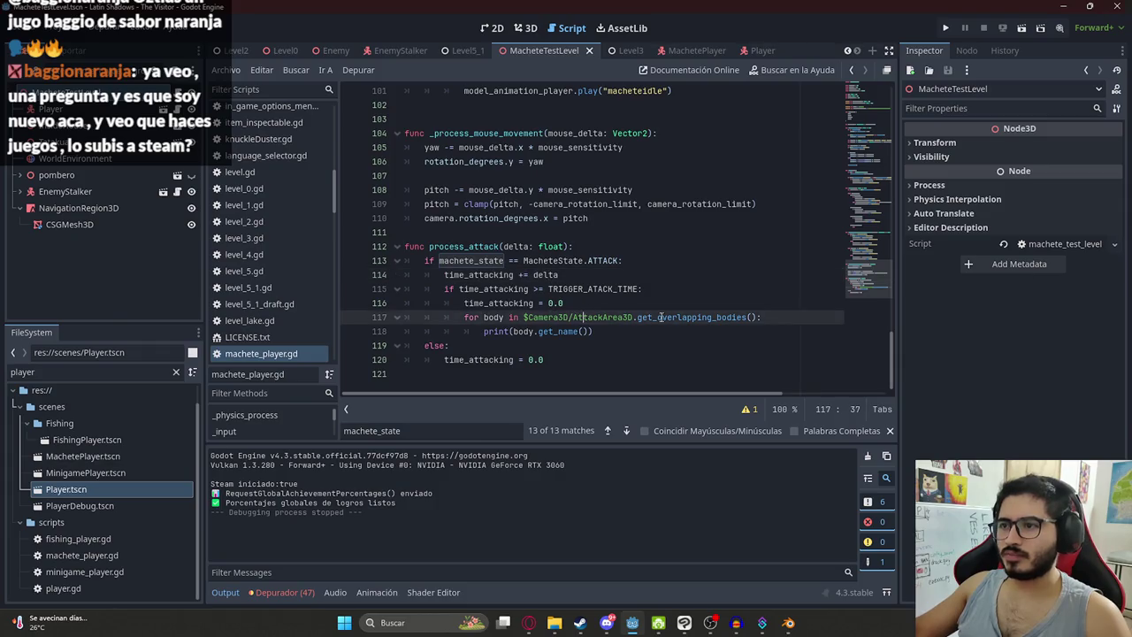
double_click(669, 317)
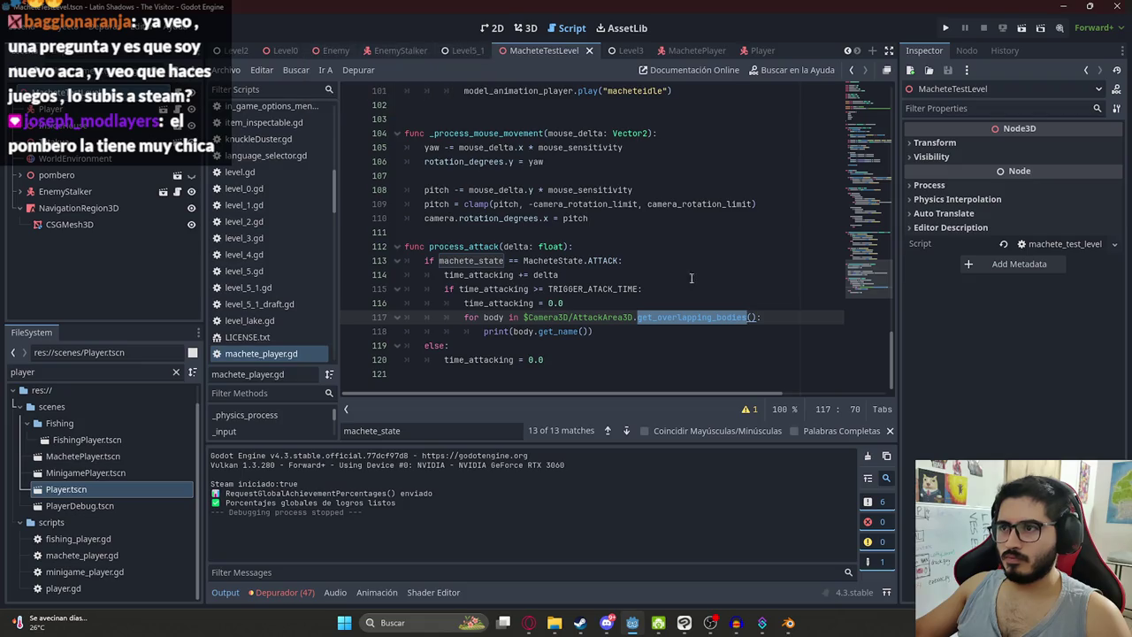
click(526, 28)
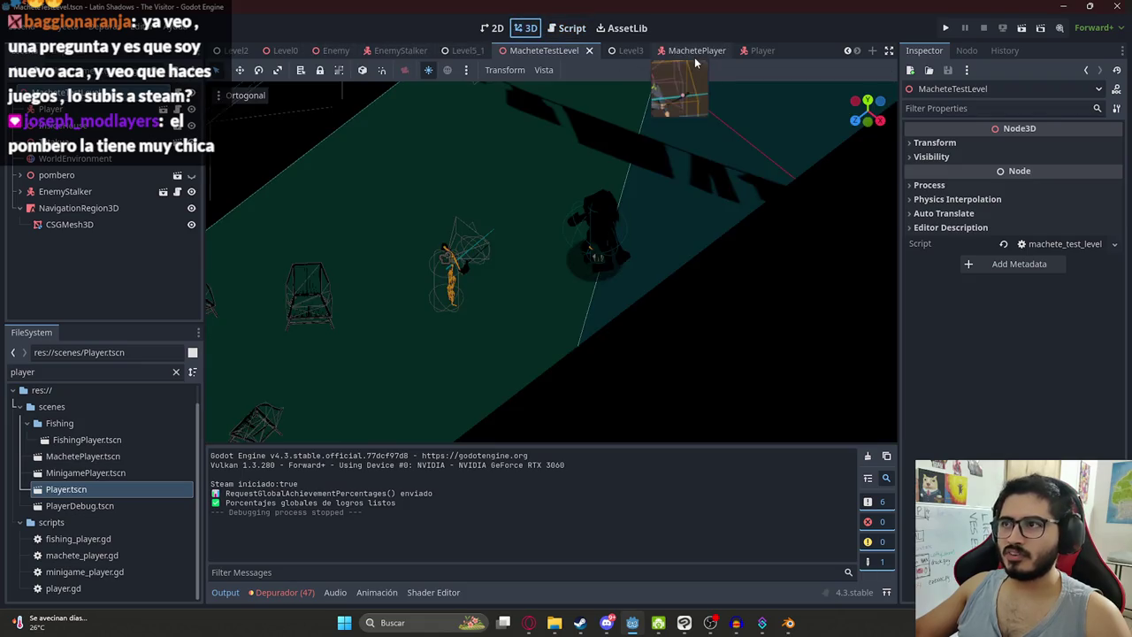
click(681, 50)
key(KP_7)
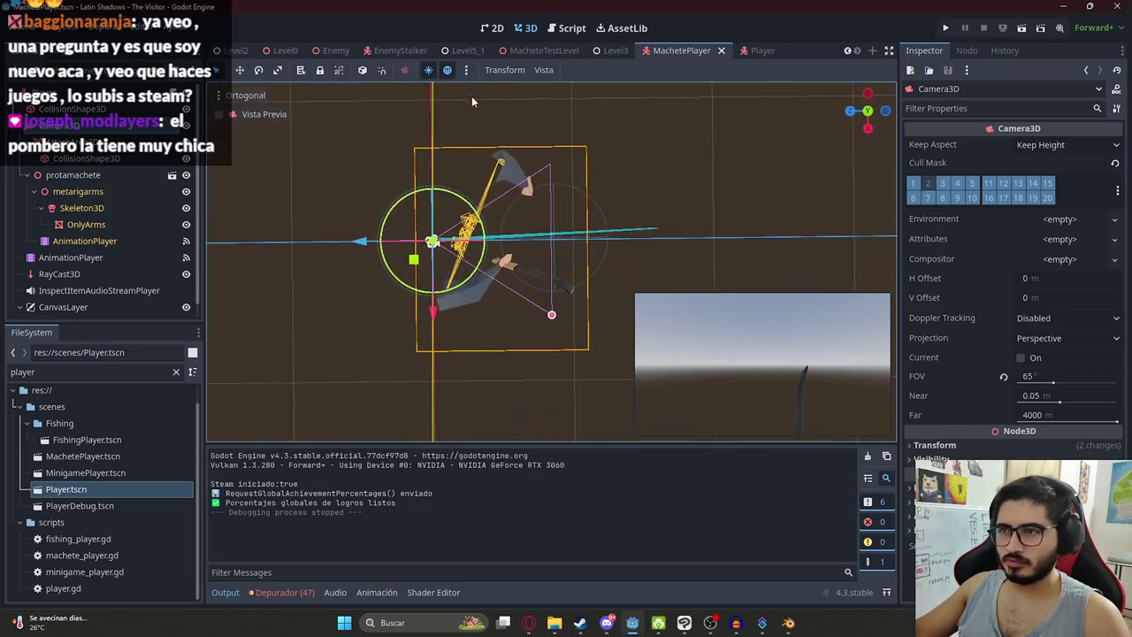
click(502, 218)
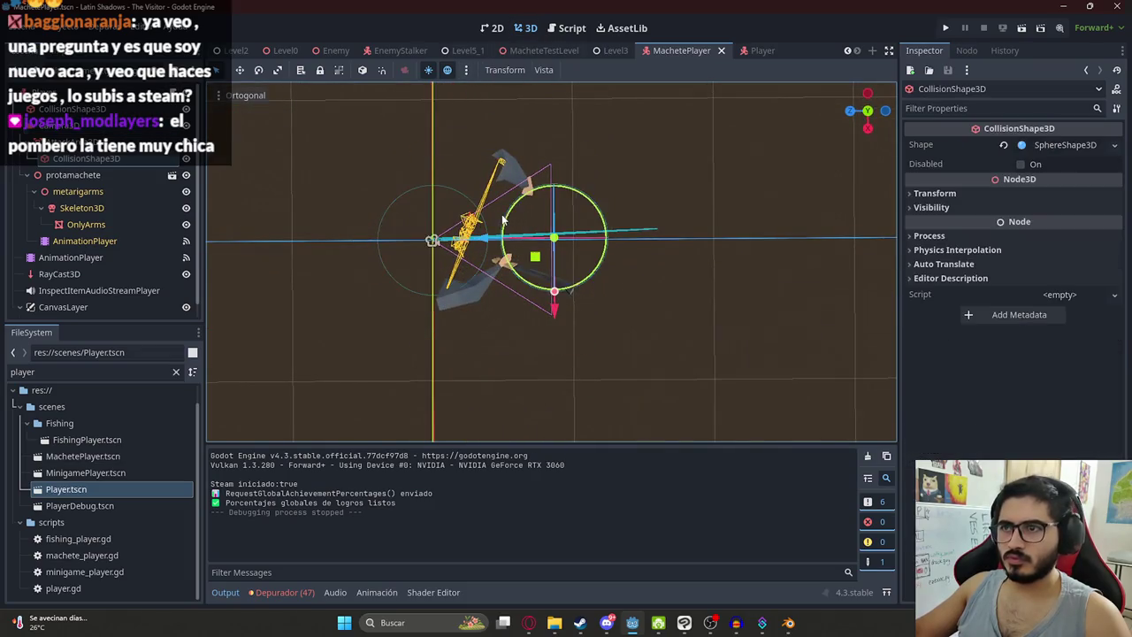
Step: With the swing at mid-point, enlarge the hitbox sphere, move it forward along the blade, and save
click(133, 241)
drag(305, 481, 325, 491)
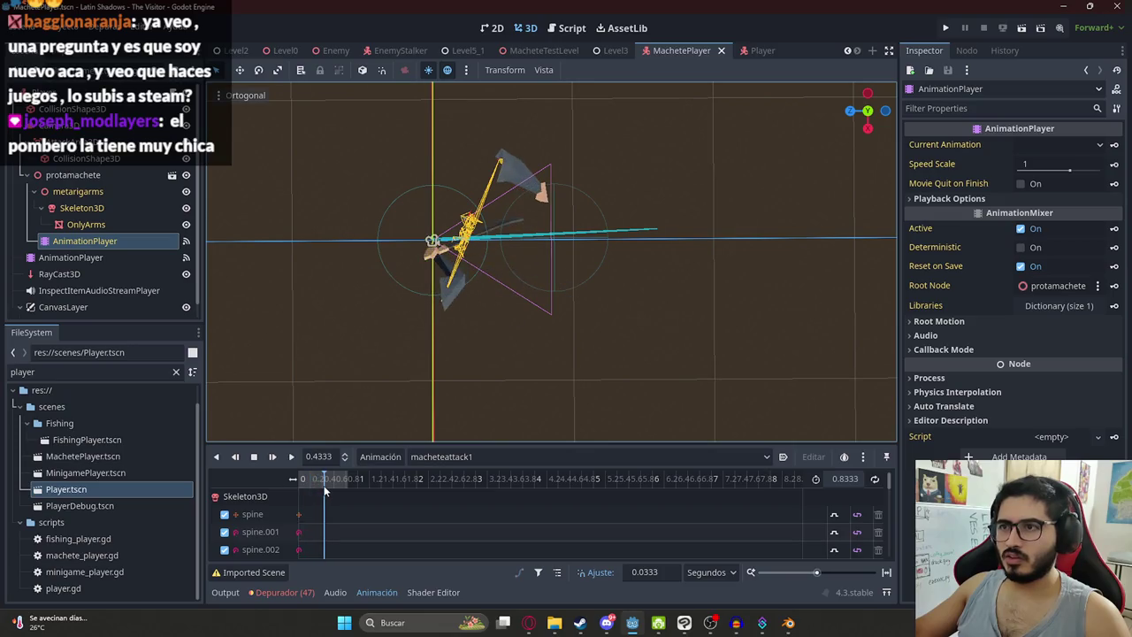
click(586, 192)
drag(553, 301, 561, 332)
mouse_move(517, 253)
mouse_down()
mouse_move(554, 254)
mouse_move(502, 237)
mouse_up()
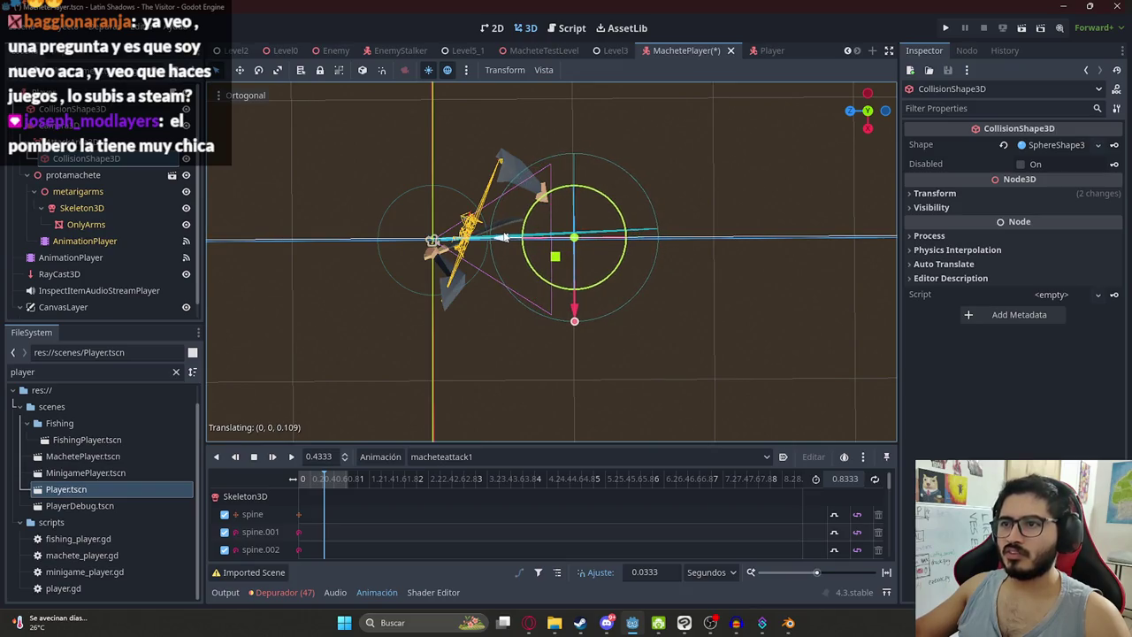
key(ctrl+s)
Step: Test the MacheteTestLevel scene, then play the launch trailer on the game's Steam store page
click(567, 52)
right_click(563, 51)
click(593, 142)
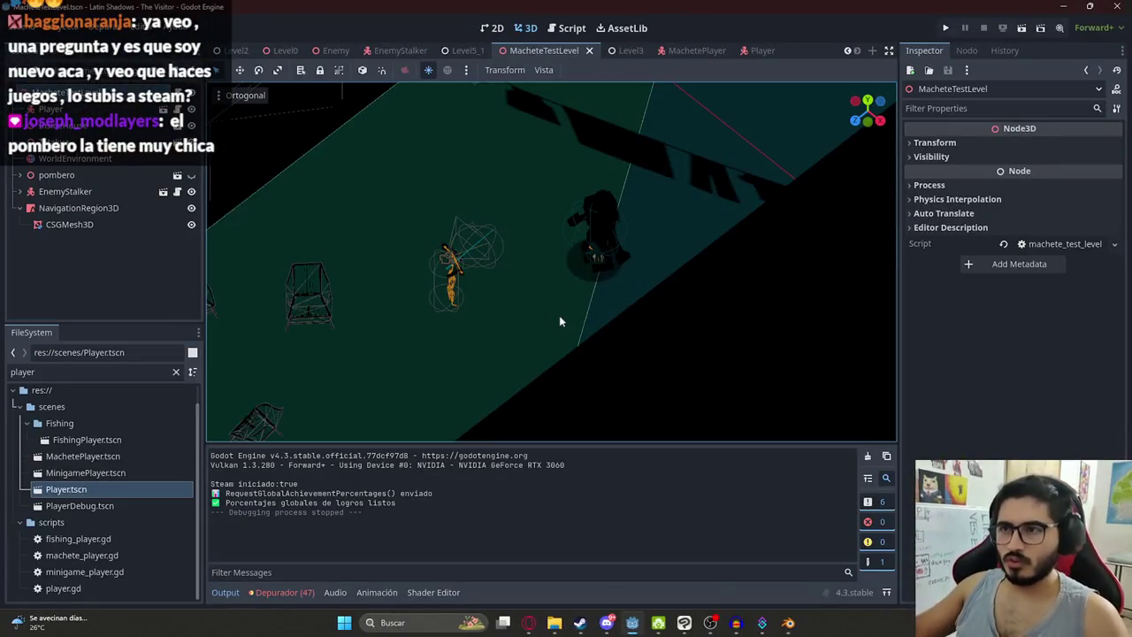
click(567, 28)
click(575, 264)
click(635, 317)
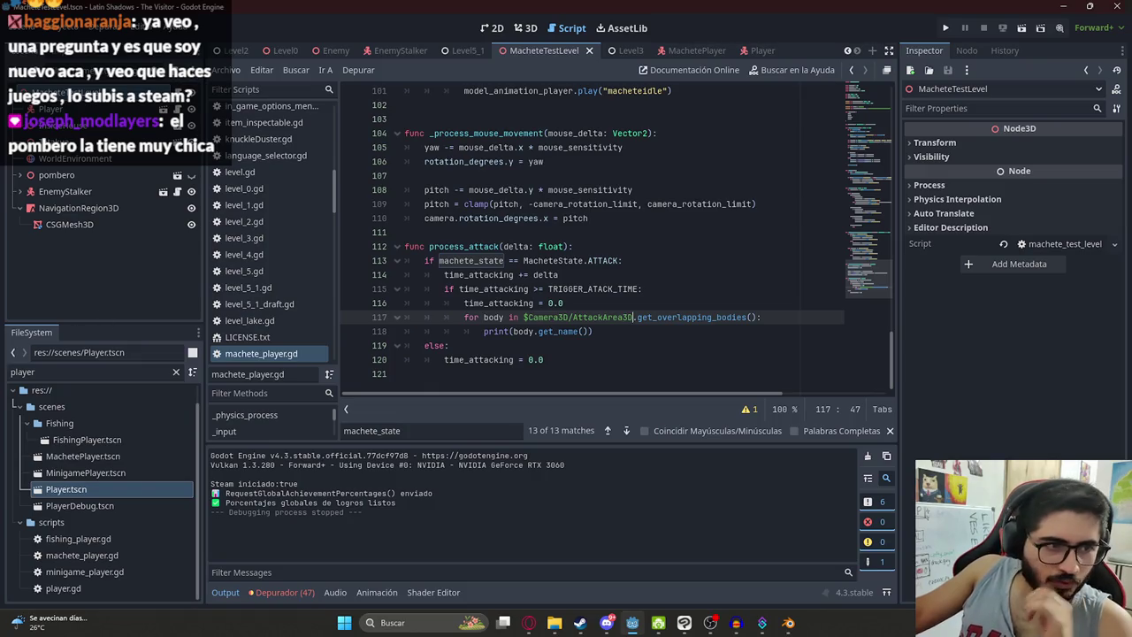
click(529, 623)
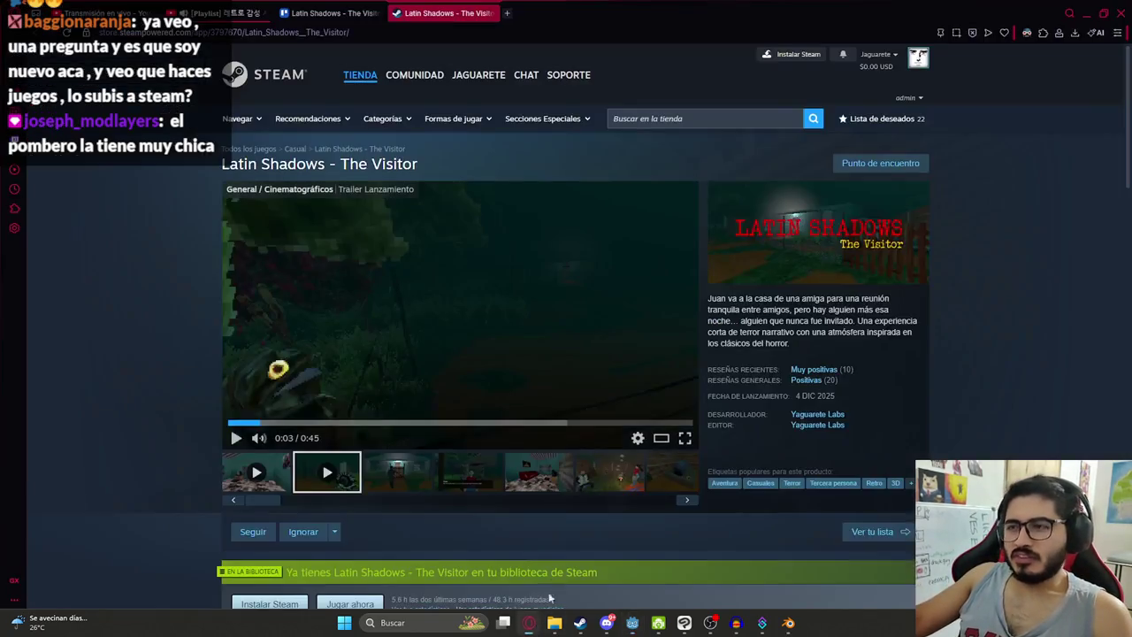
click(252, 469)
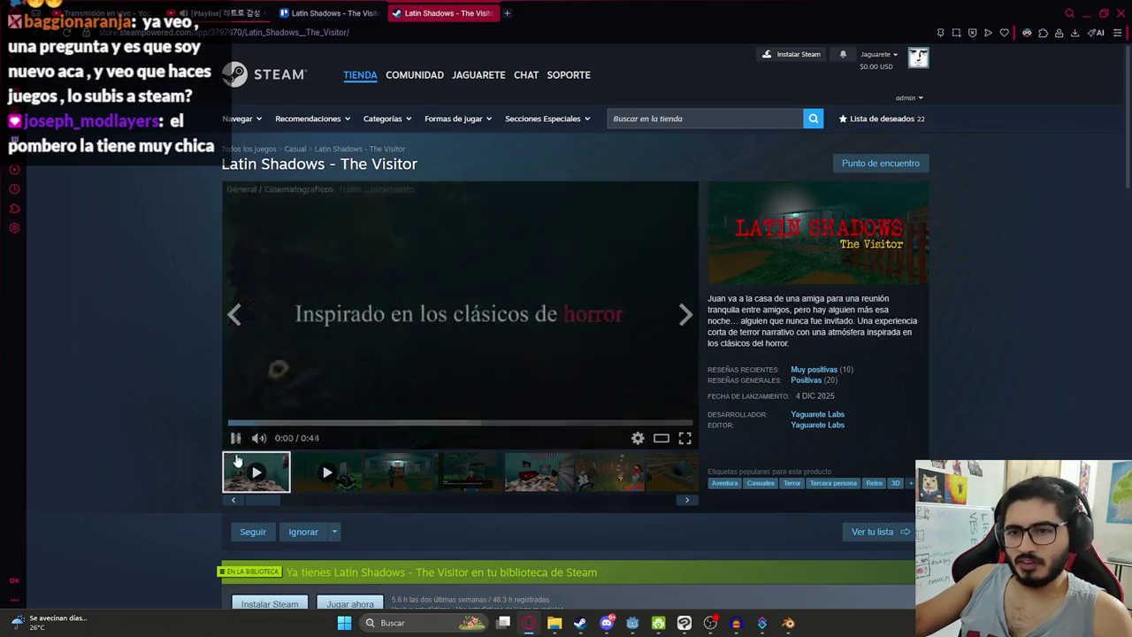
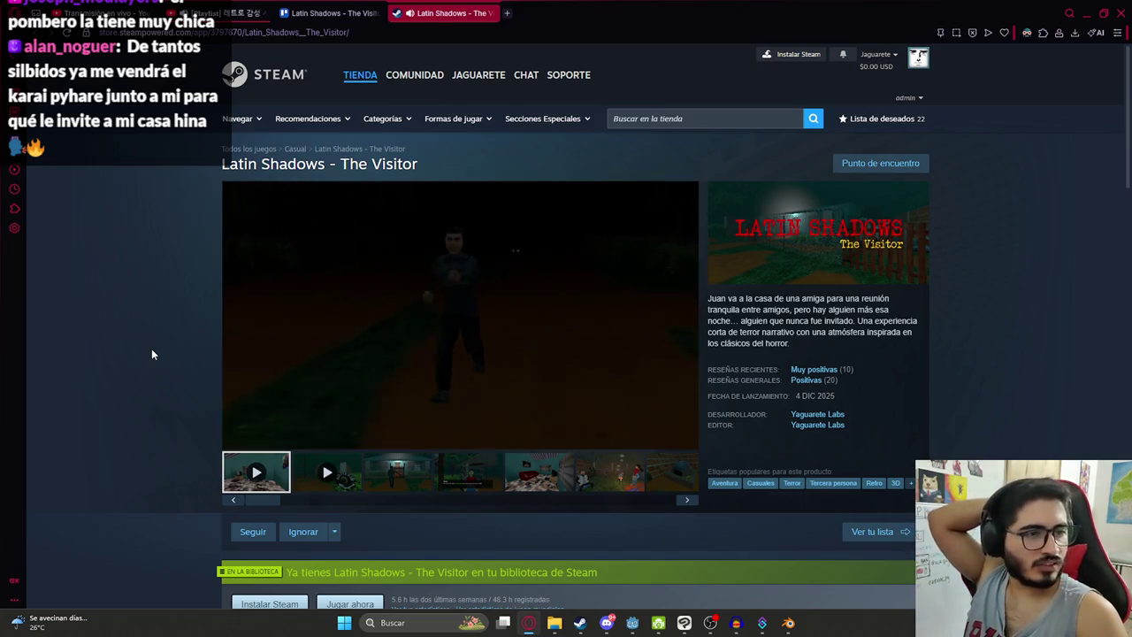
Step: Pause the Latin Shadows trailer at 0:38 and return to the AttackArea3D loop in the Godot script
click(235, 437)
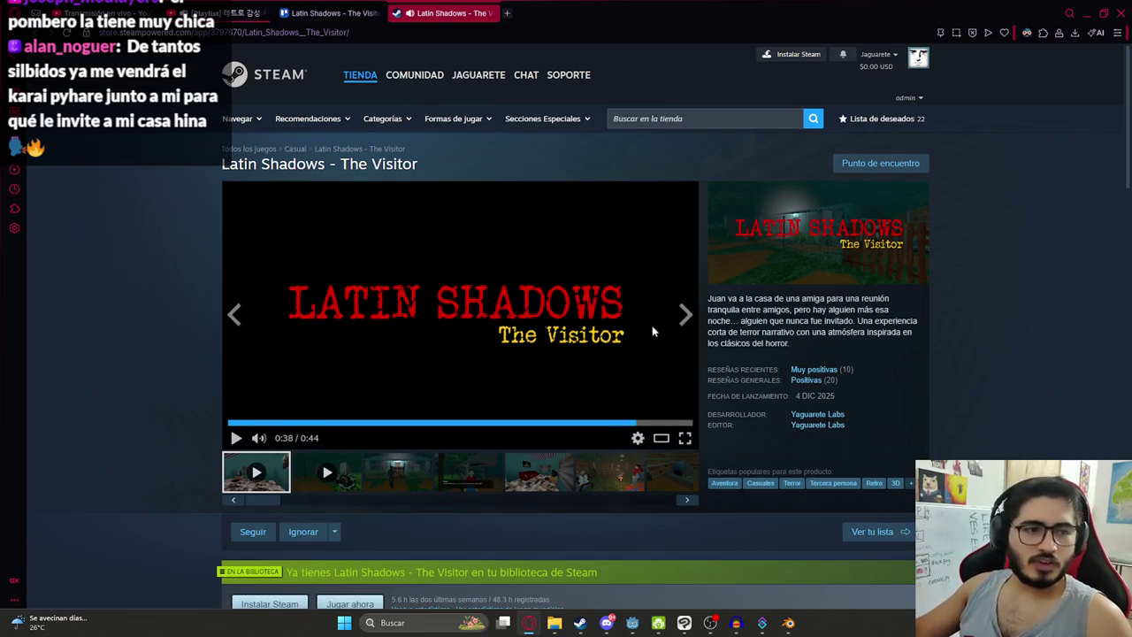
key(alt+Tab)
click(602, 278)
double_click(603, 317)
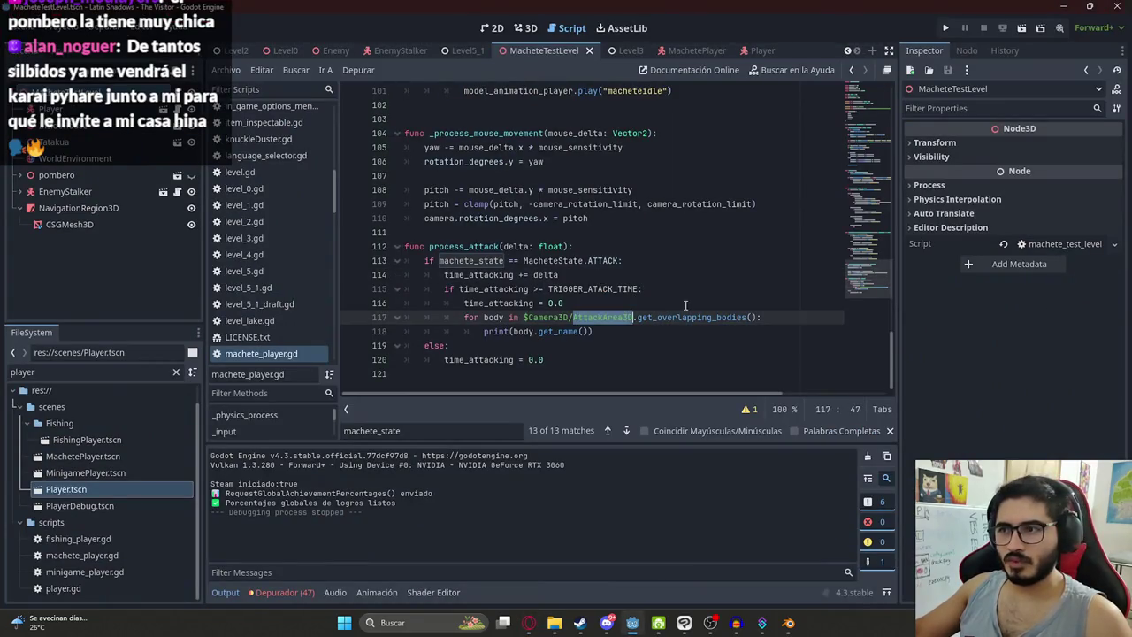
Step: Remove the unfinished print line inside process_attack's attack timer check
click(571, 304)
key(Home)
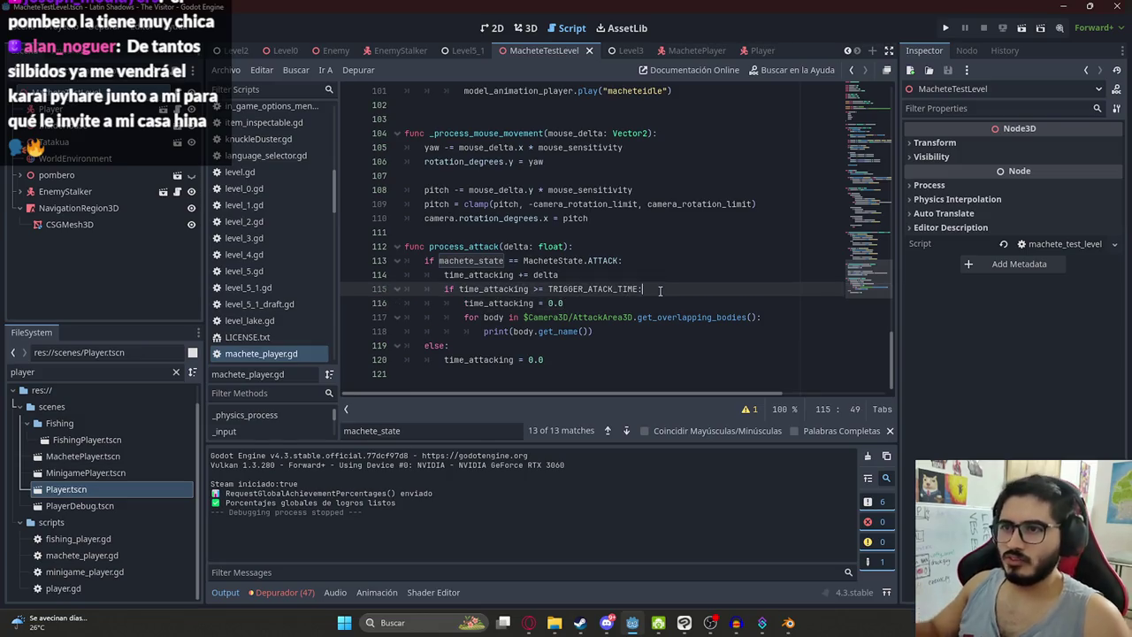
key(Return)
key(Up)
key(BackSpace)
key(BackSpace)
key(BackSpace)
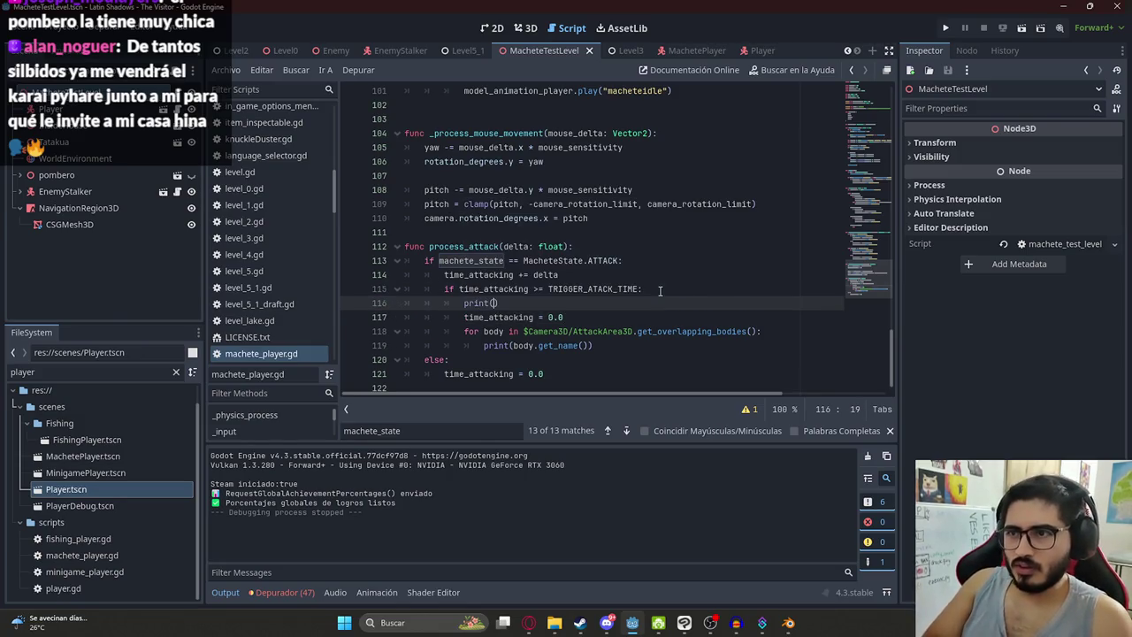
double_click(481, 251)
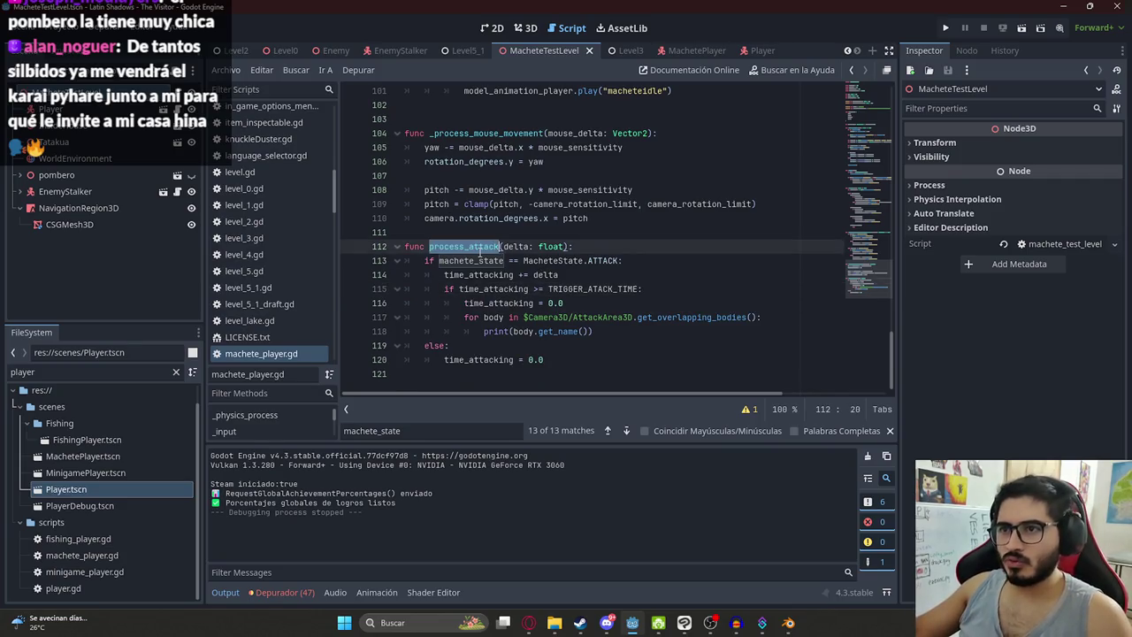
Step: Find func _process at line 61 and insert process_attack(delta) as its first line
key(ctrl+f)
text(proce)
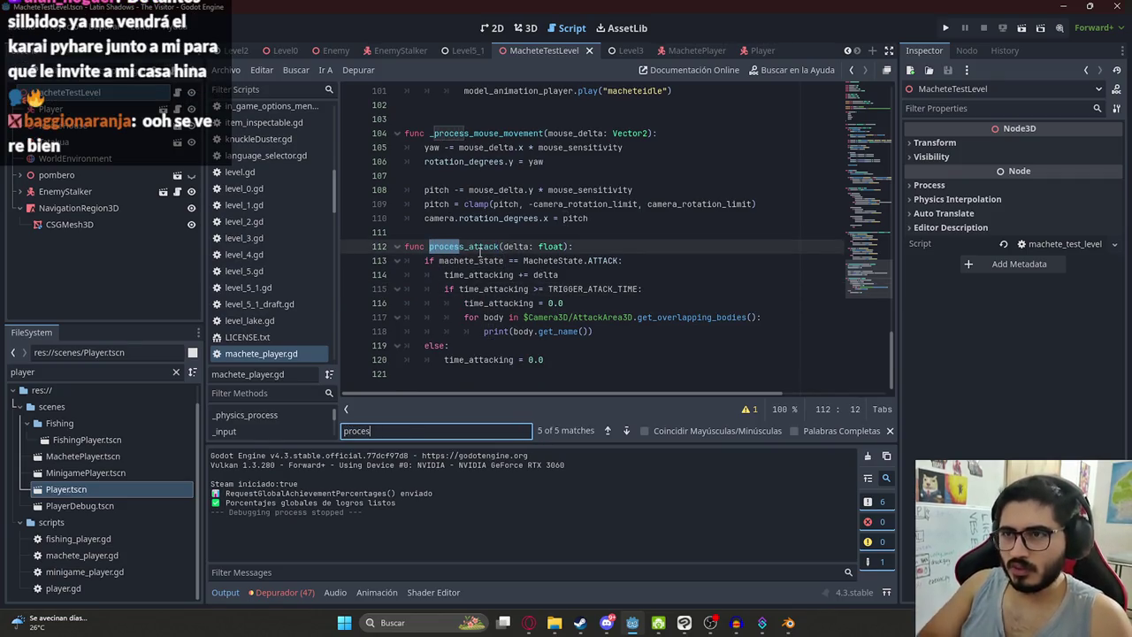
text(s()
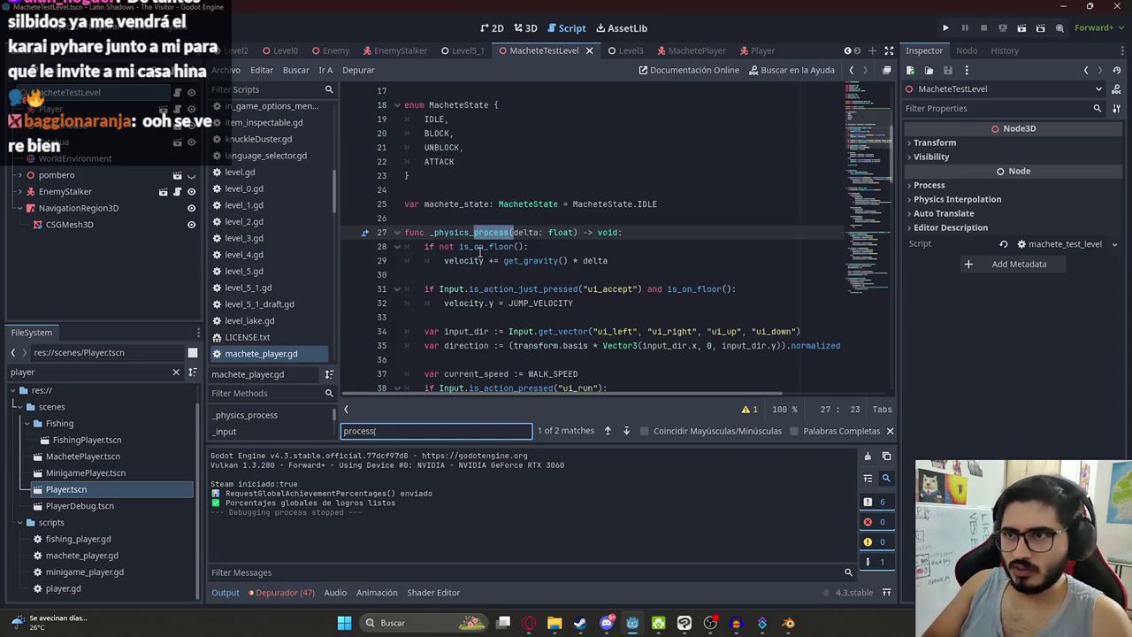
key(Return)
key(Return)
key(Return)
click(617, 234)
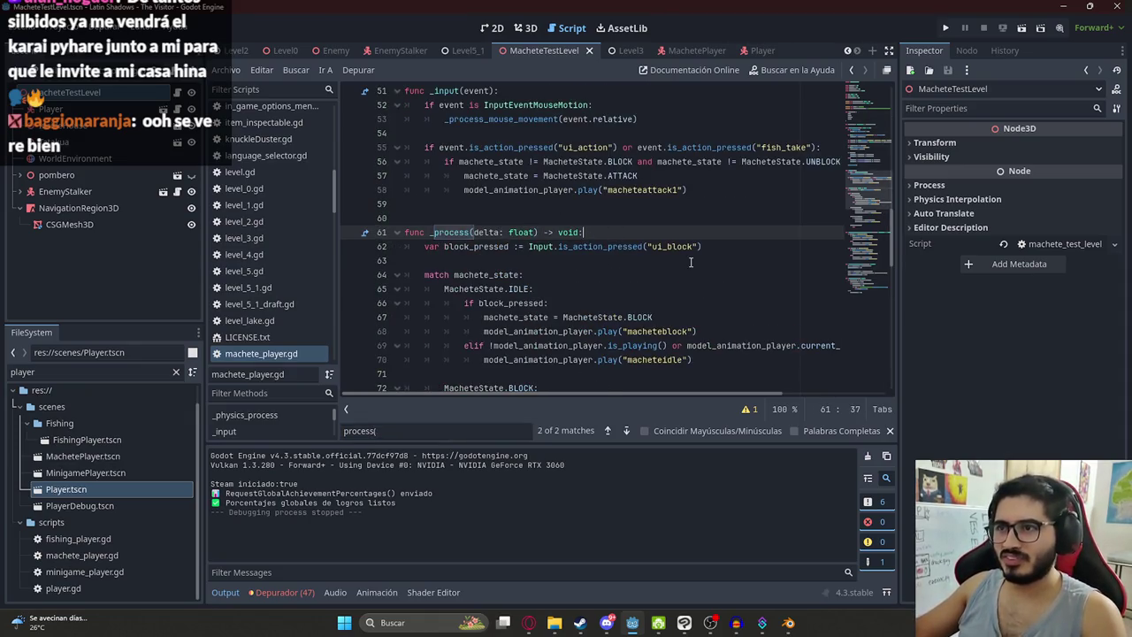
click(691, 262)
click(665, 232)
key(Return)
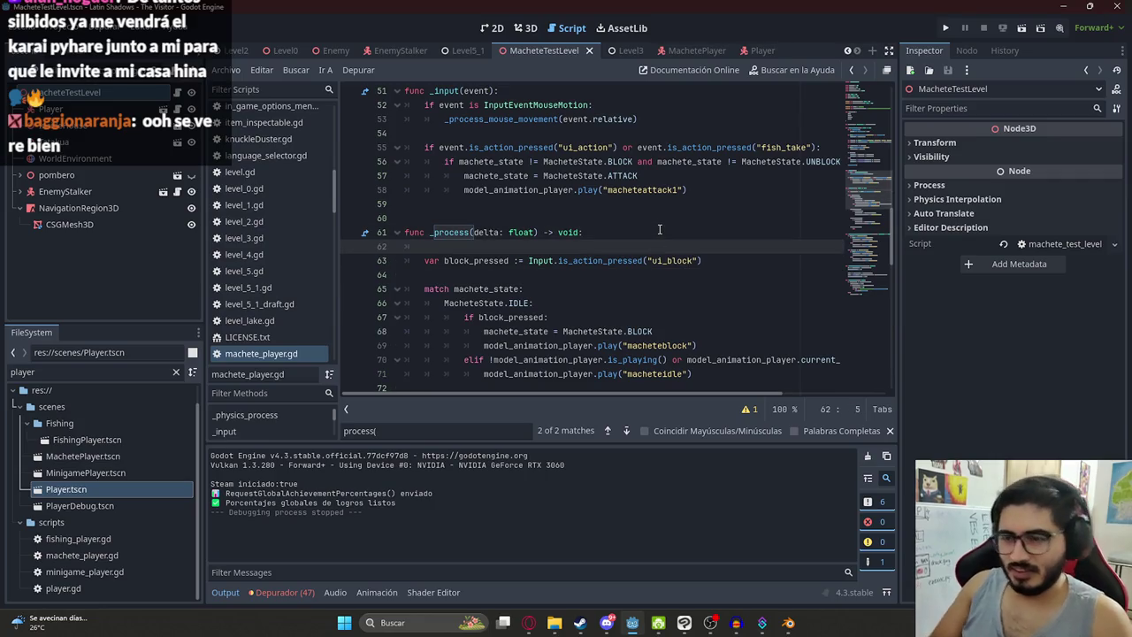
text(process_attack(delta)
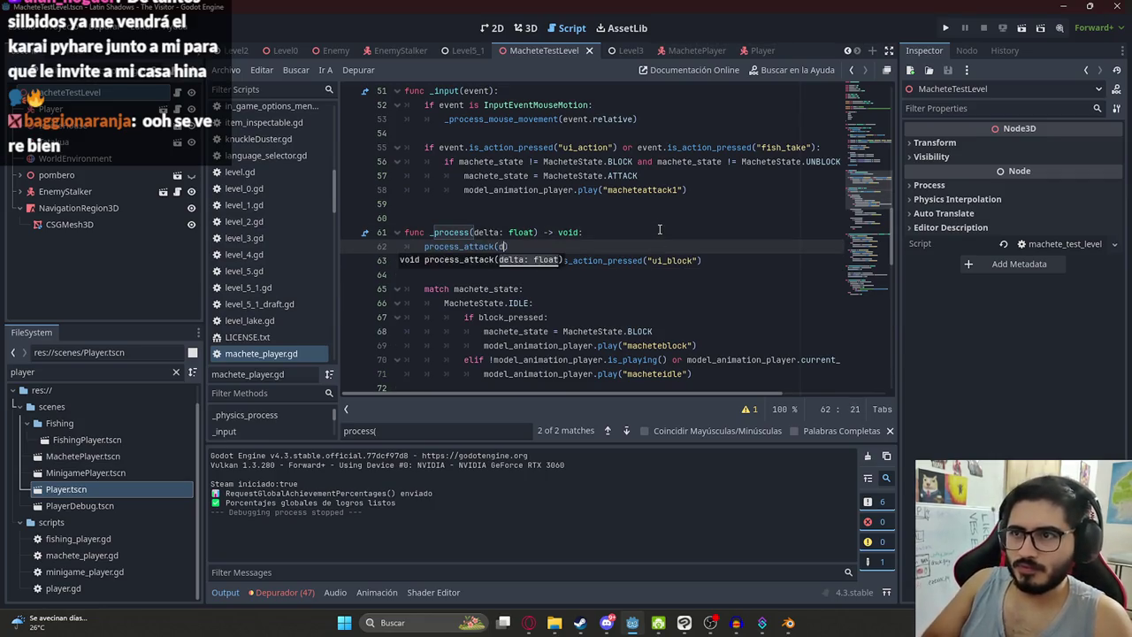
text())
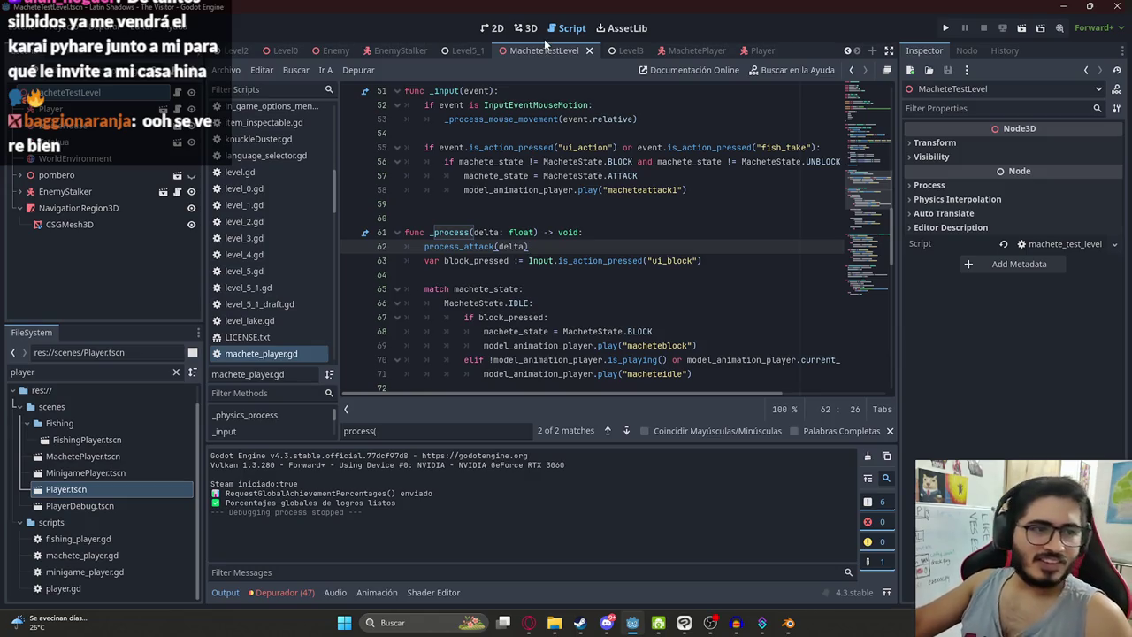
click(606, 236)
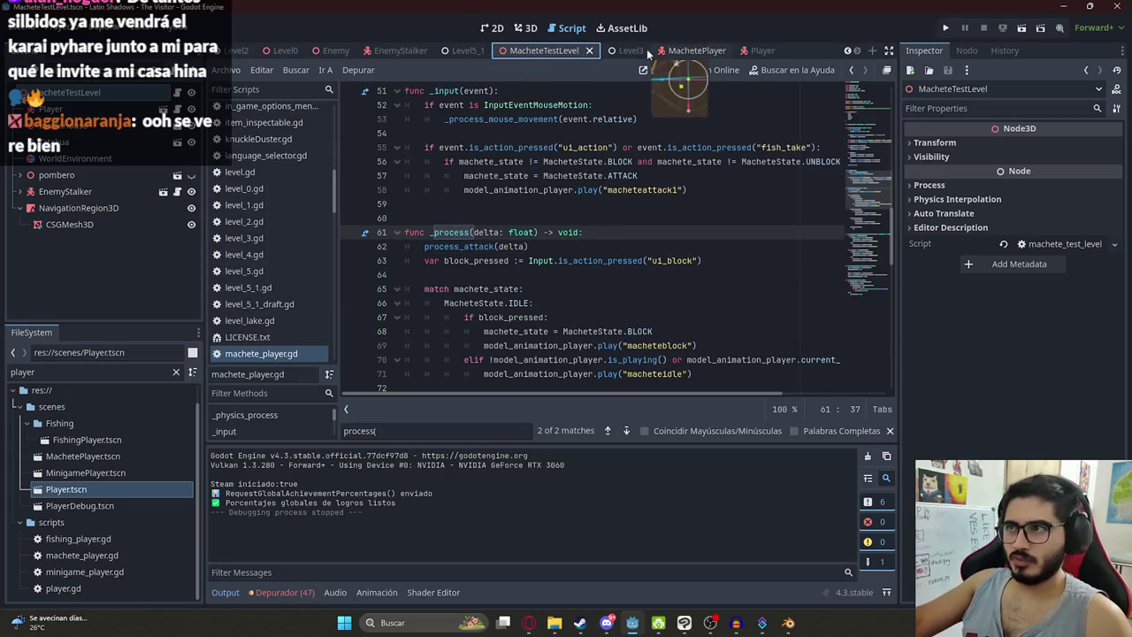
Step: Run the MacheteTestLevel scene and check the Player and EnemyStalker hit lines in the output
right_click(571, 55)
click(634, 168)
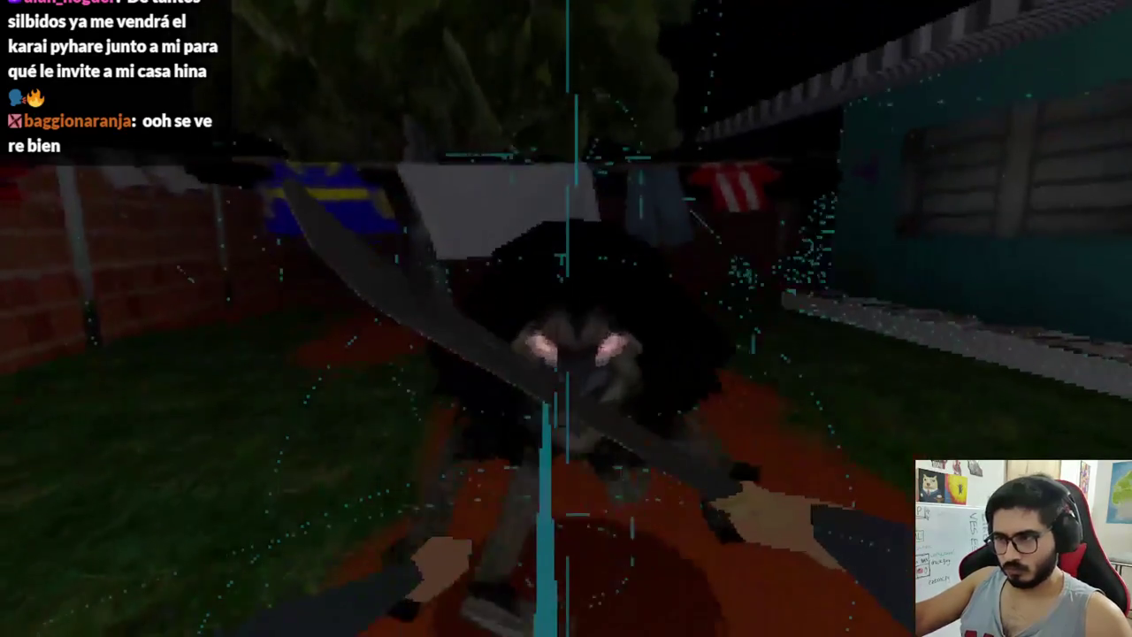
key(super)
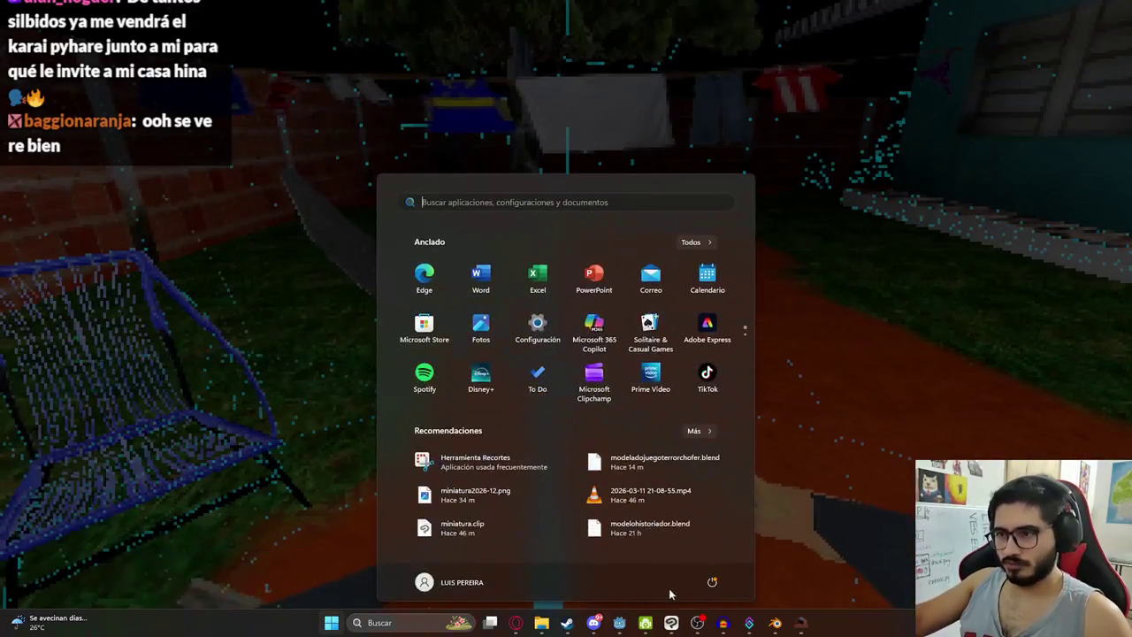
click(619, 623)
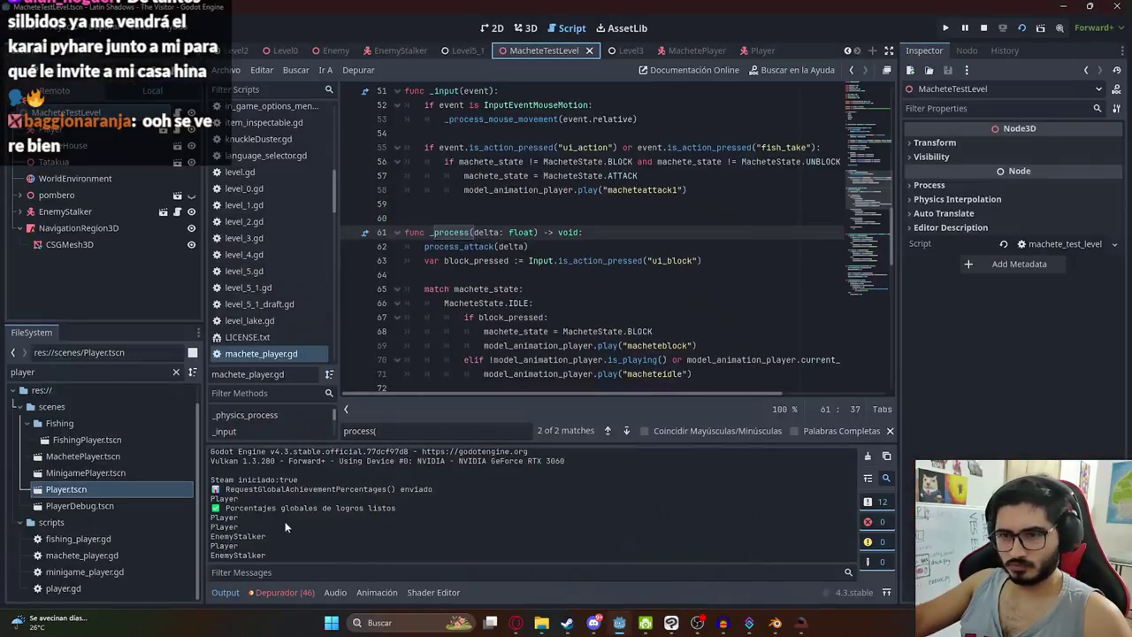
double_click(210, 527)
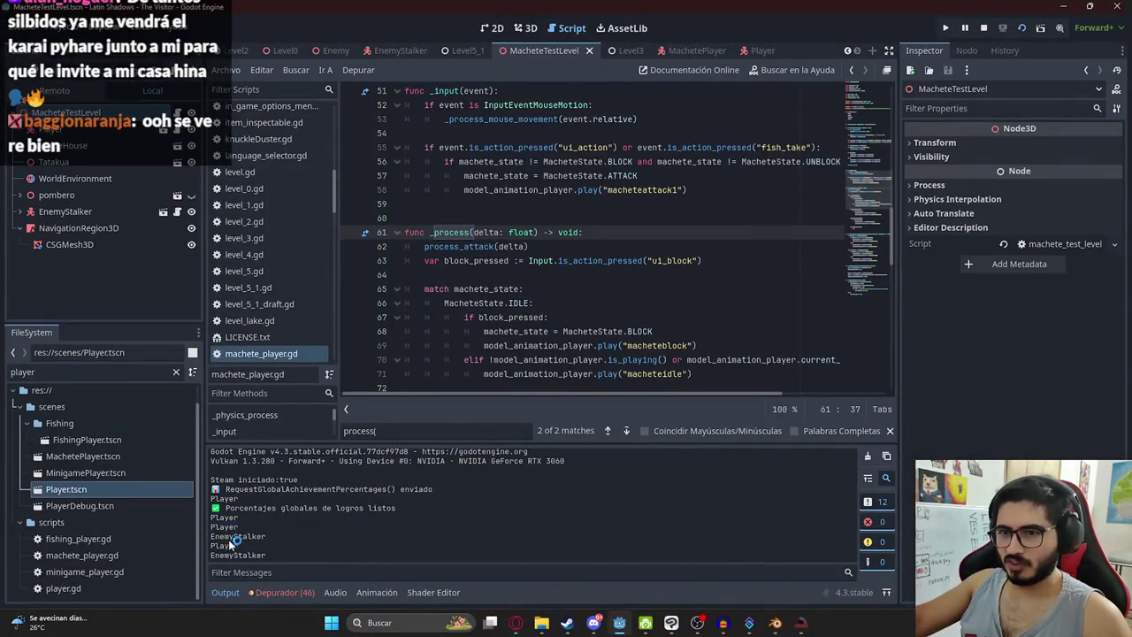
drag(276, 556, 188, 553)
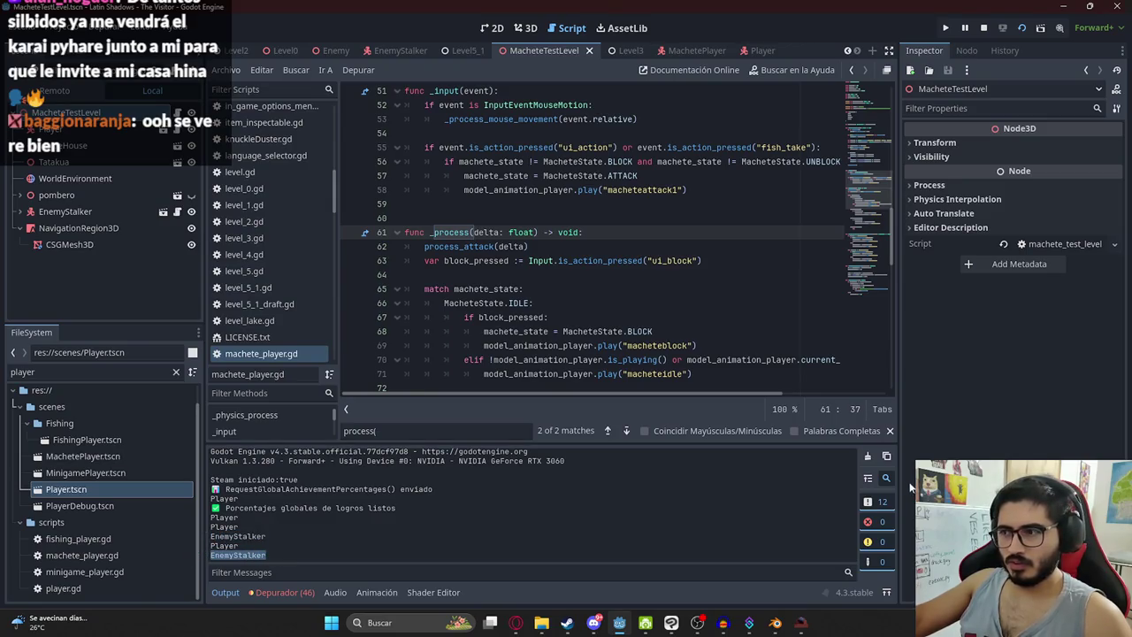
Step: Go back into the running game briefly, then stop the playtest
key(F6)
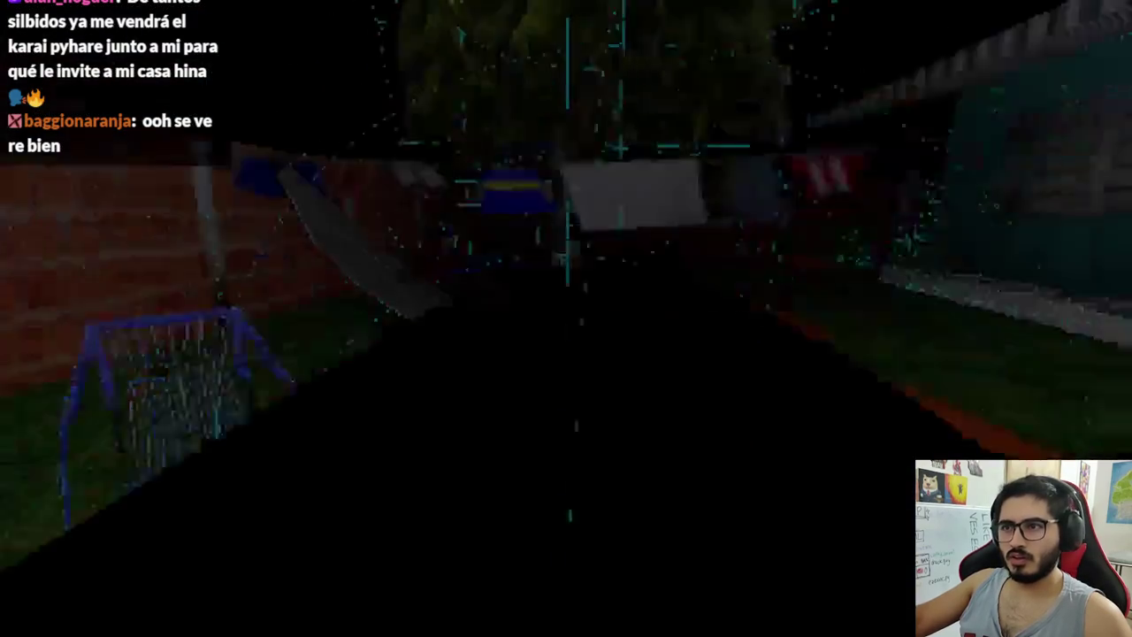
key(super)
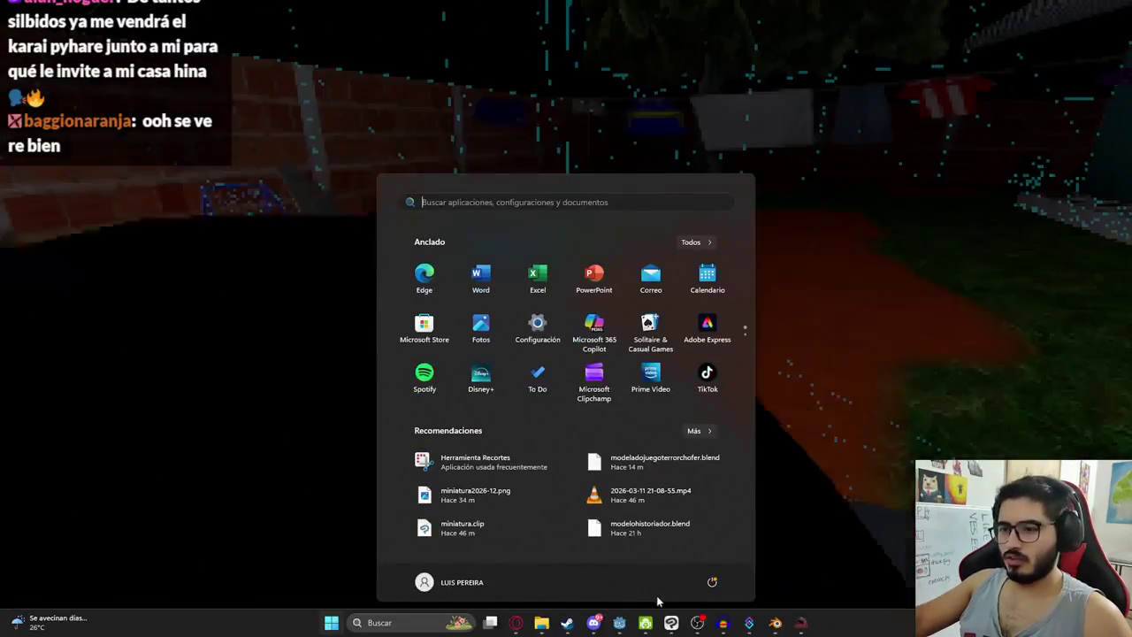
click(619, 622)
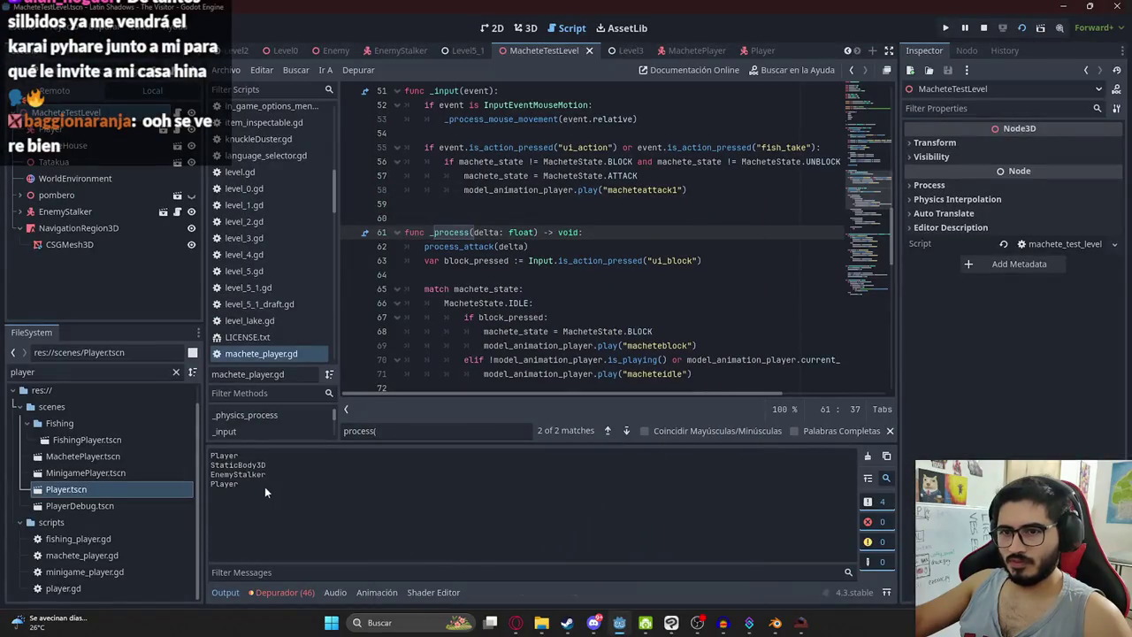
click(983, 29)
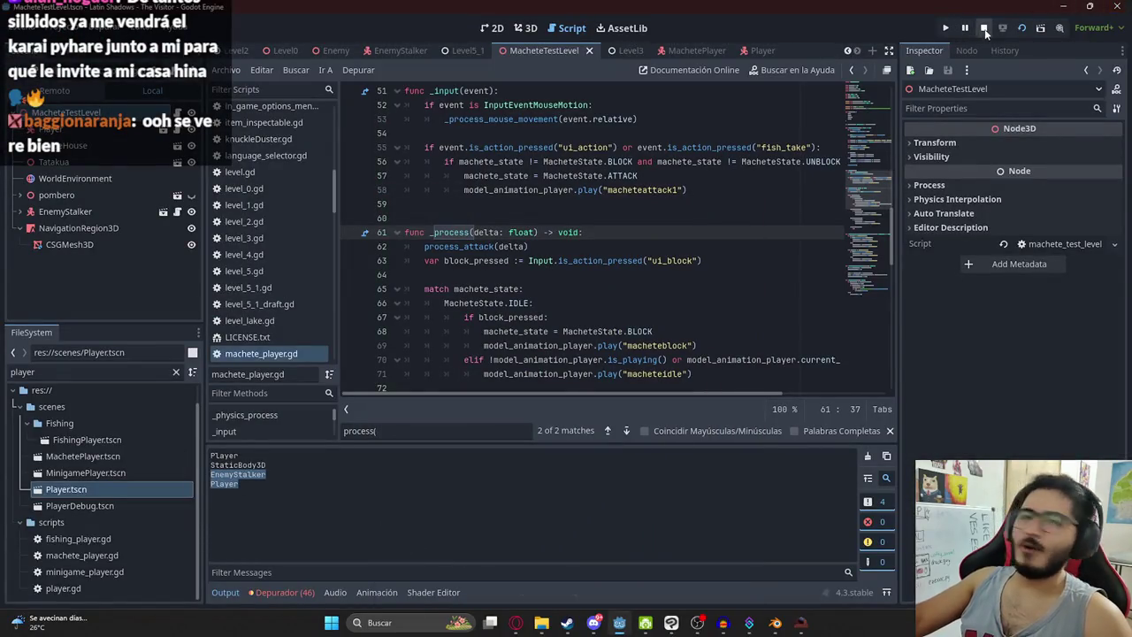
Step: Add a break after the print statement in process_attack's overlapping-bodies loop
click(545, 246)
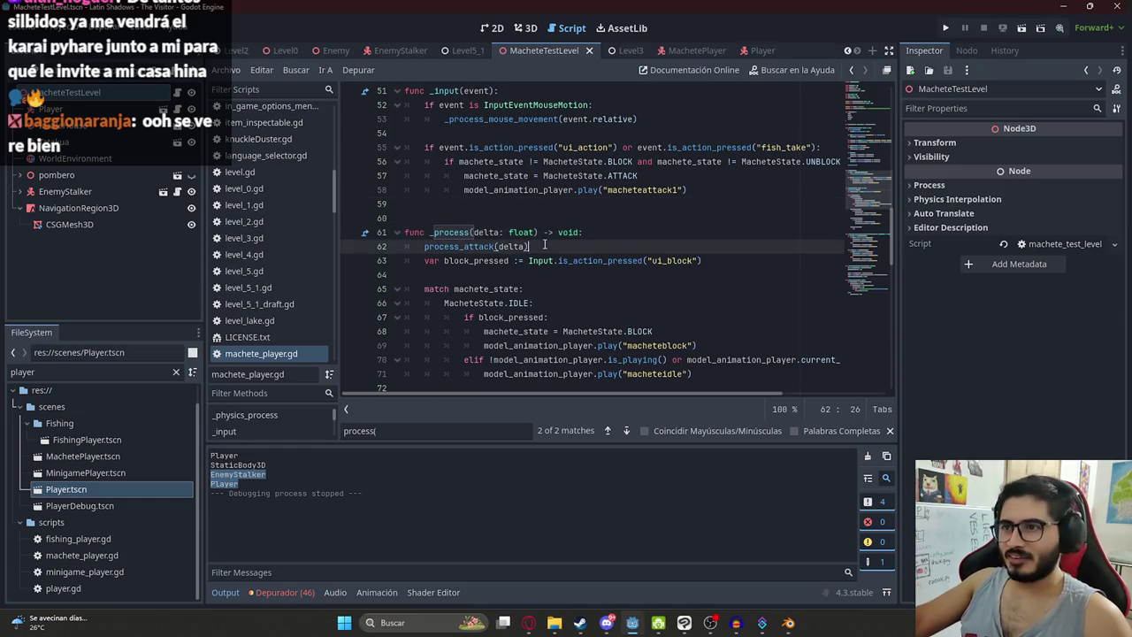
ctrl+click(478, 247)
click(549, 316)
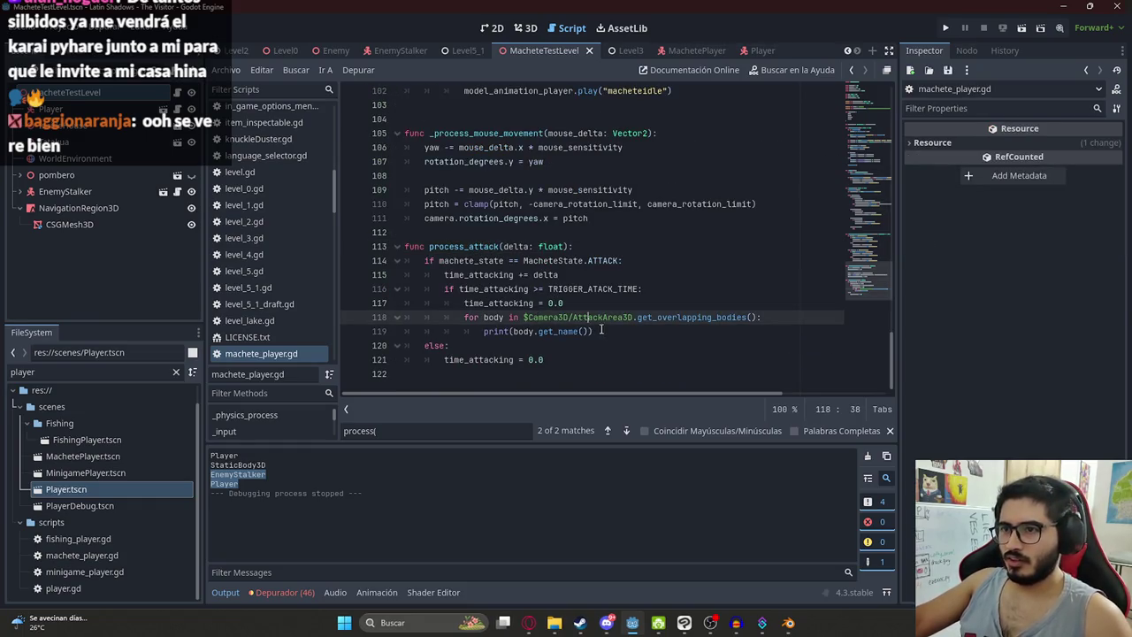
click(602, 331)
key(Return)
text(reak)
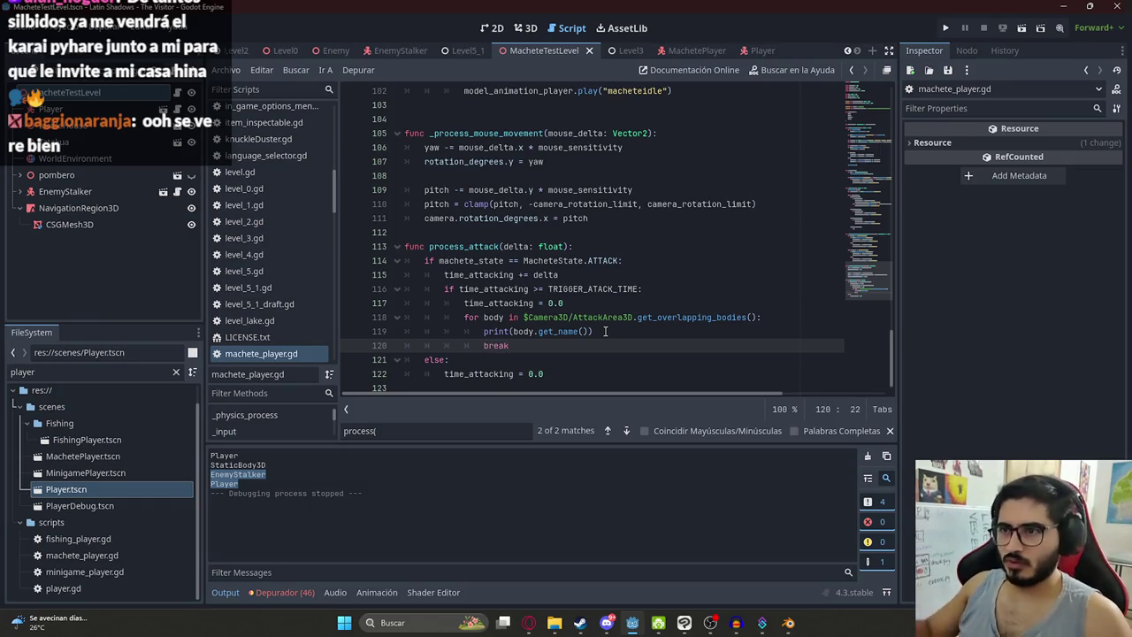
click(611, 329)
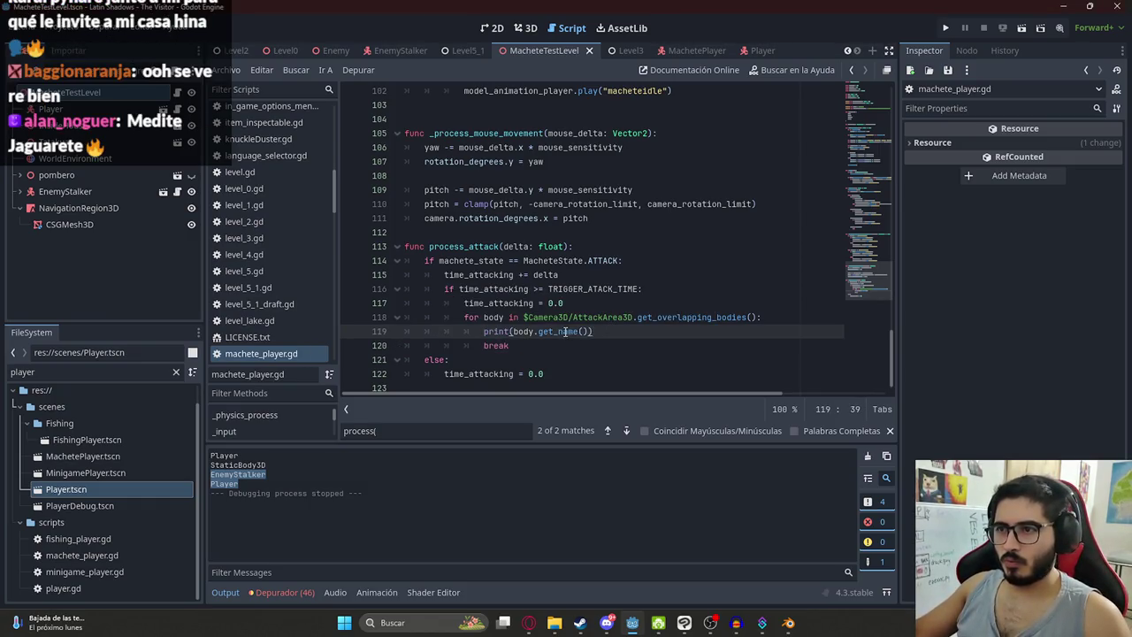
drag(513, 331, 582, 330)
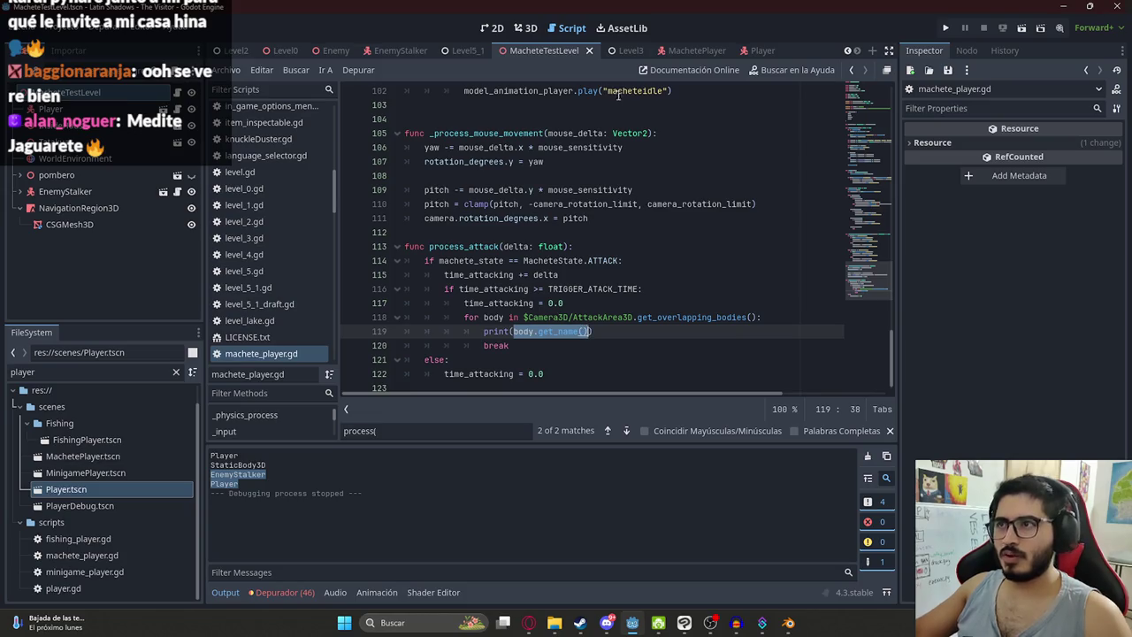
Step: Filter files for 'stalk' and try copy-pasting EnemyStalker.tscn into Components, dismissing the alerts
click(69, 375)
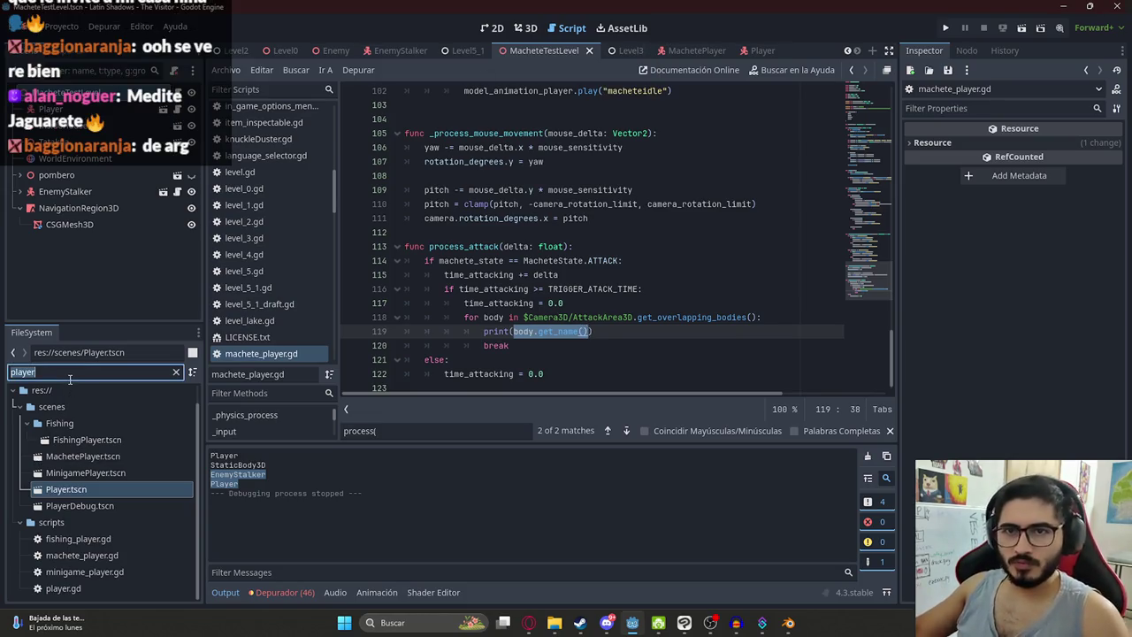
text(stalk)
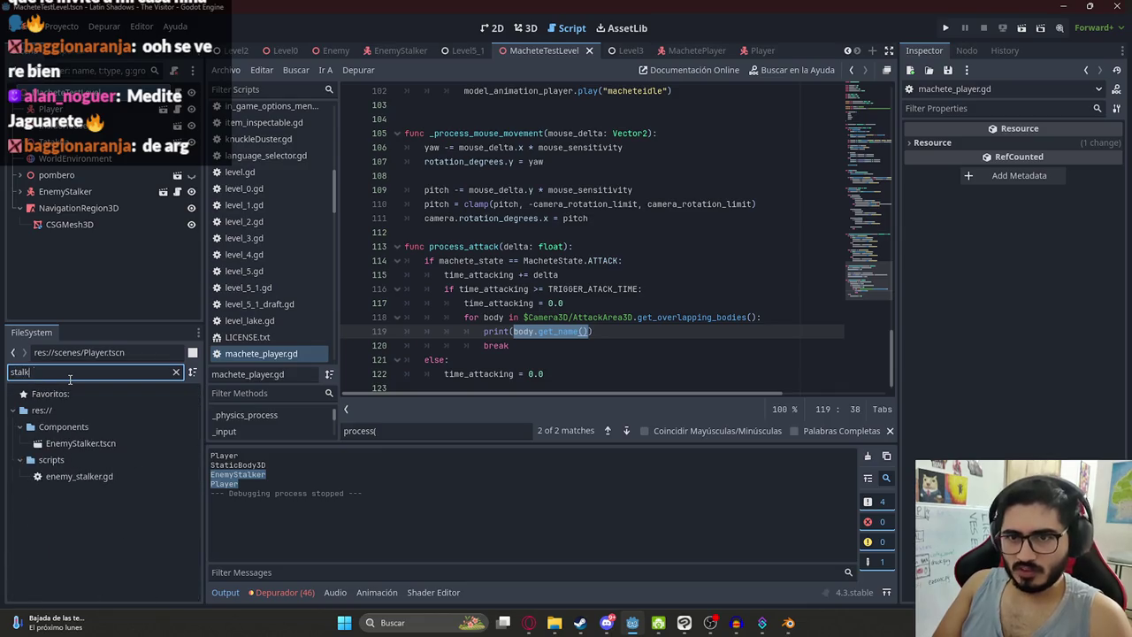
click(81, 443)
click(176, 371)
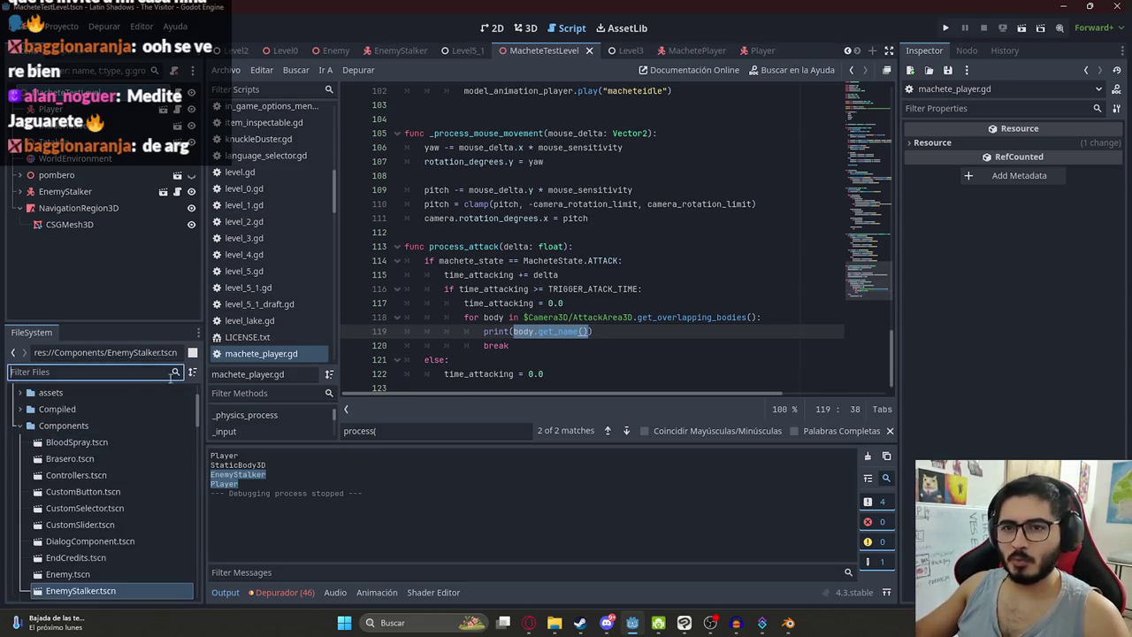
click(95, 453)
key(ctrl+c)
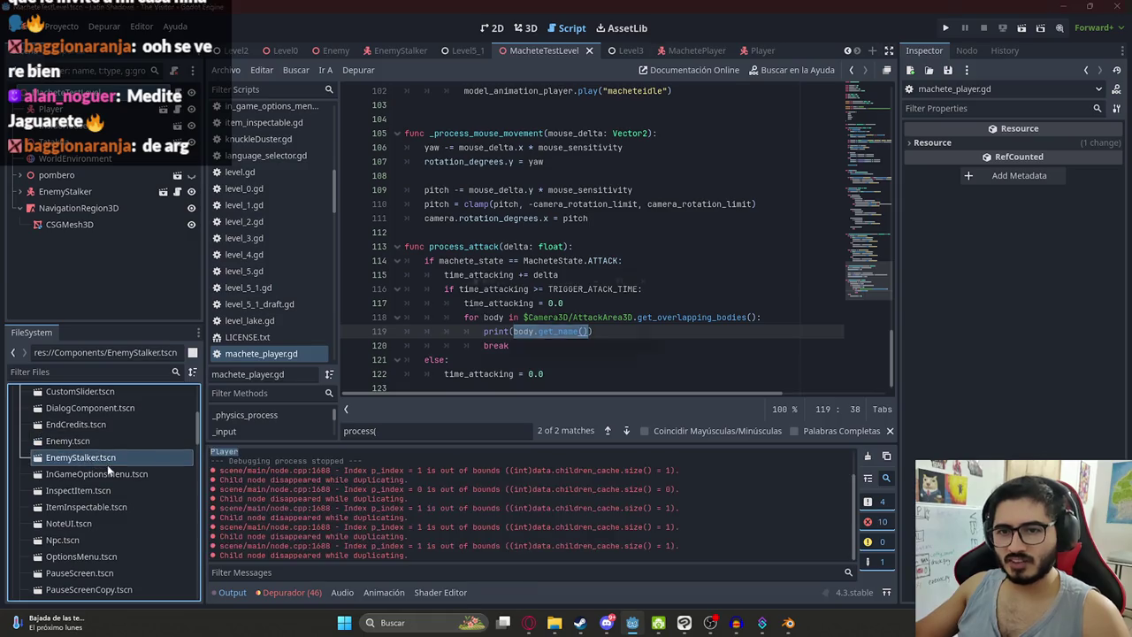
key(ctrl+v)
click(565, 333)
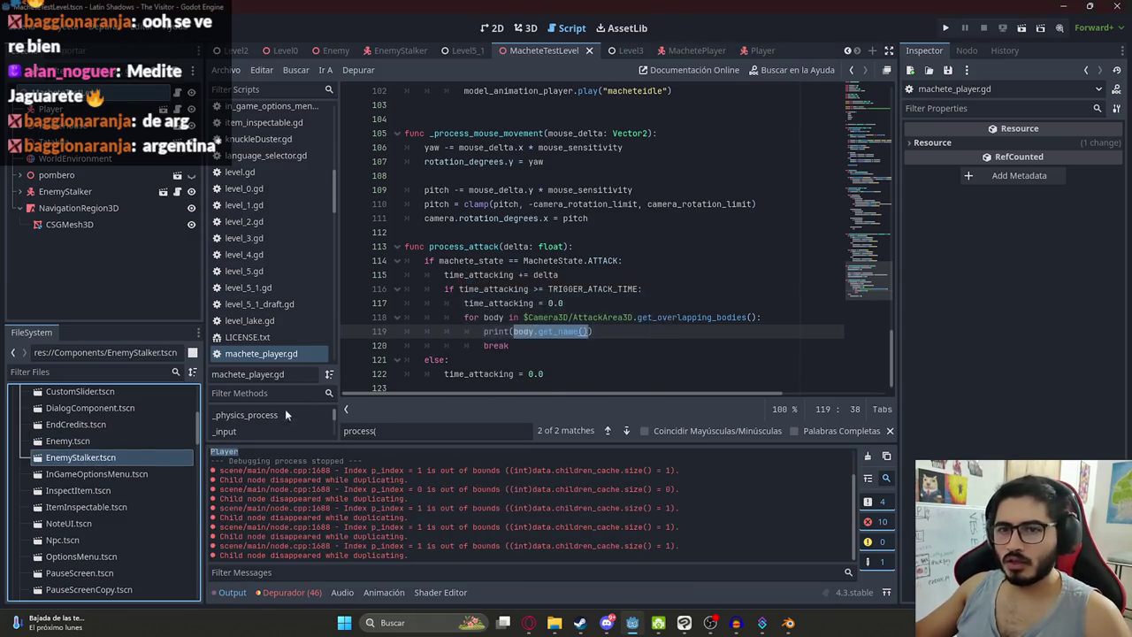
scroll(109, 457, up, 5)
click(64, 426)
key(ctrl+v)
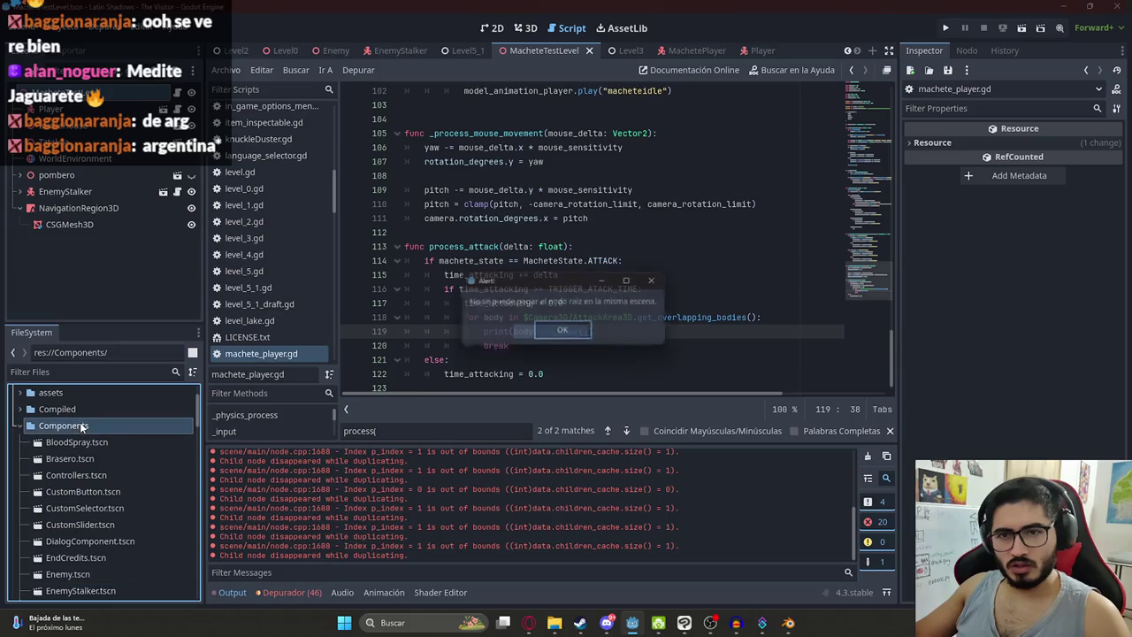
click(565, 332)
scroll(128, 499, down, 3)
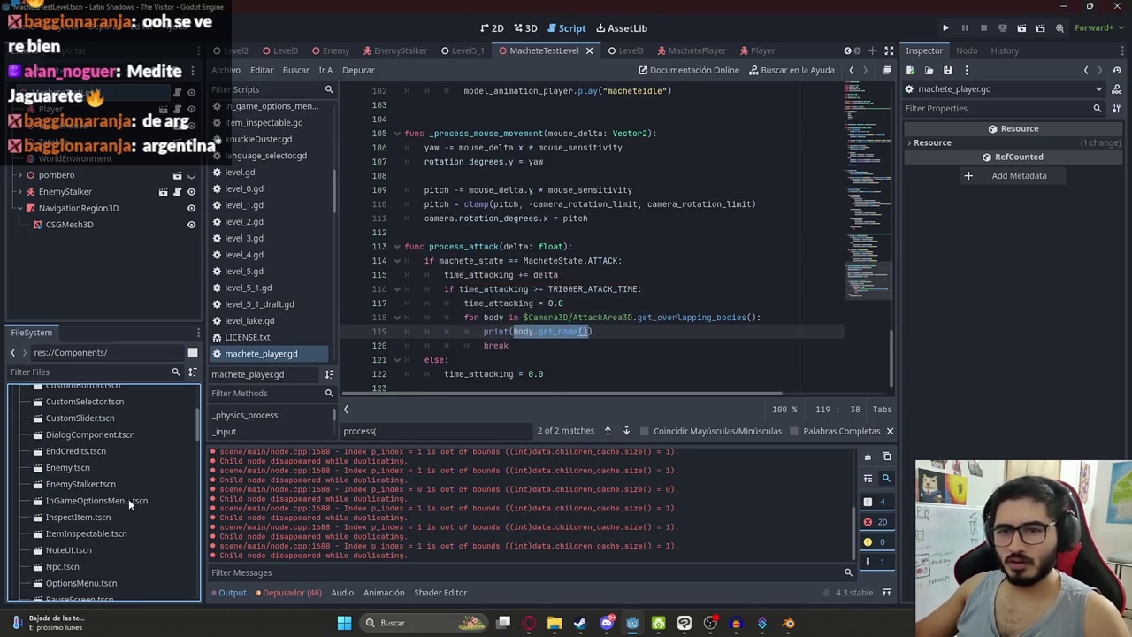
Step: Duplicate EnemyStalker.tscn and name the copy EnemyFight.tscn
right_click(95, 479)
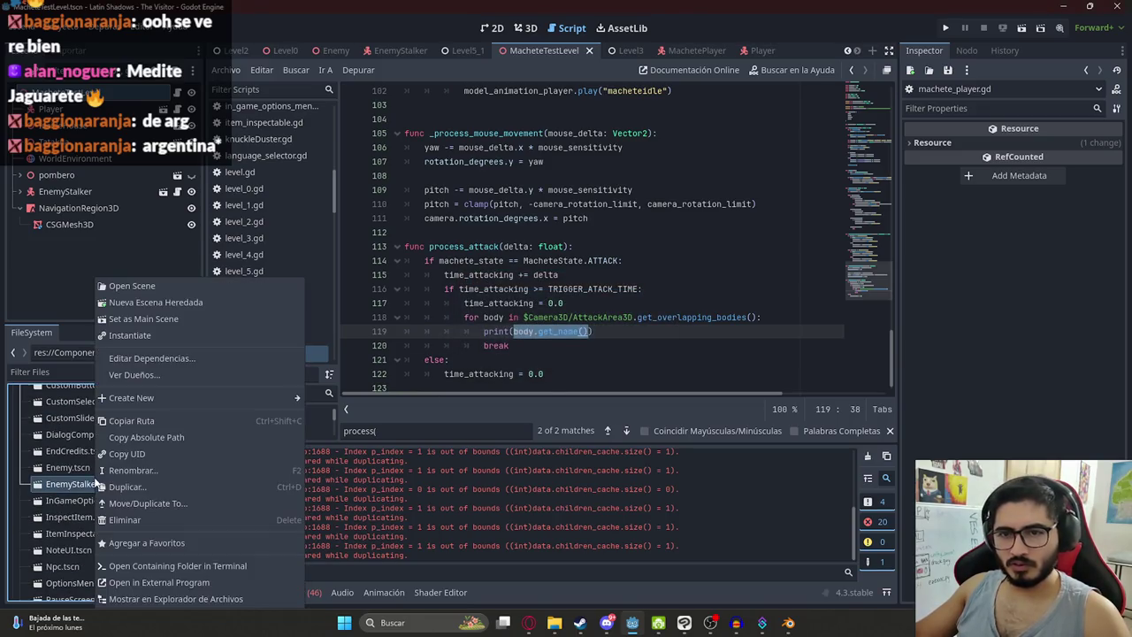
click(140, 484)
click(558, 315)
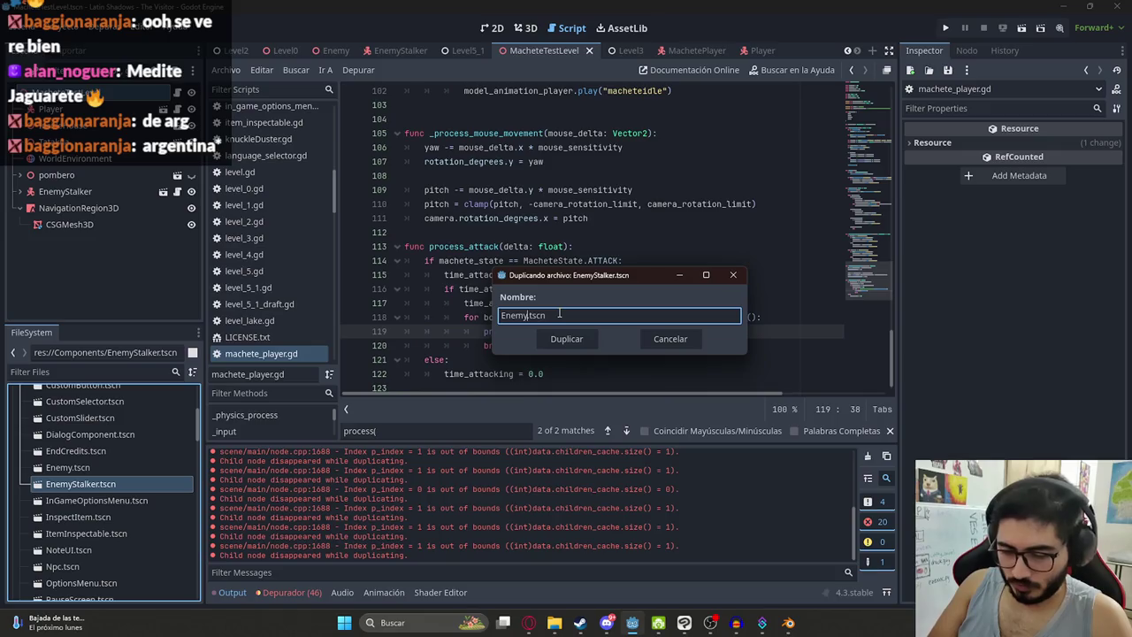
text(Fight)
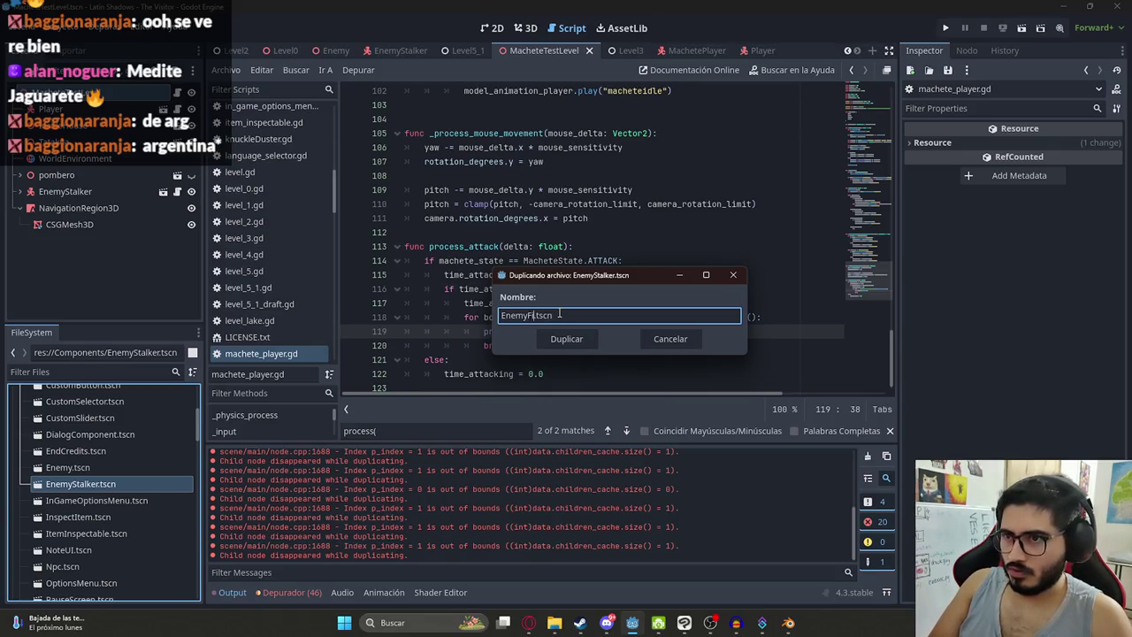
key(Return)
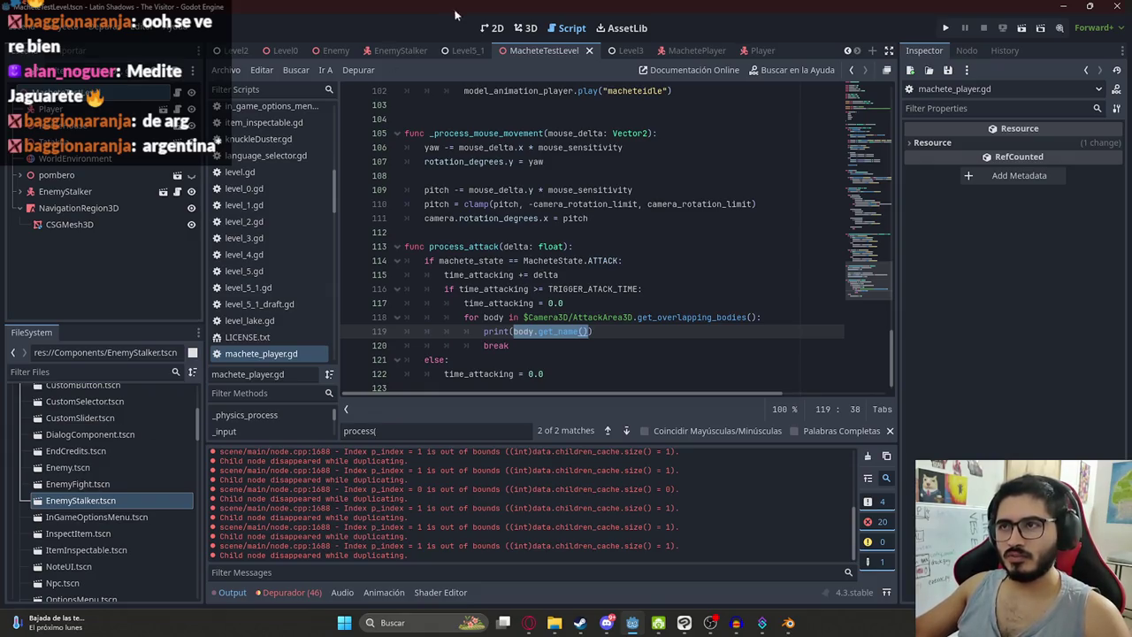
click(549, 217)
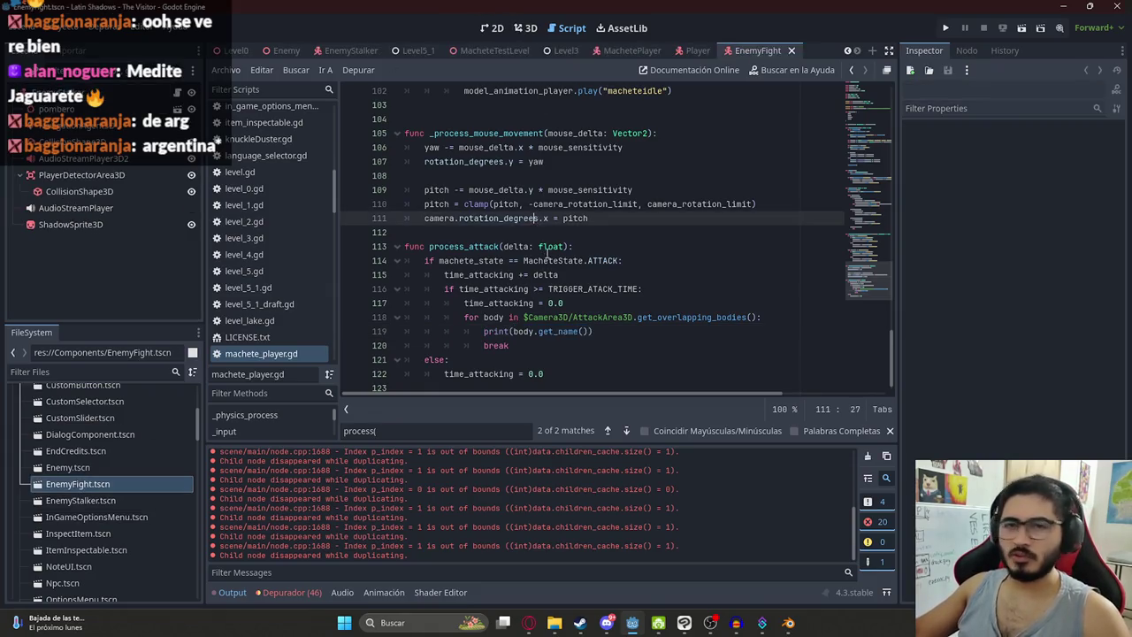
Step: Place an EnemyFight.tscn instance into the level in the 3D view
click(525, 28)
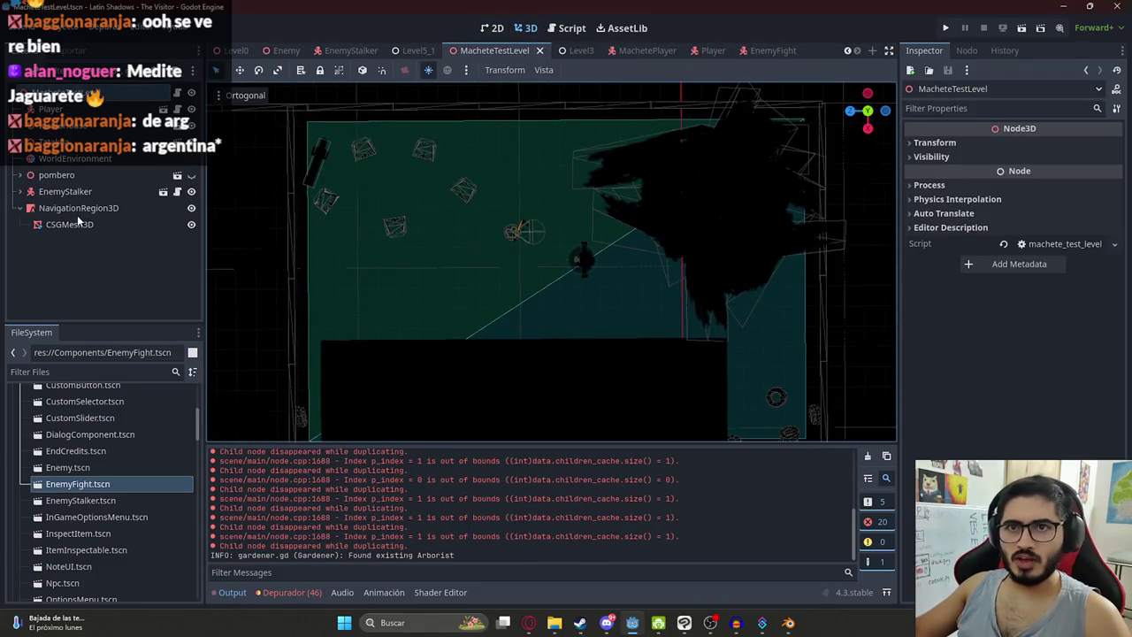
mouse_move(95, 484)
mouse_down()
mouse_move(177, 477)
mouse_move(500, 285)
mouse_move(551, 282)
mouse_up()
key(f)
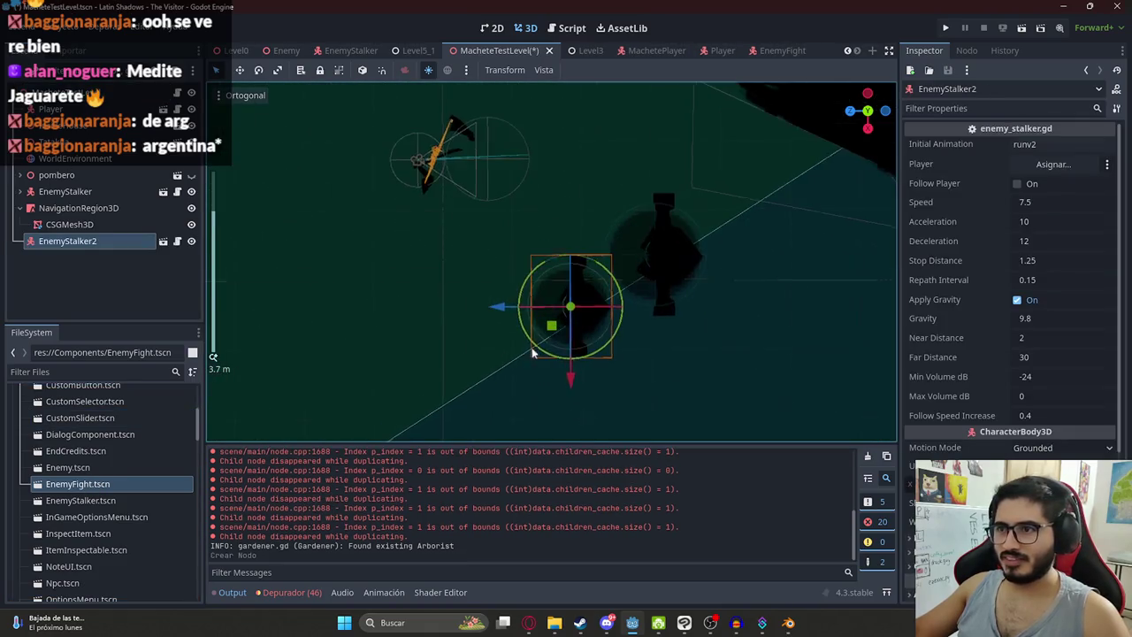
drag(697, 250, 475, 397)
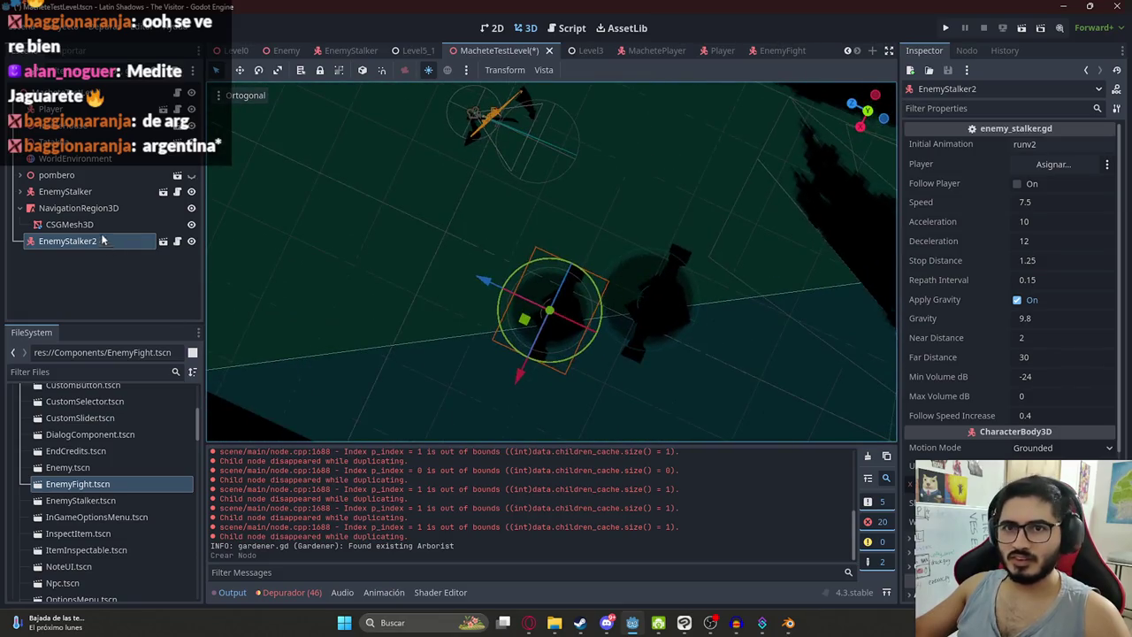
key(ctrl+z)
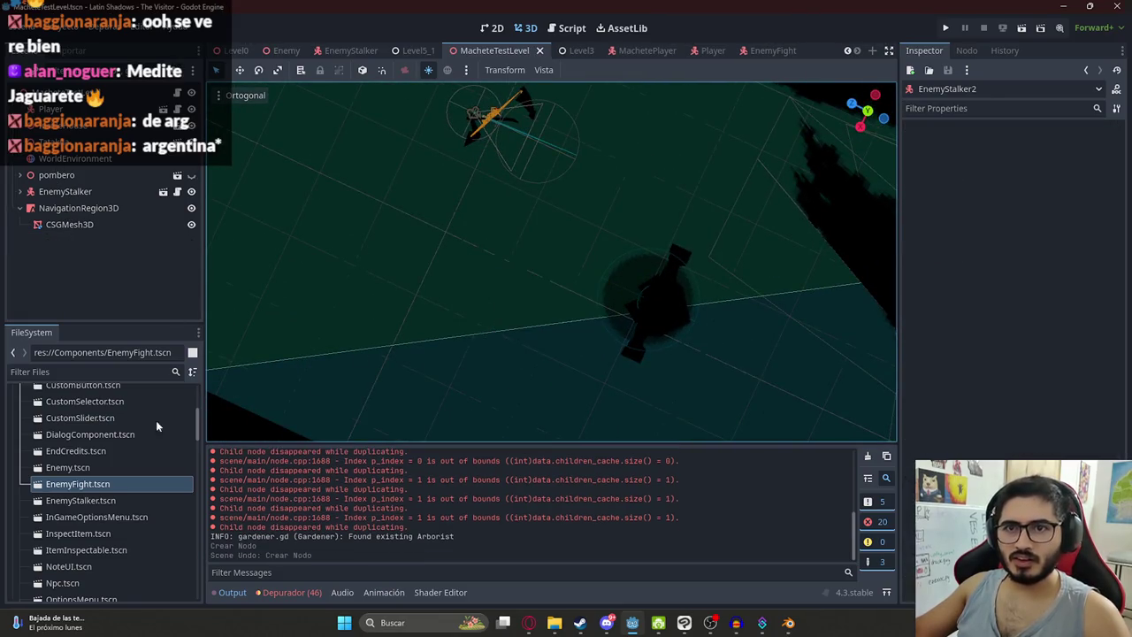
click(82, 500)
click(78, 484)
mouse_move(75, 485)
mouse_down()
mouse_move(119, 480)
mouse_move(492, 255)
mouse_up()
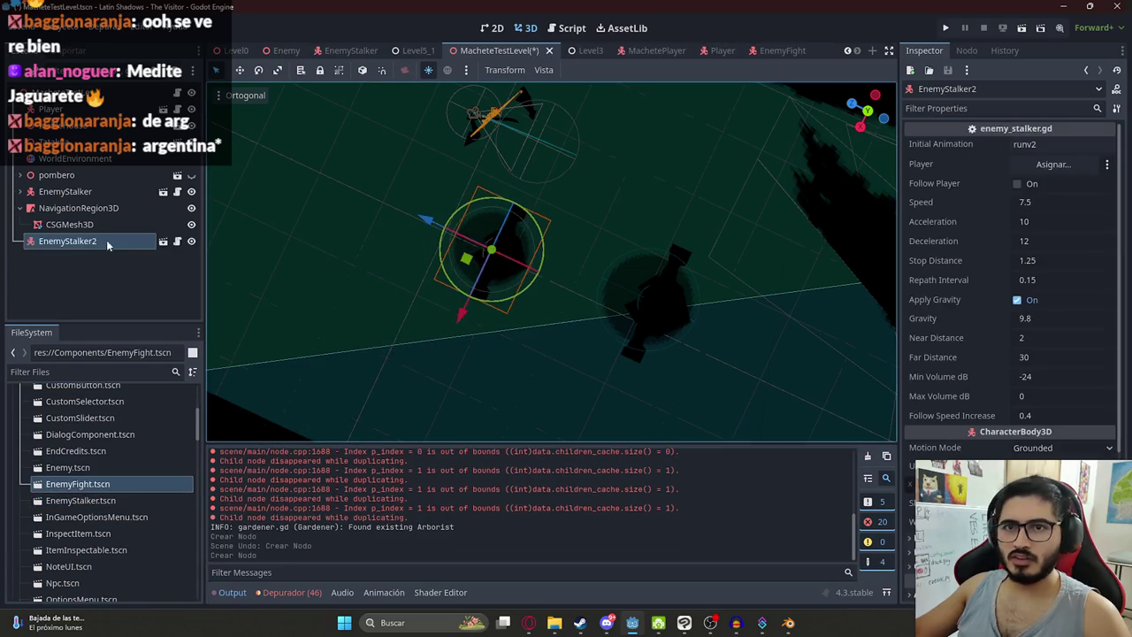
Step: Make EnemyStalker2 follow the player, with the Player node assigned as its target
click(19, 207)
click(65, 191)
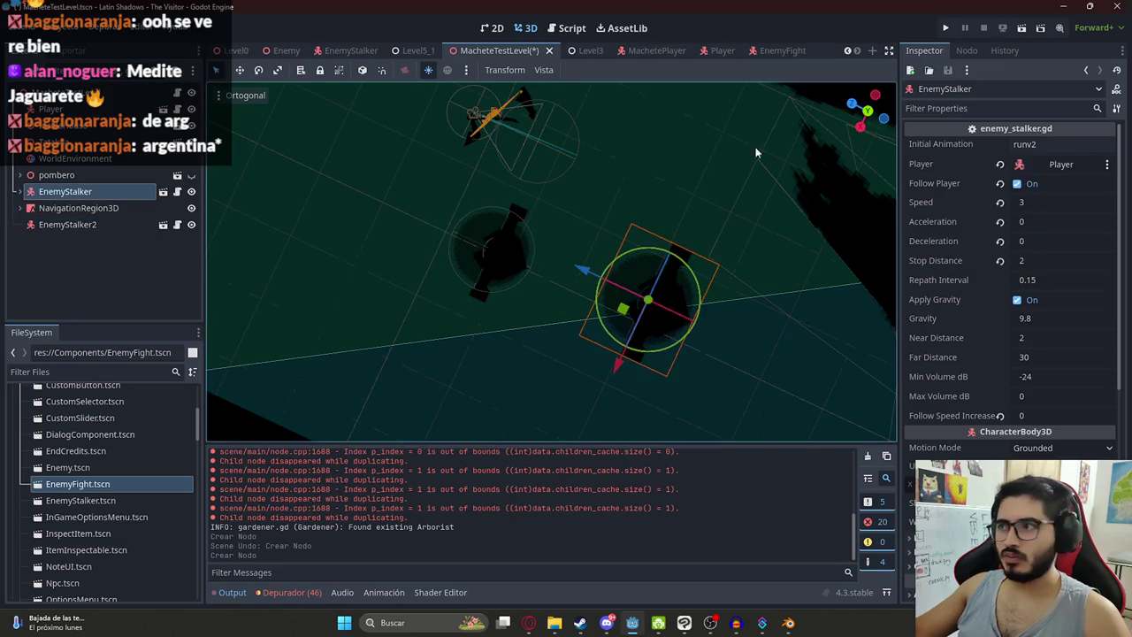
click(59, 224)
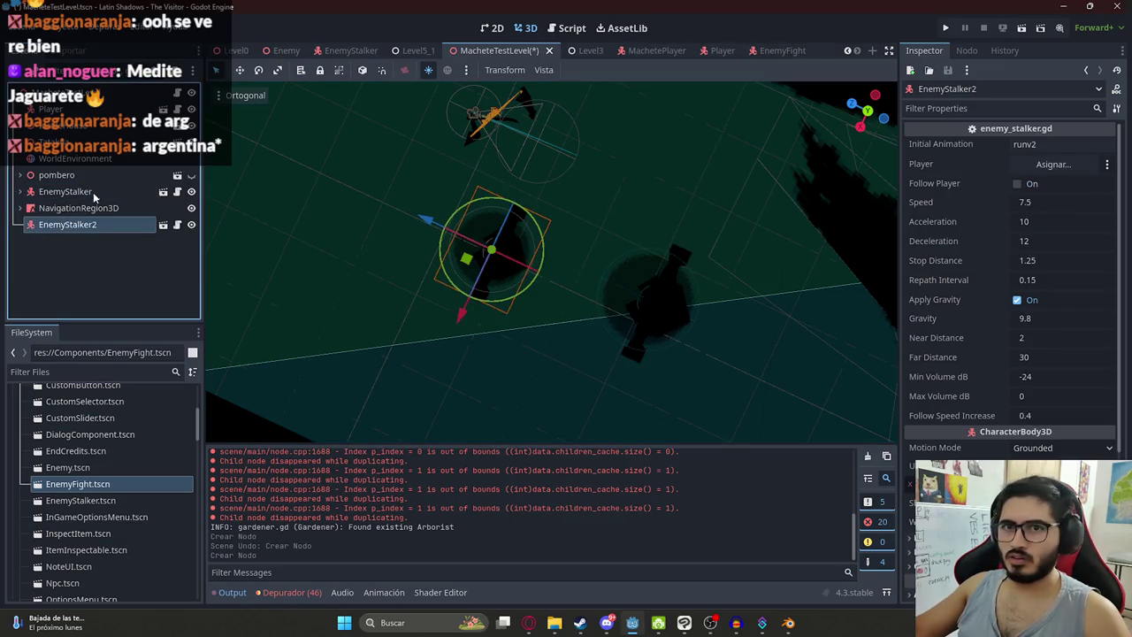
click(1015, 183)
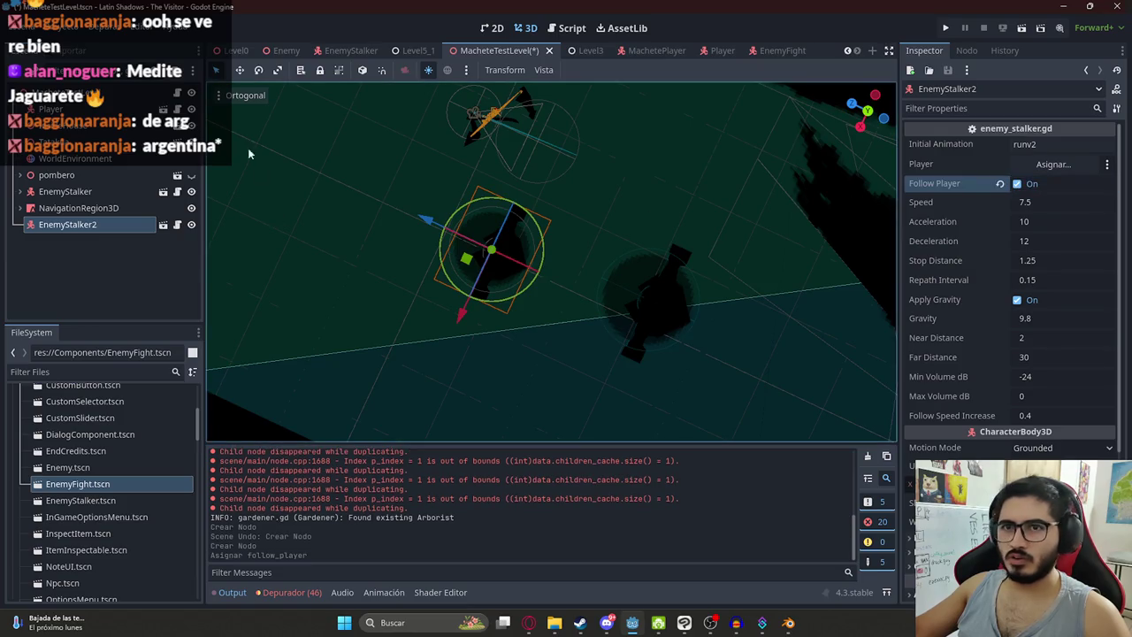
mouse_move(51, 109)
mouse_down()
mouse_move(1066, 170)
mouse_move(1058, 165)
mouse_up()
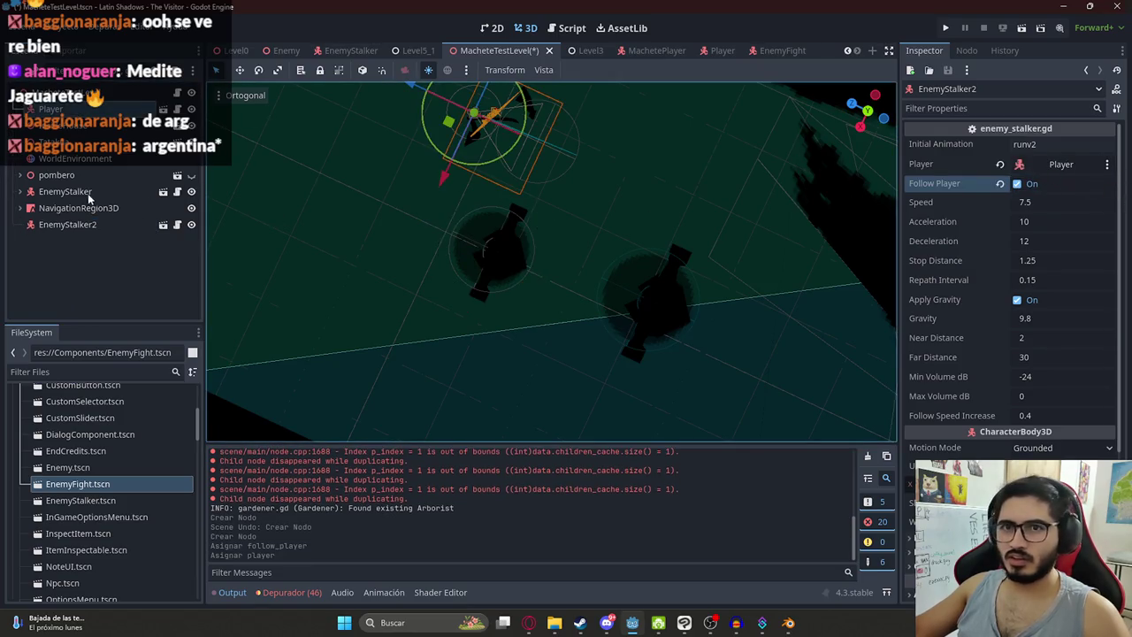
click(88, 197)
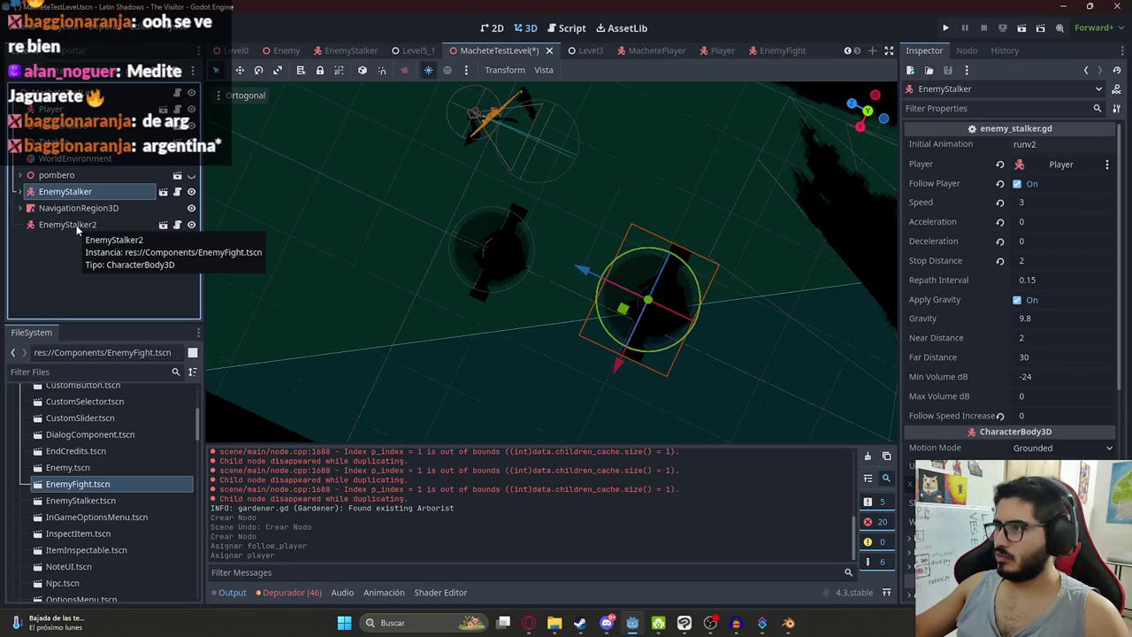
click(76, 224)
Step: Set EnemyStalker2's Speed 3, Acceleration 0, Deceleration 0 and Stop Distance 2
click(1039, 204)
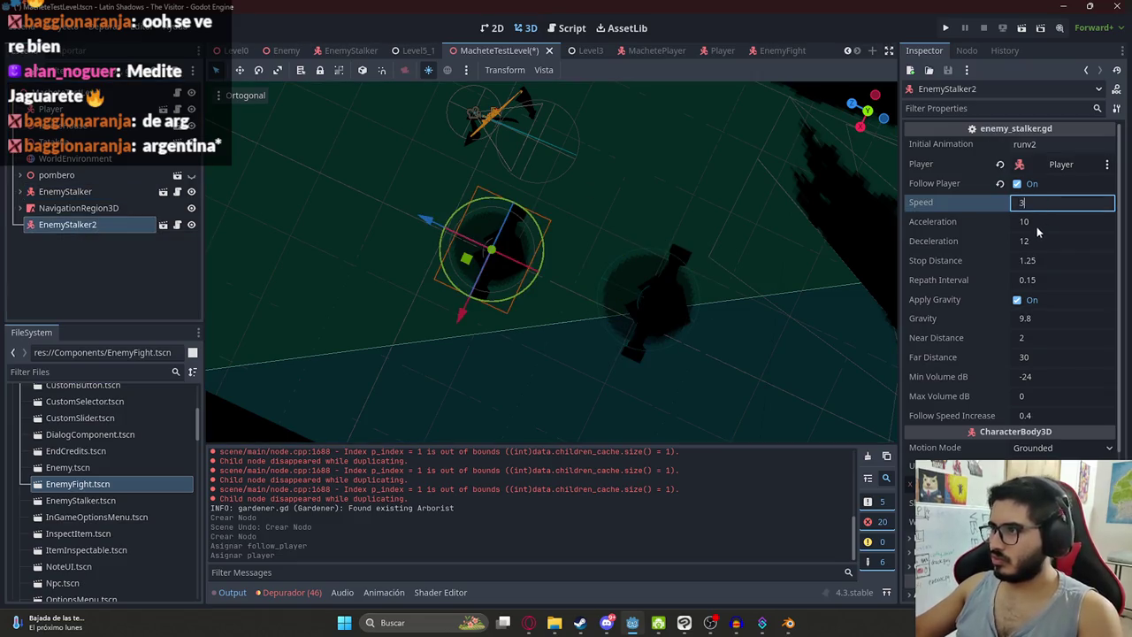
key(Tab)
text(0)
key(Tab)
text(0)
key(Tab)
text(2)
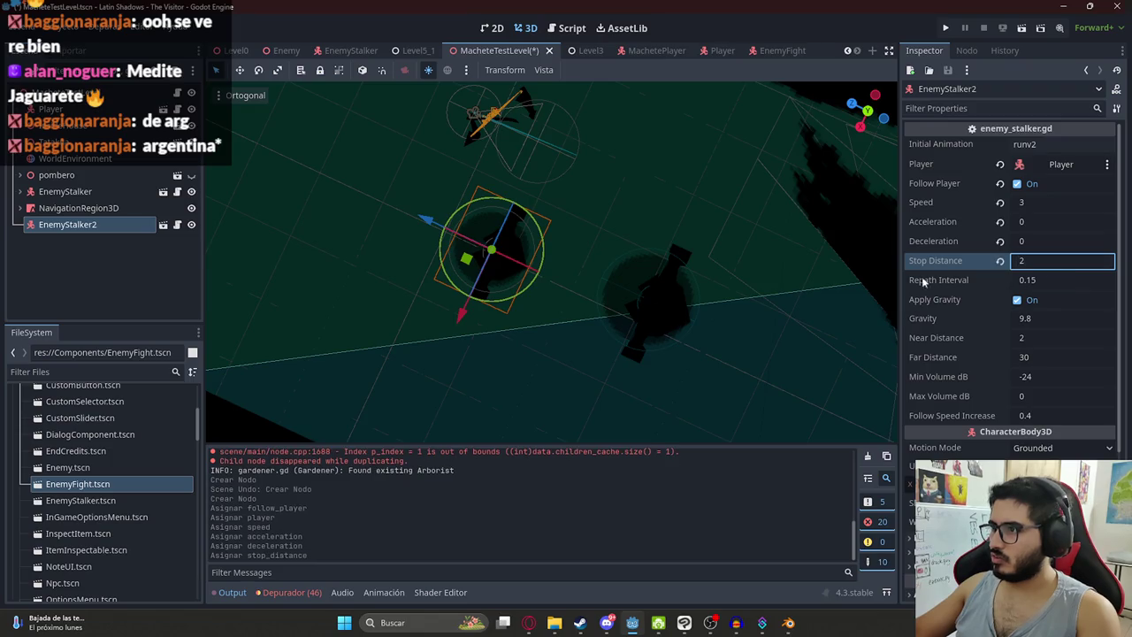
click(80, 191)
click(83, 227)
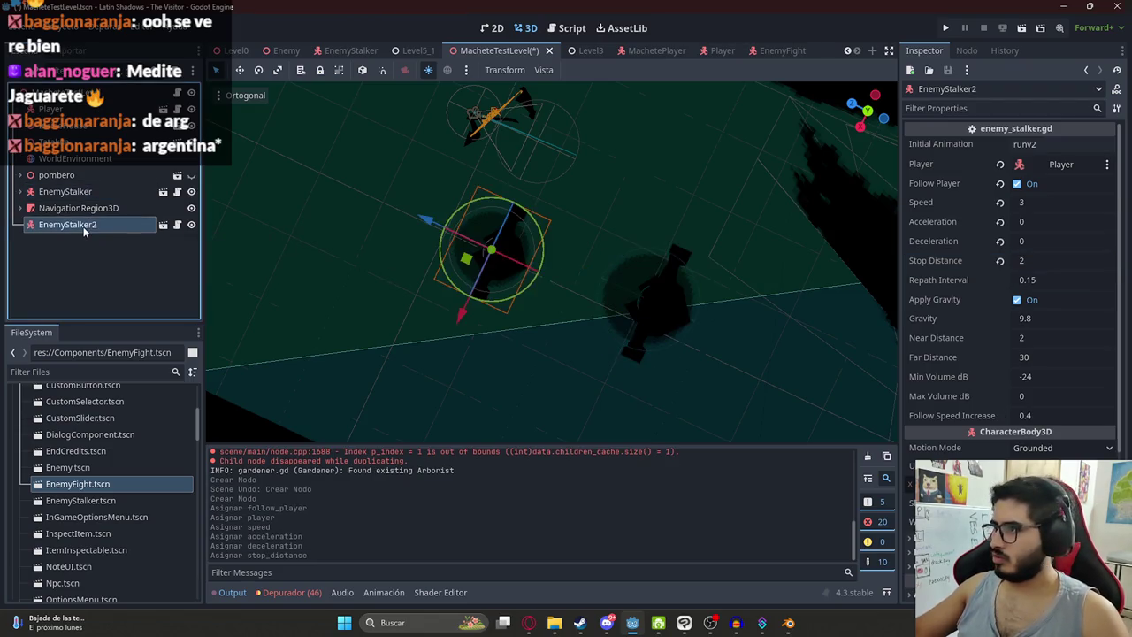
click(91, 197)
click(86, 226)
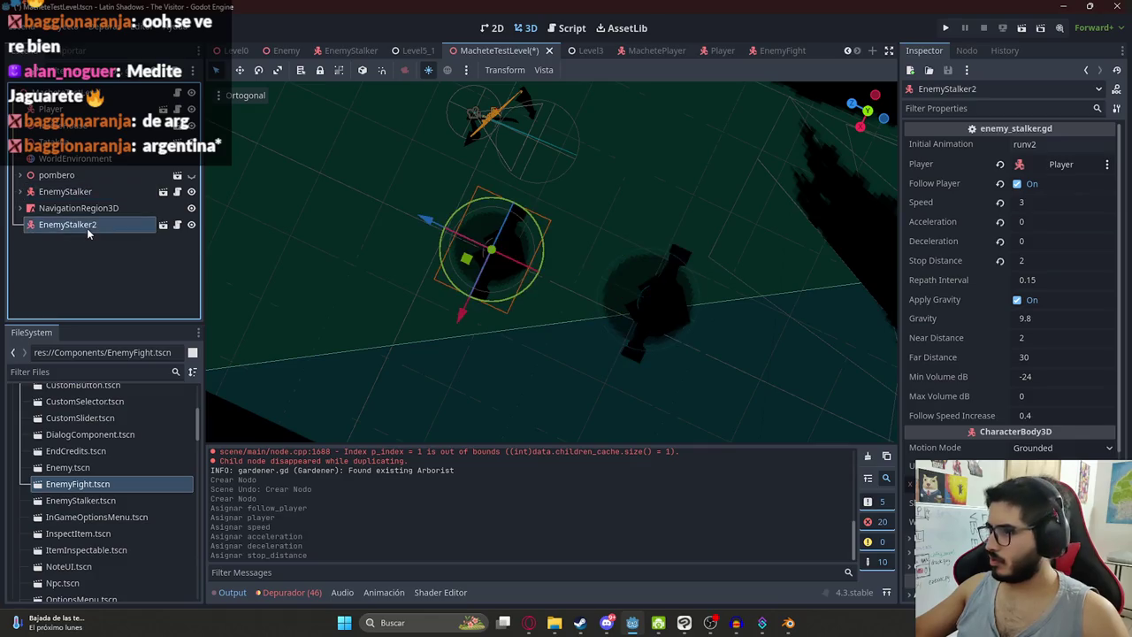
Step: Move EnemyStalker below NavigationRegion3D and set EnemyStalker2's Follow Speed Increase to 0
click(84, 178)
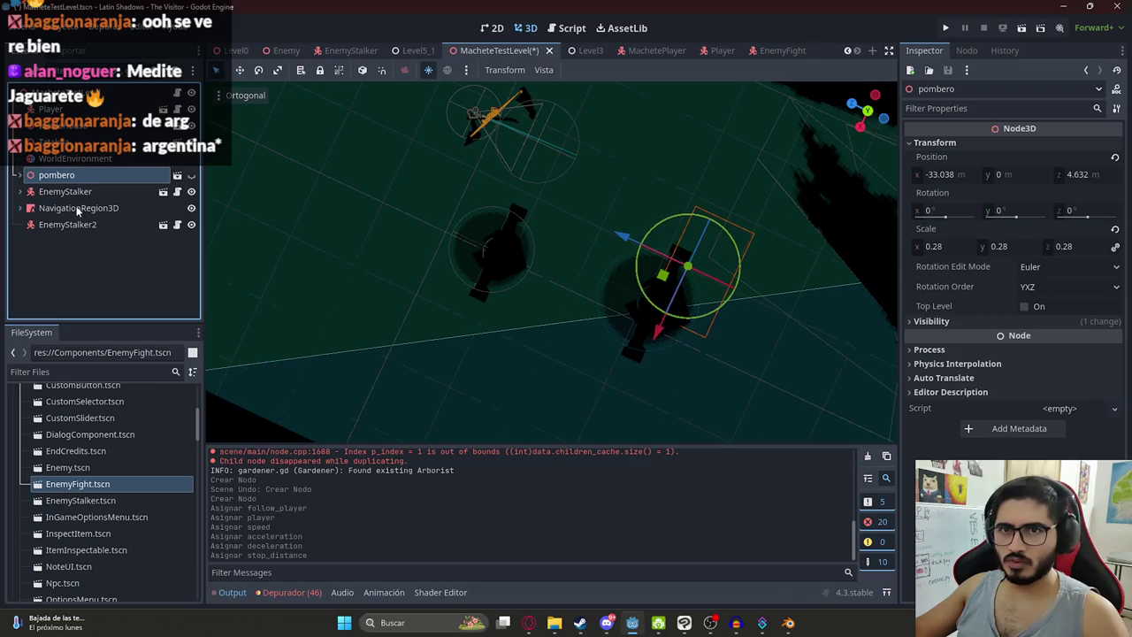
drag(65, 191, 67, 232)
click(66, 224)
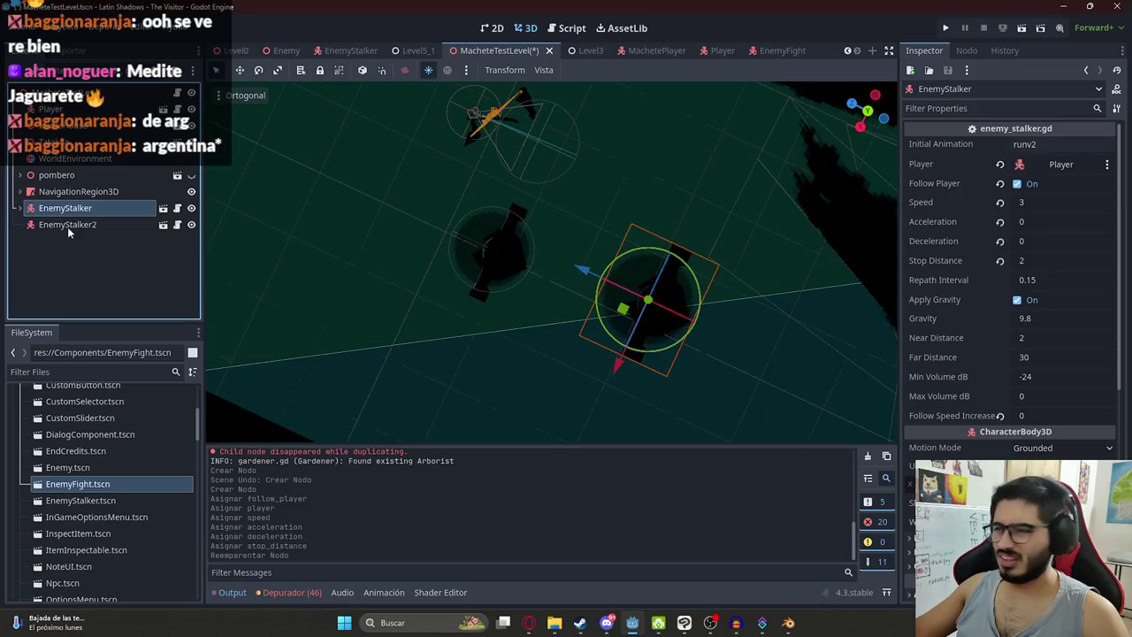
click(67, 223)
click(1067, 414)
text(0.4)
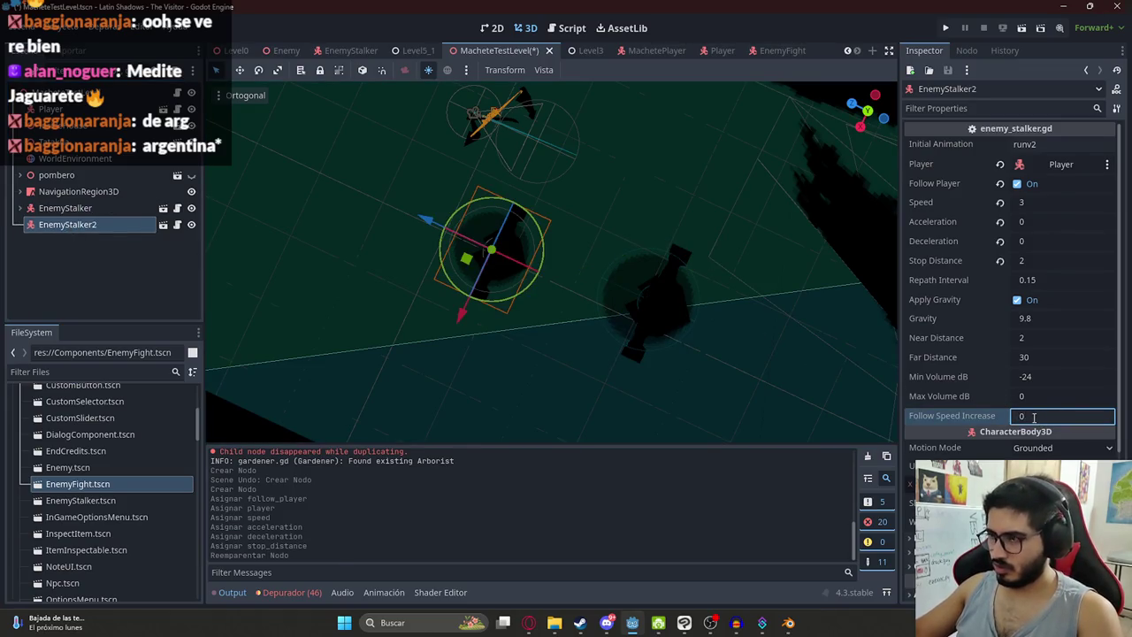
key(Return)
click(106, 210)
click(107, 221)
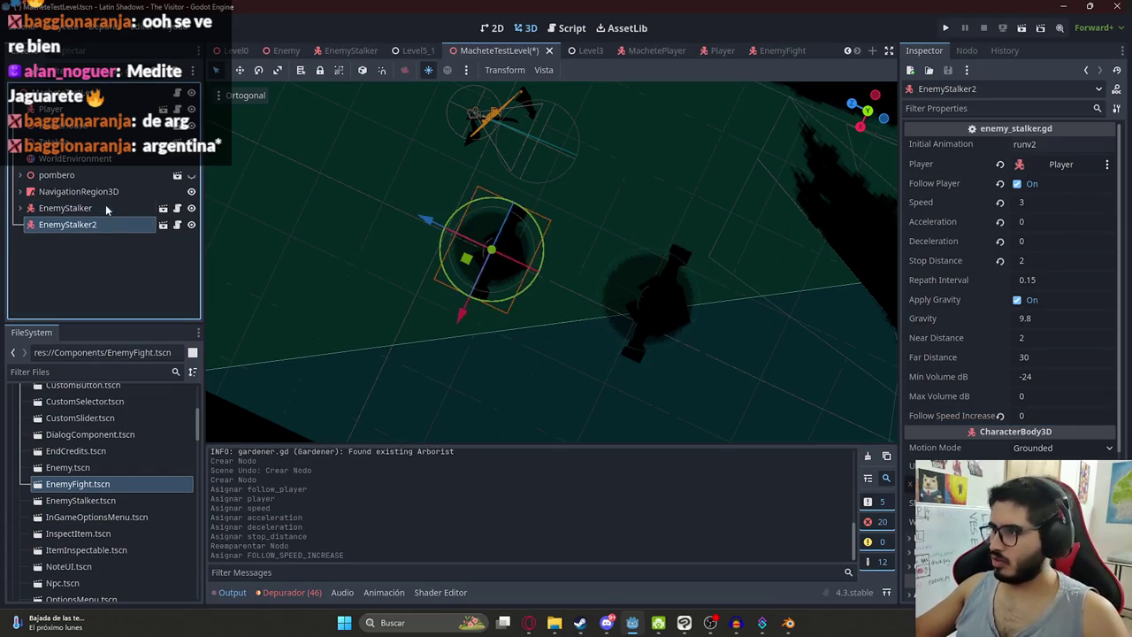
Step: Delete the original EnemyStalker node and save the test level
right_click(105, 208)
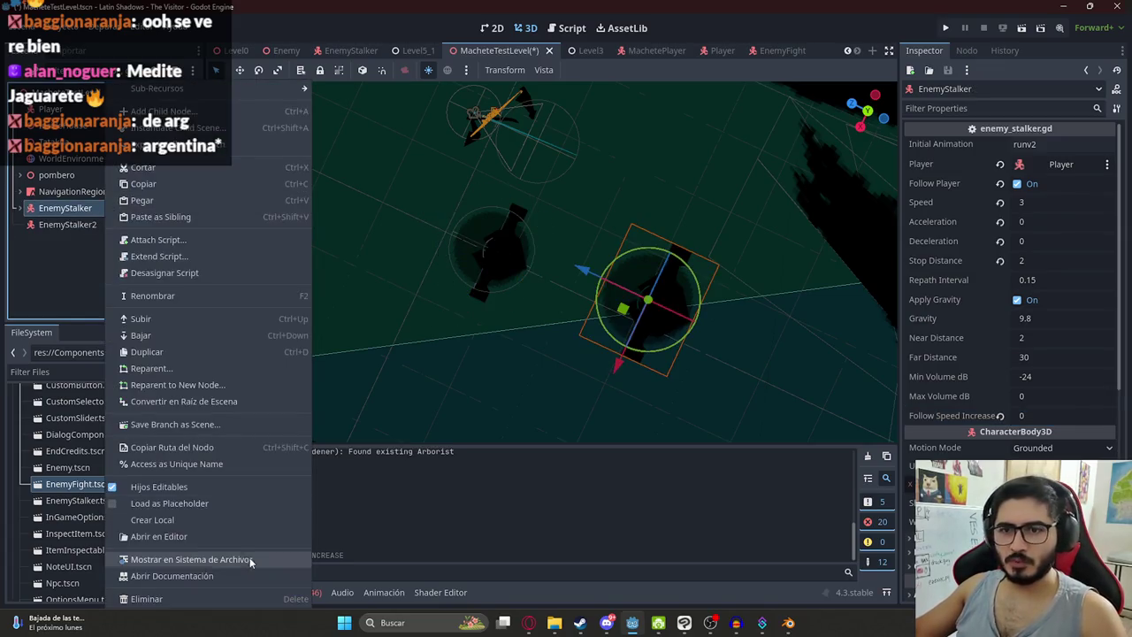
click(250, 599)
key(Return)
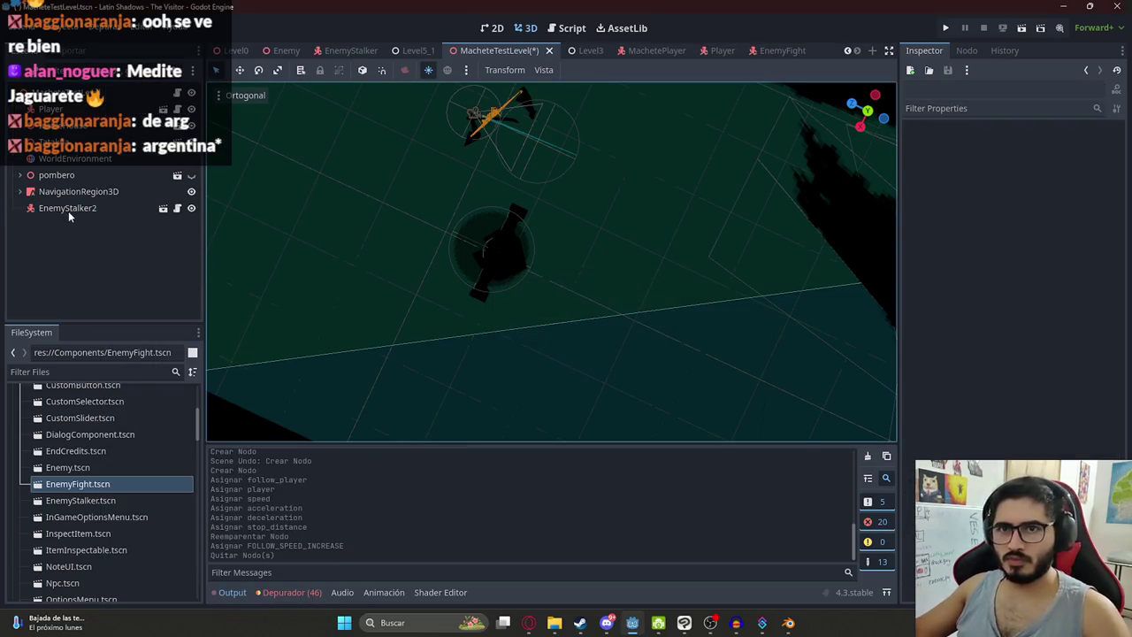
double_click(69, 211)
key(ctrl+s)
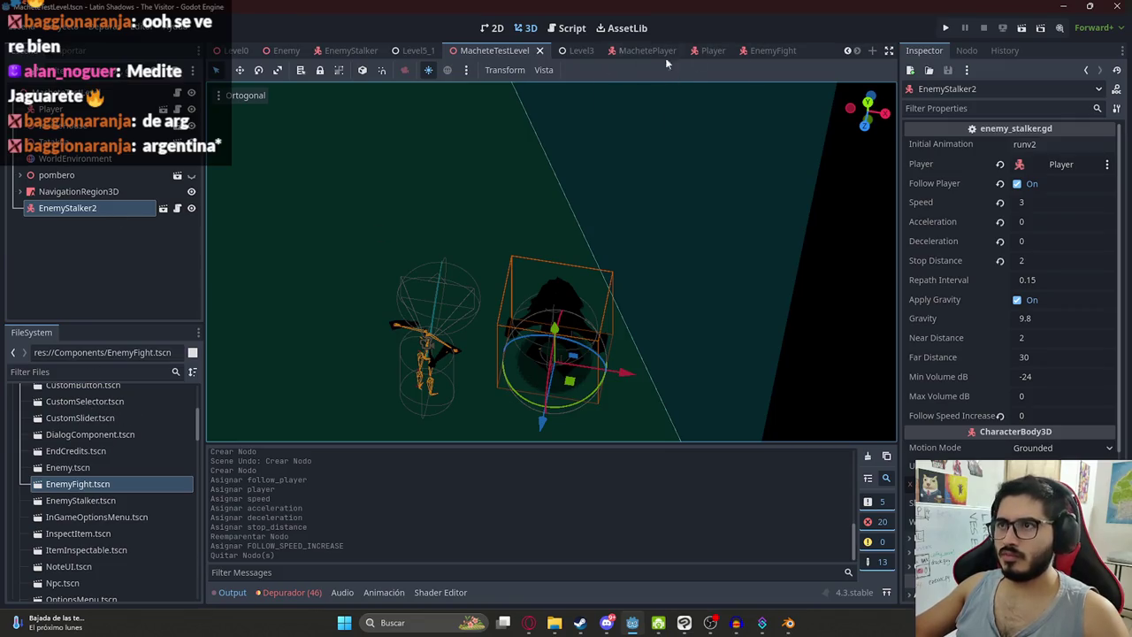
Step: Open the EnemyFight scene and view the enemy model front-on
click(772, 51)
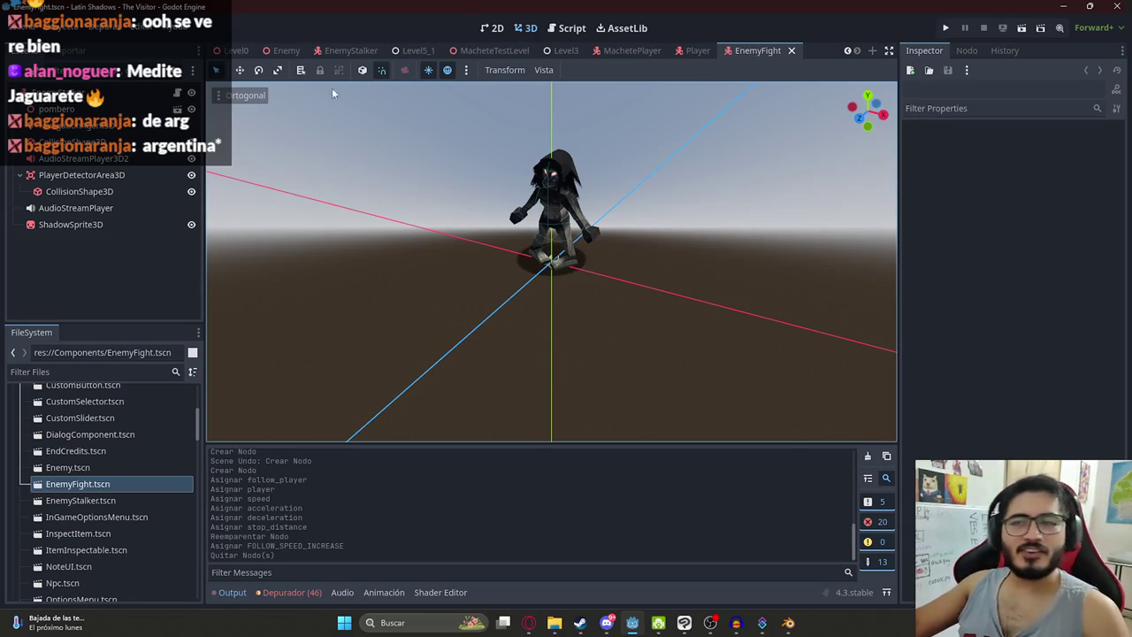
mouse_move(553, 168)
mouse_down()
mouse_move(581, 305)
mouse_move(575, 99)
mouse_move(513, 154)
mouse_move(525, 303)
mouse_move(506, 309)
mouse_move(531, 306)
mouse_up()
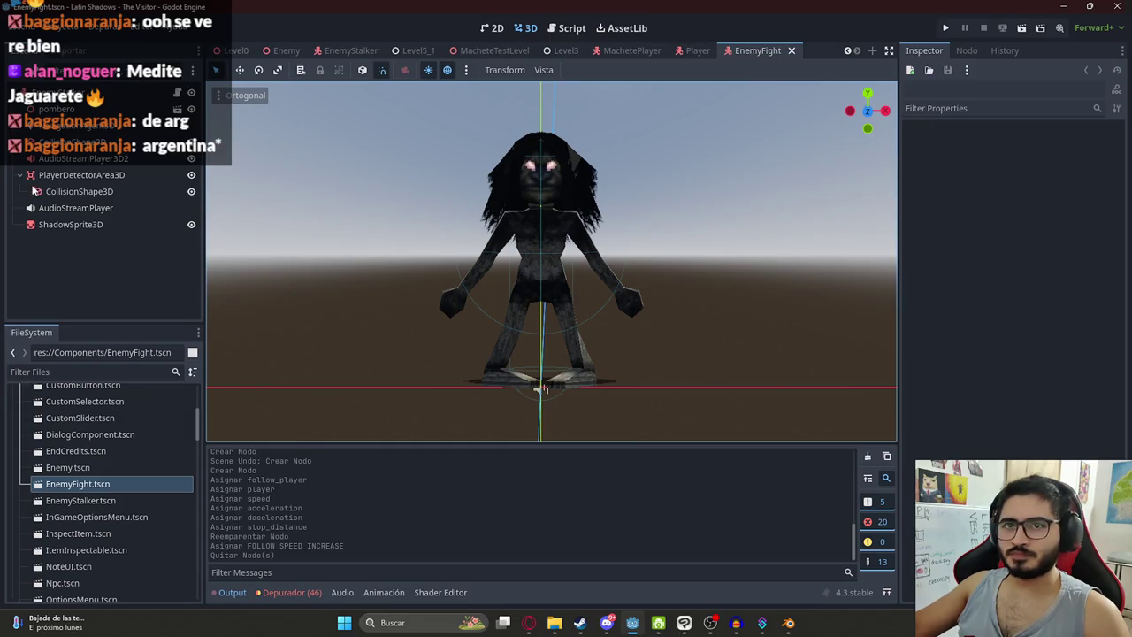
click(21, 175)
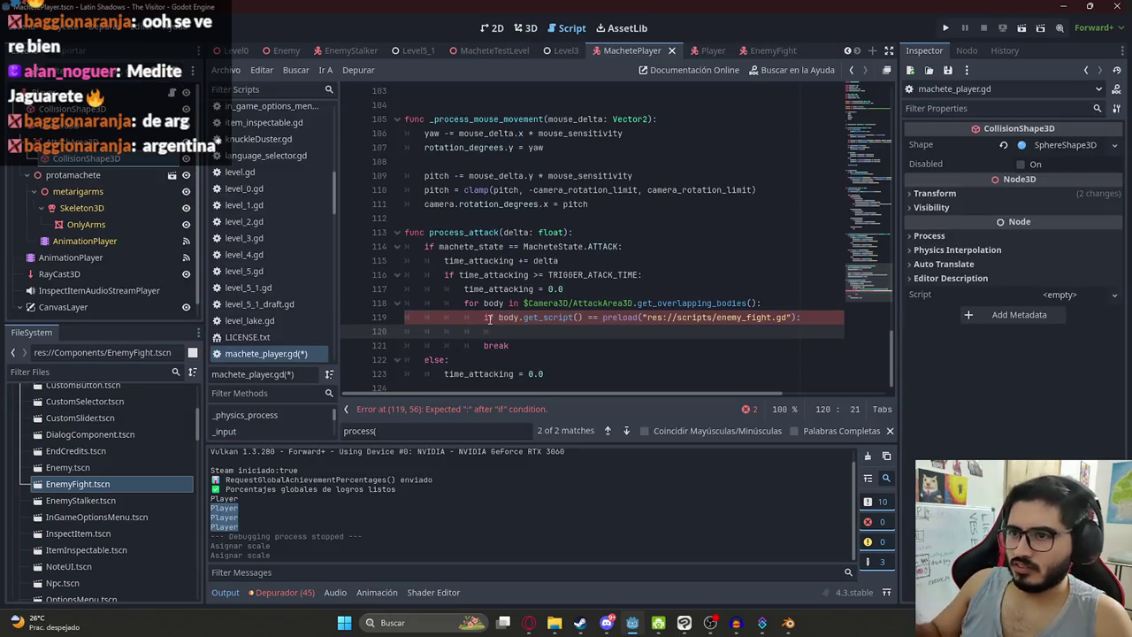
Step: Add print("ATACAR ENEMIGO") on line 120, save, and indent break beneath it
text(rint("ATAC)
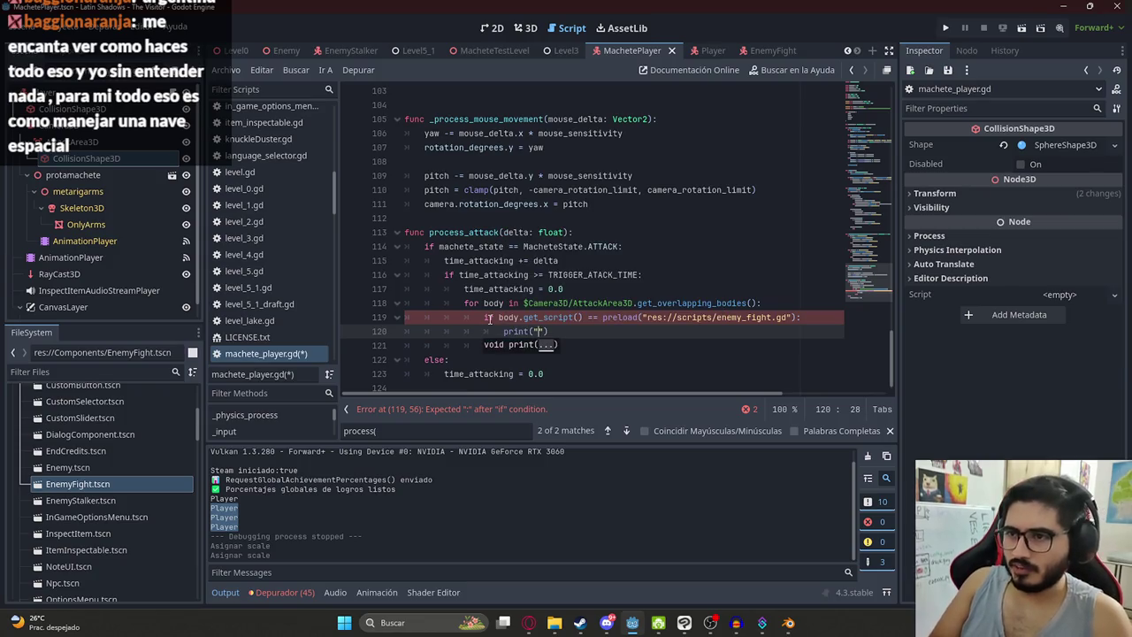
text(AR ENEMIGO)
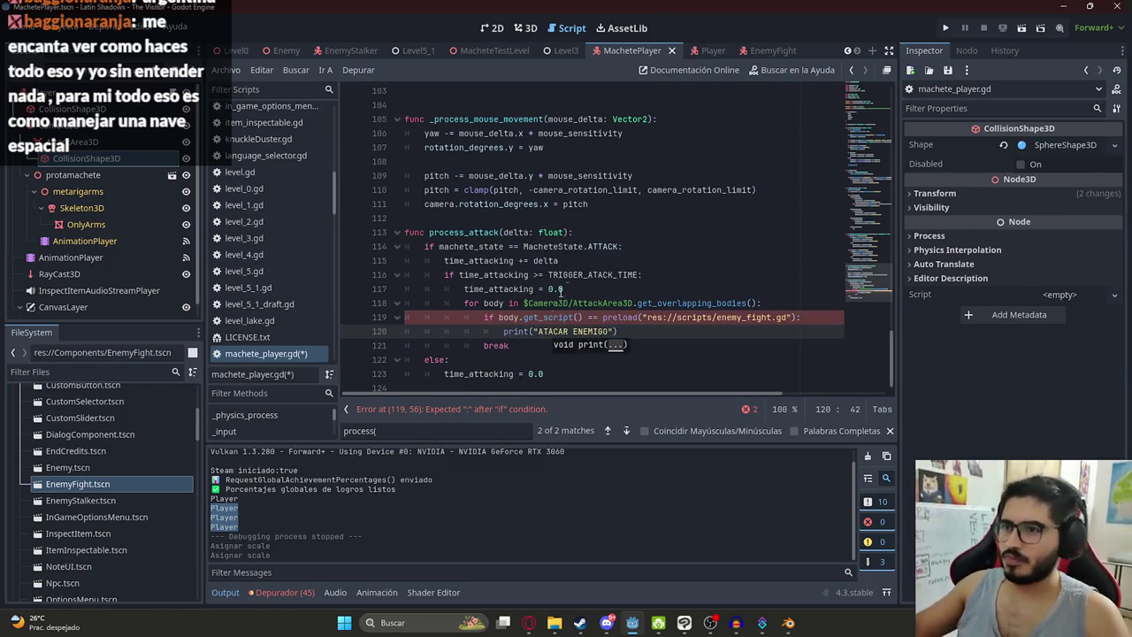
click(590, 248)
key(ctrl+s)
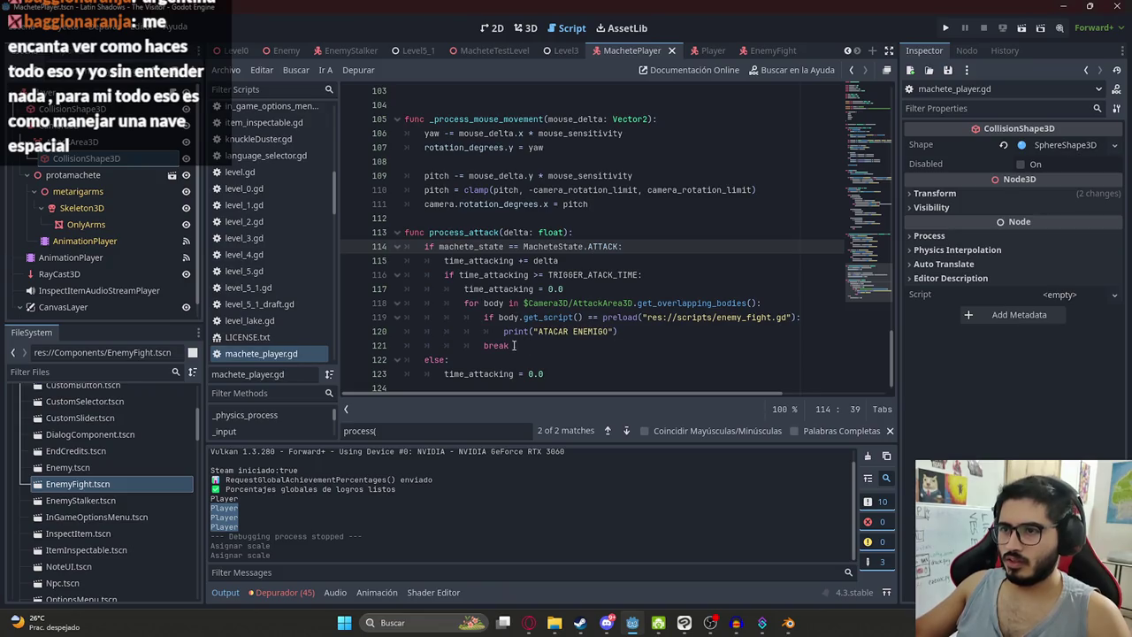
click(487, 345)
key(Tab)
click(671, 344)
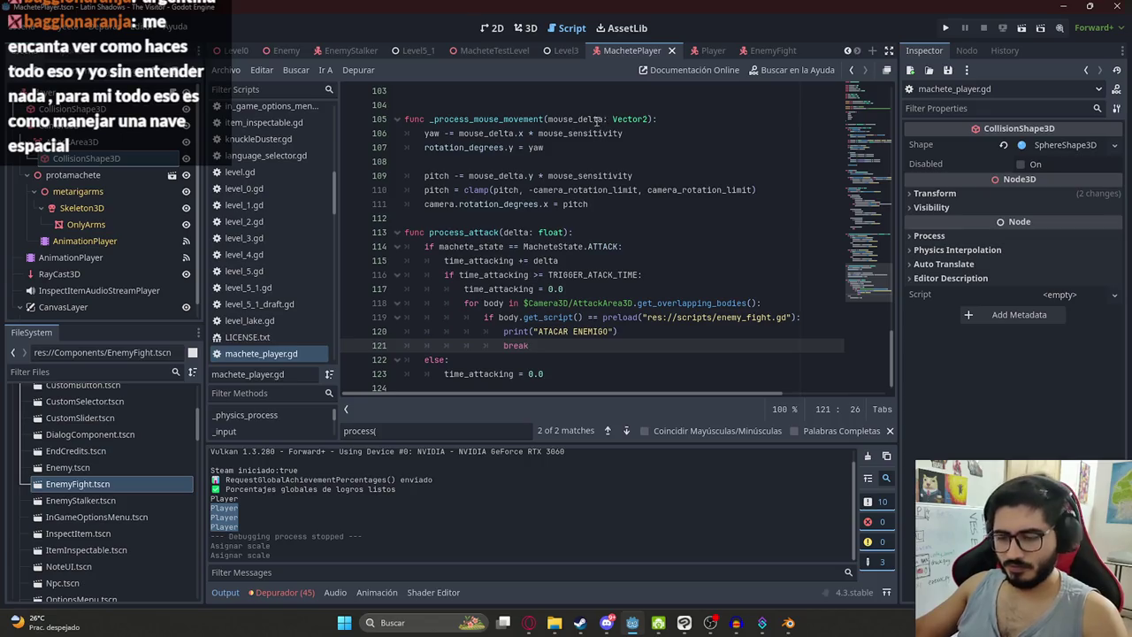
Step: Run MacheteTestLevel alone, stop it, and review the two ATACAR ENEMIGO output lines
right_click(496, 53)
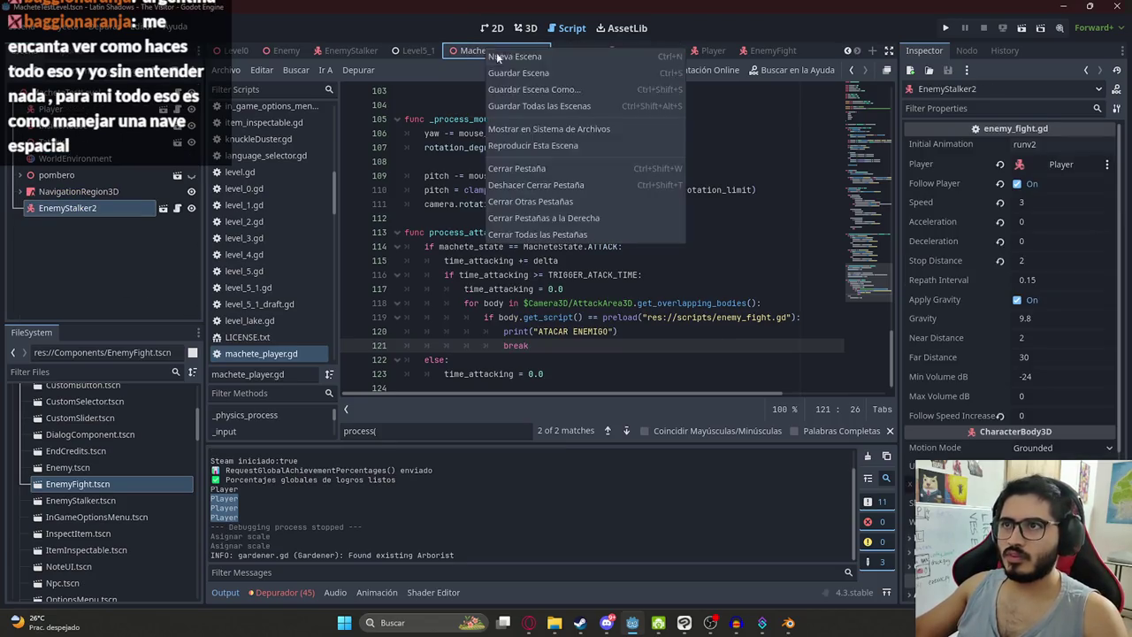
click(579, 141)
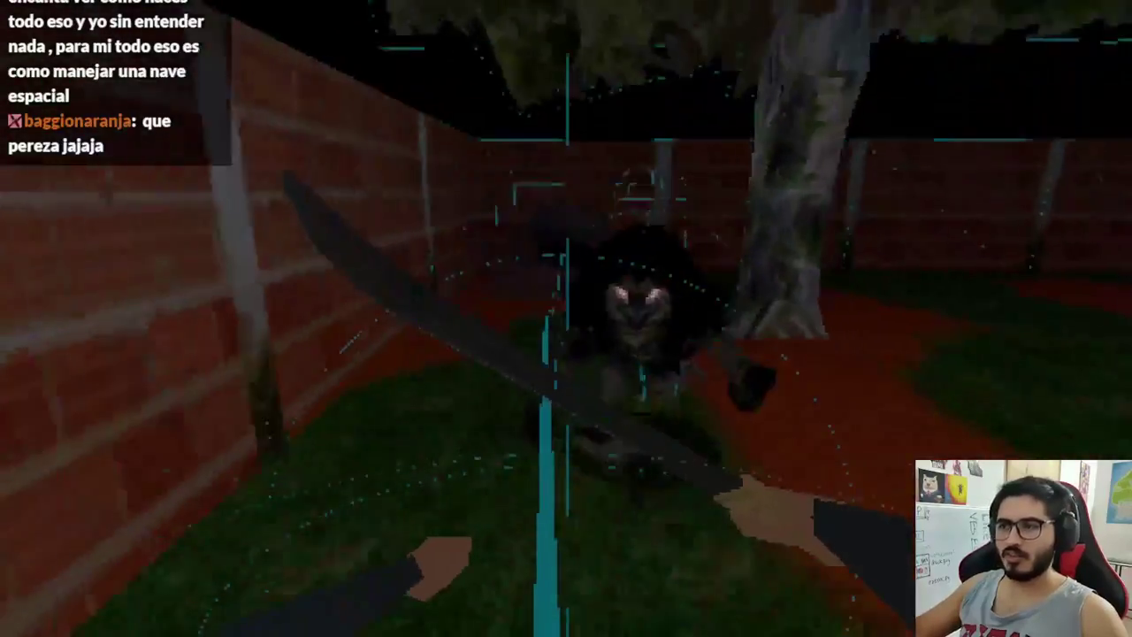
key(F8)
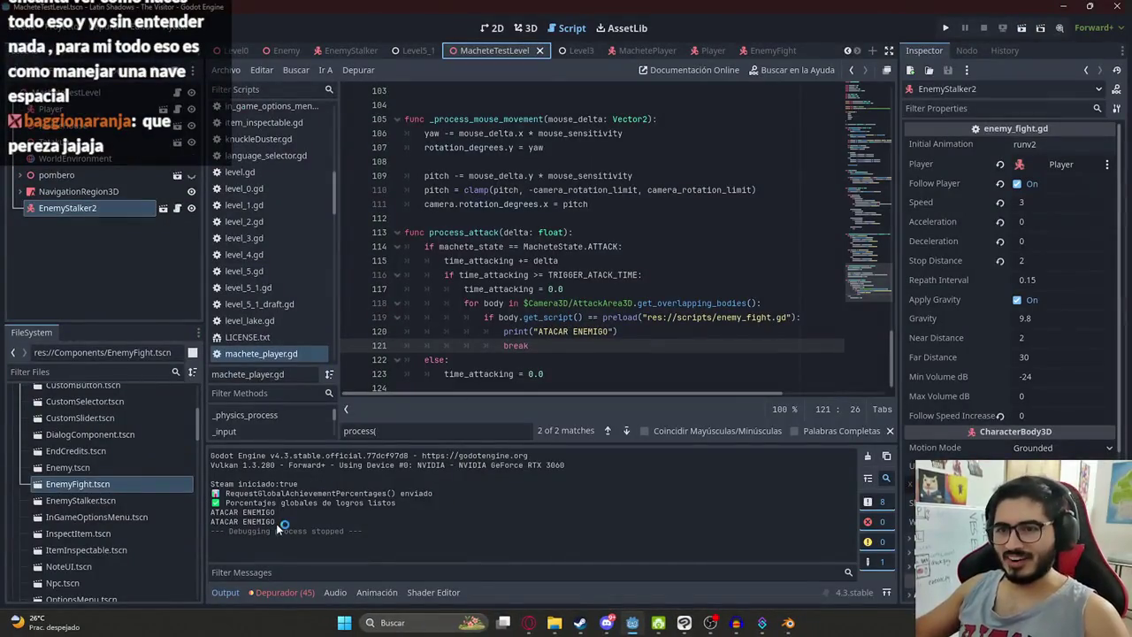
drag(276, 524, 199, 517)
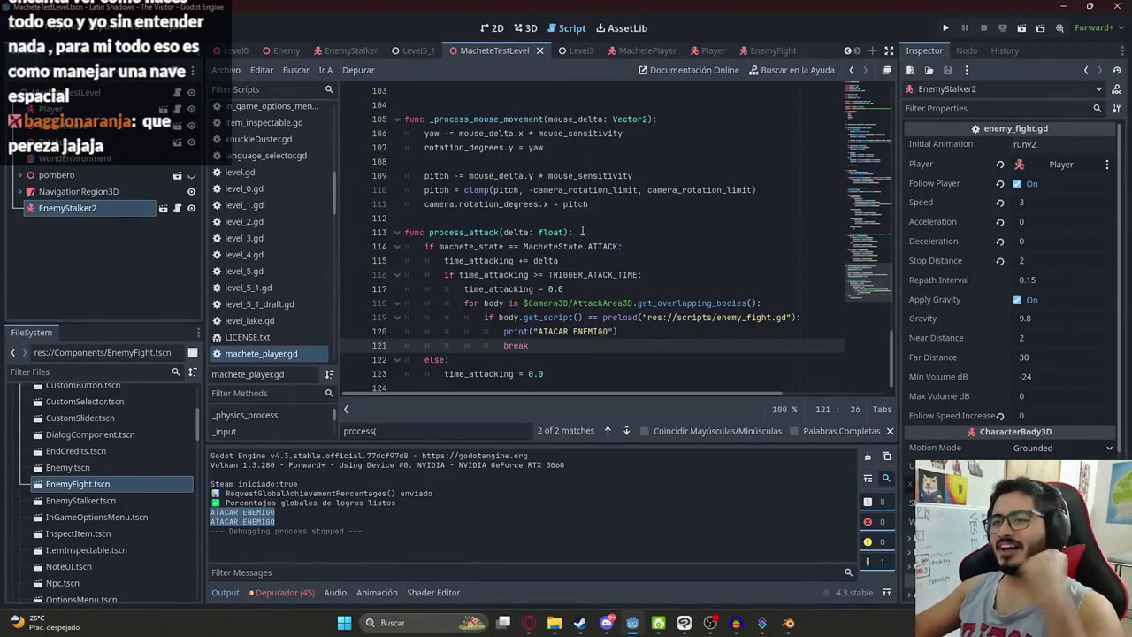
key(alt+Tab)
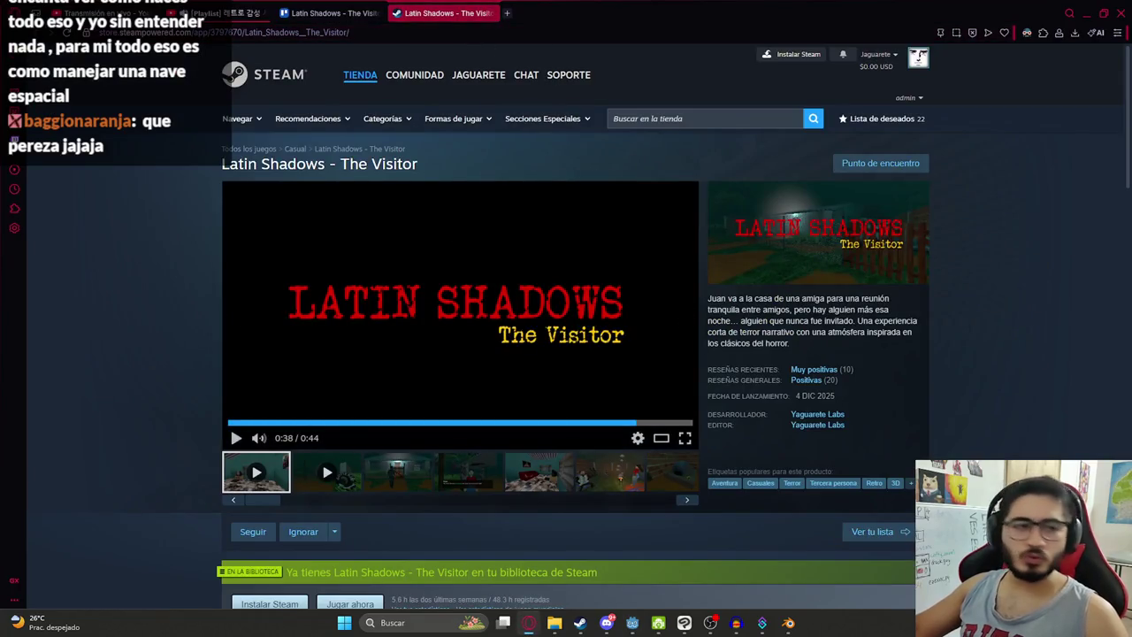
key(alt+Tab)
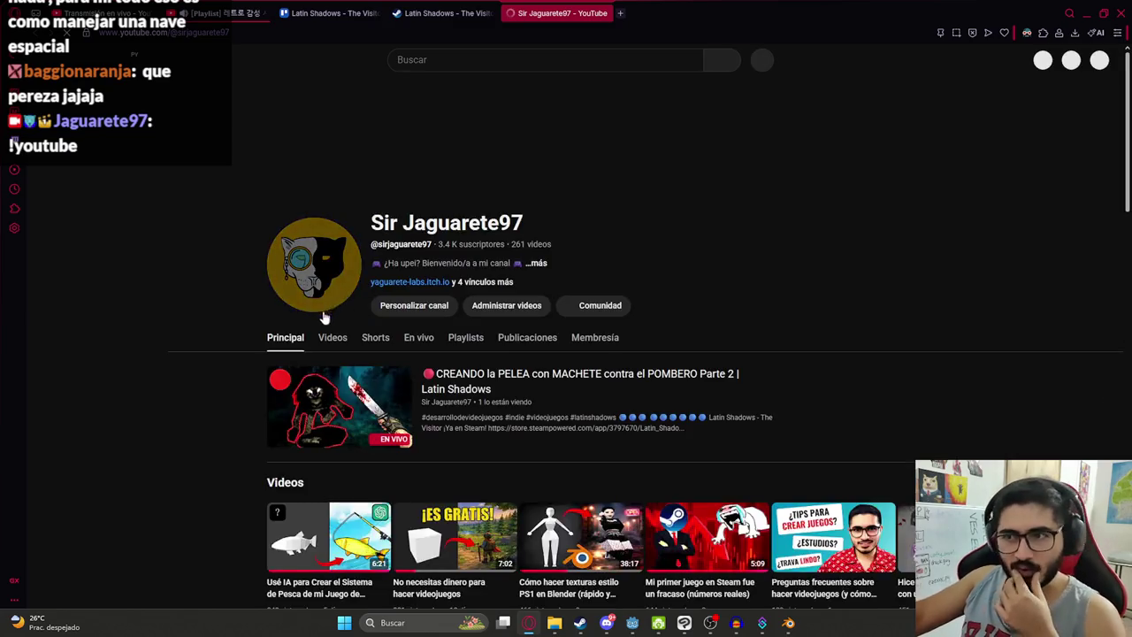
click(331, 337)
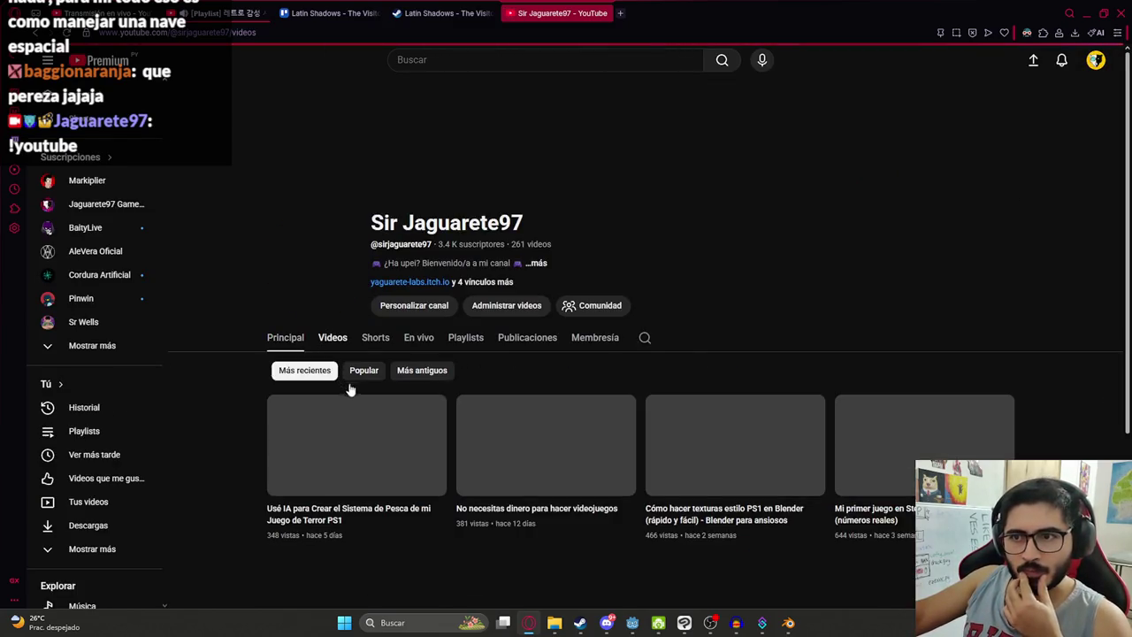
scroll(522, 492, down, 6)
scroll(522, 492, down, 4)
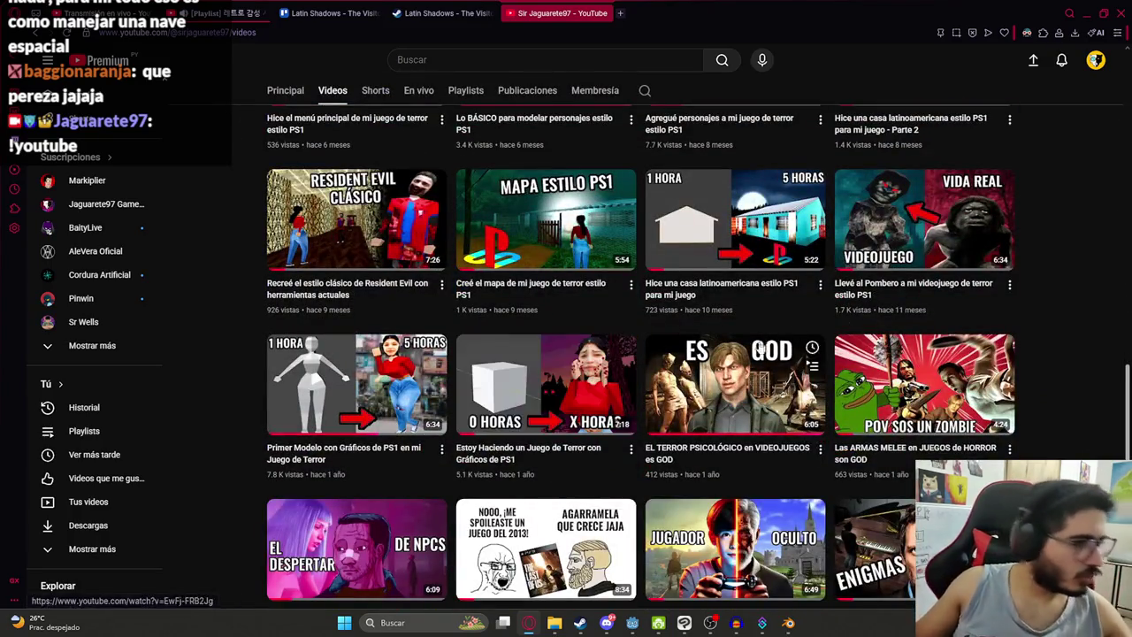
scroll(585, 390, up, 10)
scroll(585, 390, down, 7)
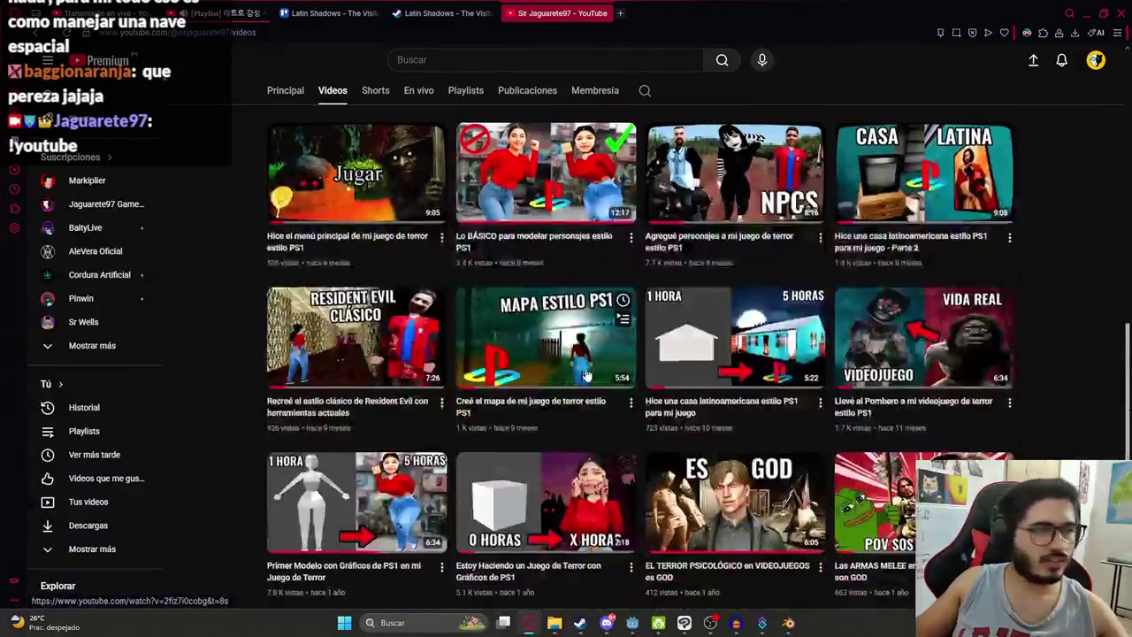
scroll(580, 363, up, 6)
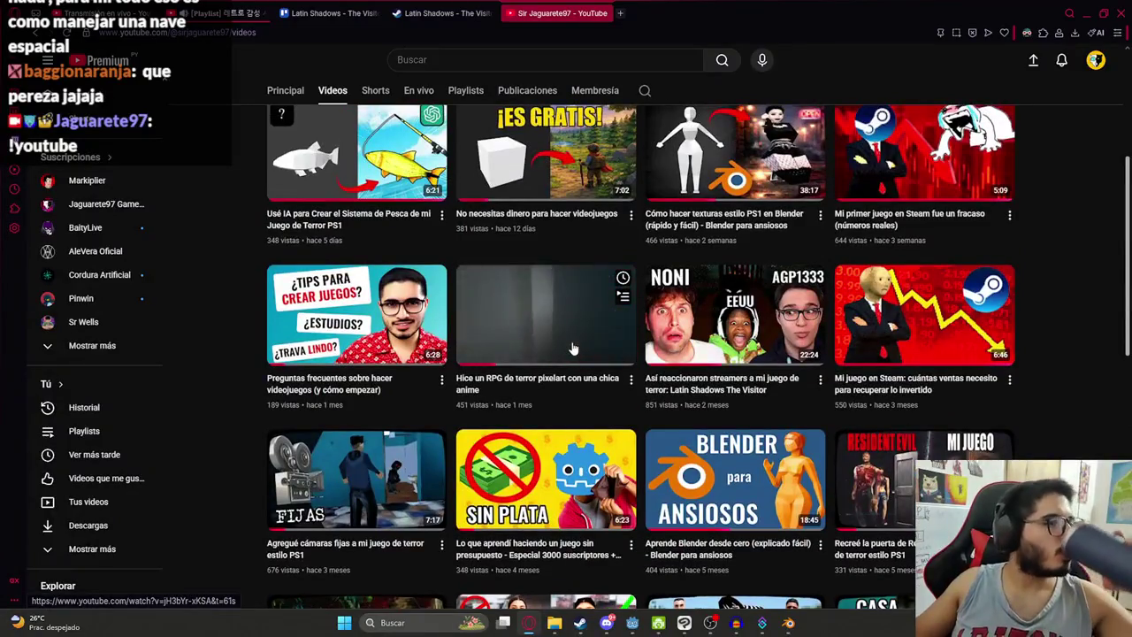
scroll(572, 336, up, 4)
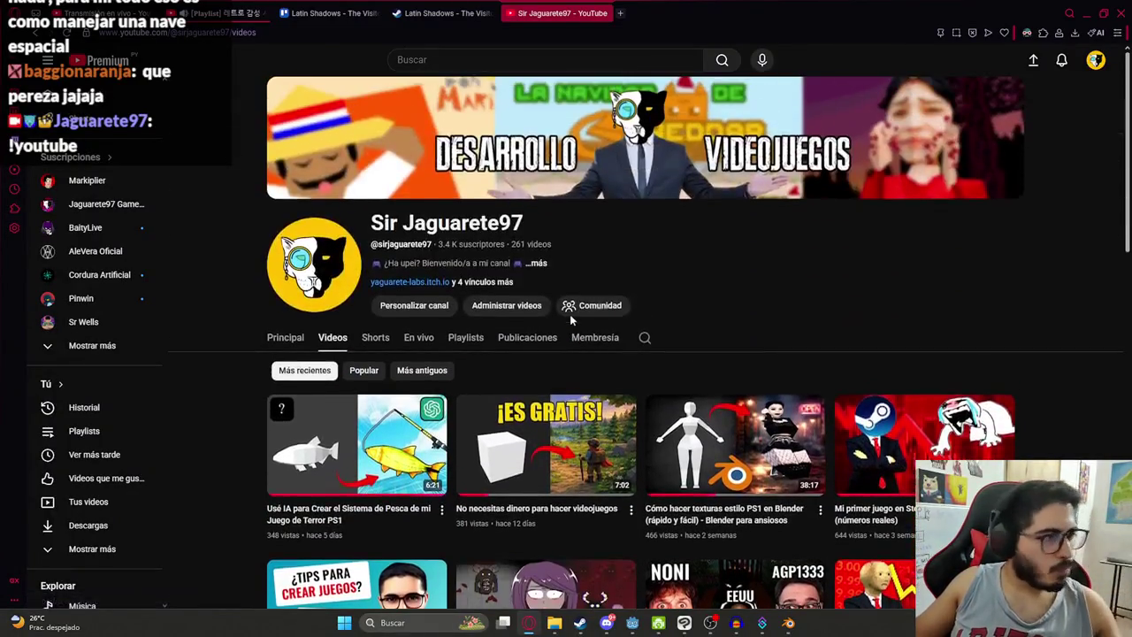
click(608, 14)
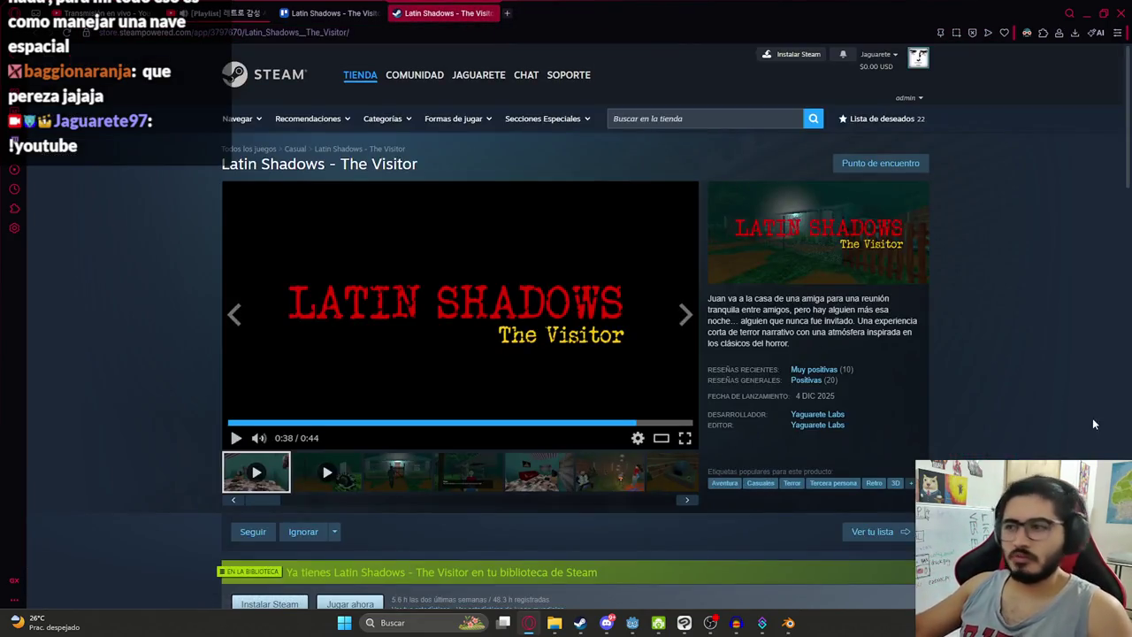
click(1086, 13)
Step: Replace the ATACAR ENEMIGO print on line 120 with body.receive_attack() and save
click(506, 275)
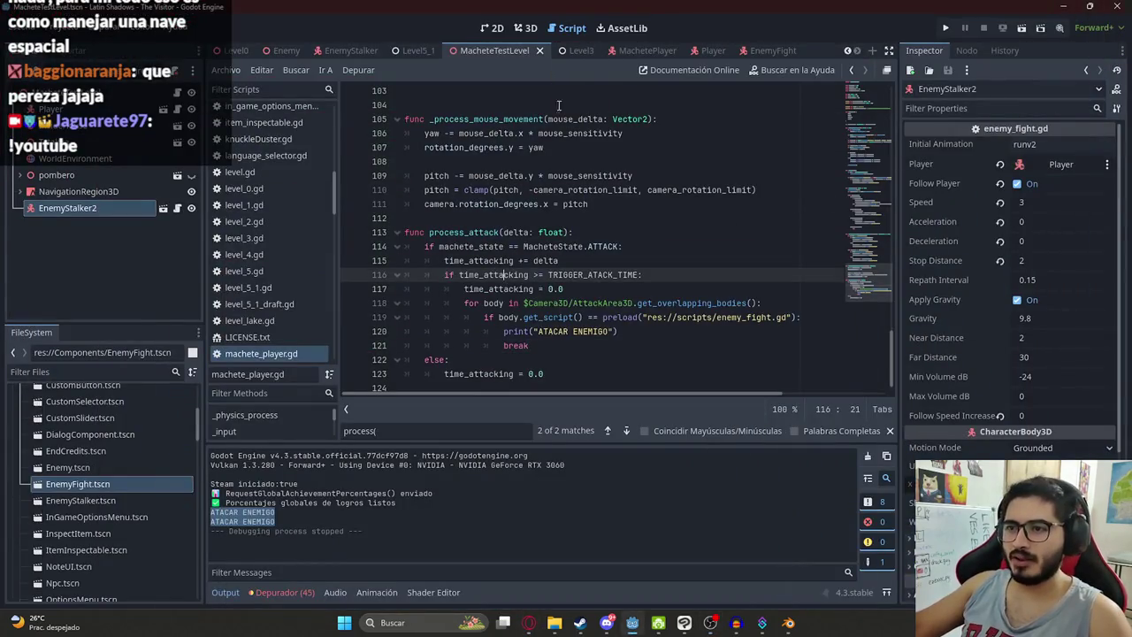
click(588, 333)
drag(608, 332, 502, 332)
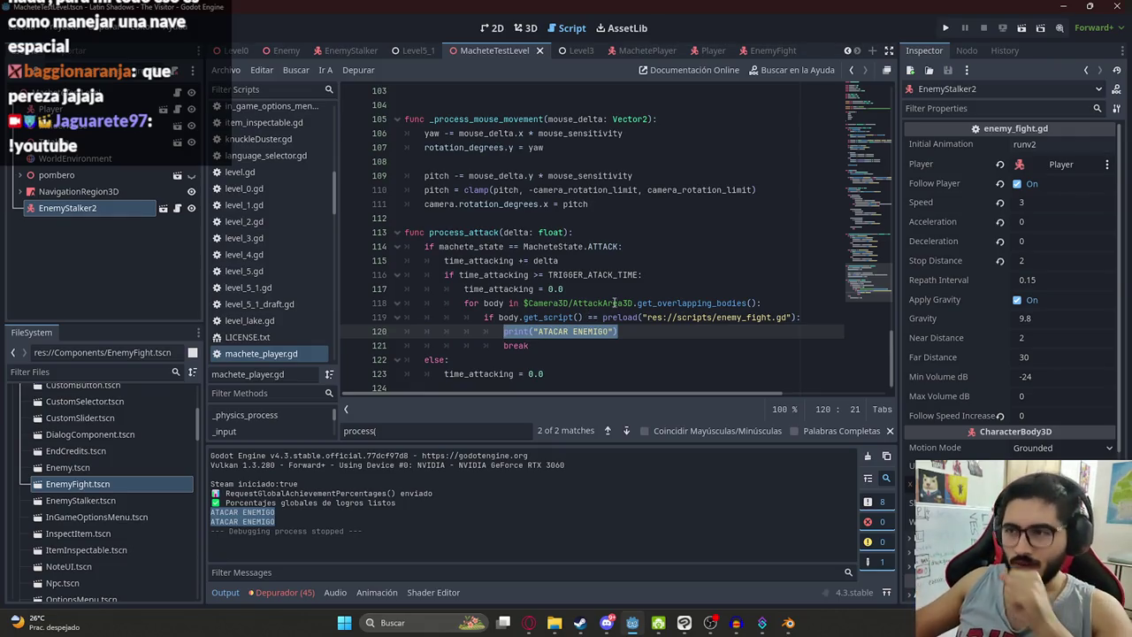
click(592, 345)
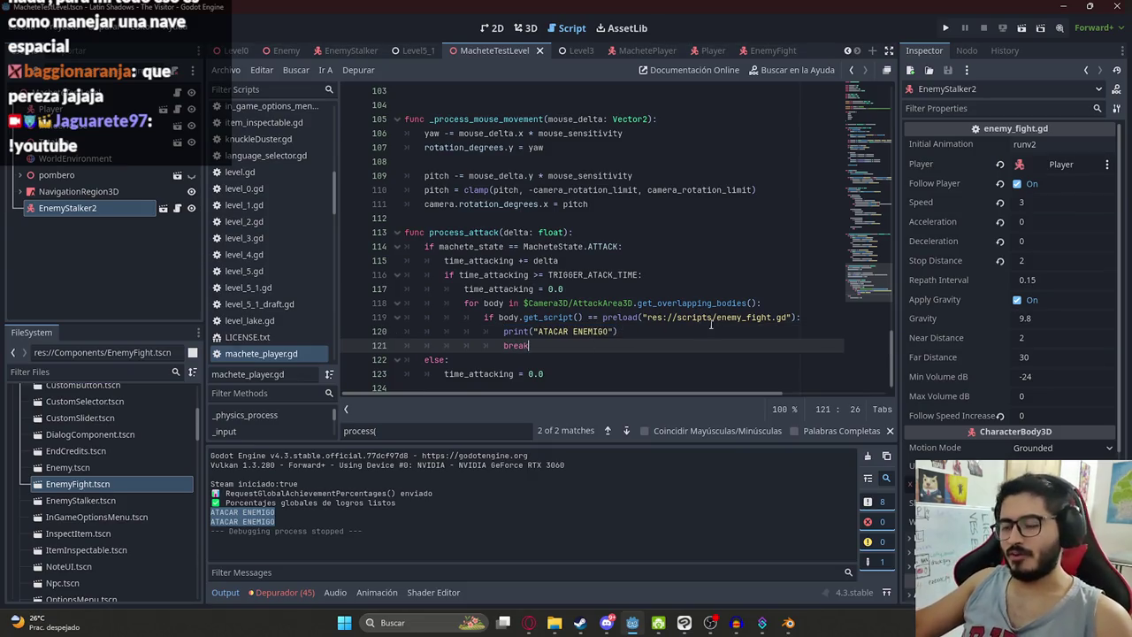
drag(619, 331, 501, 334)
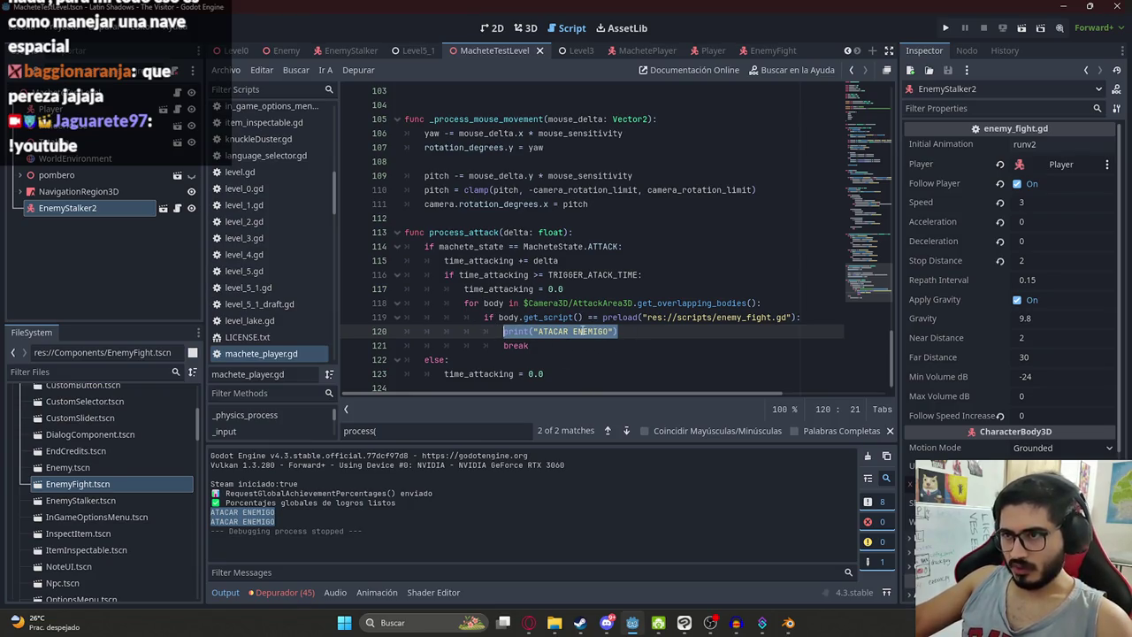
text(body.r)
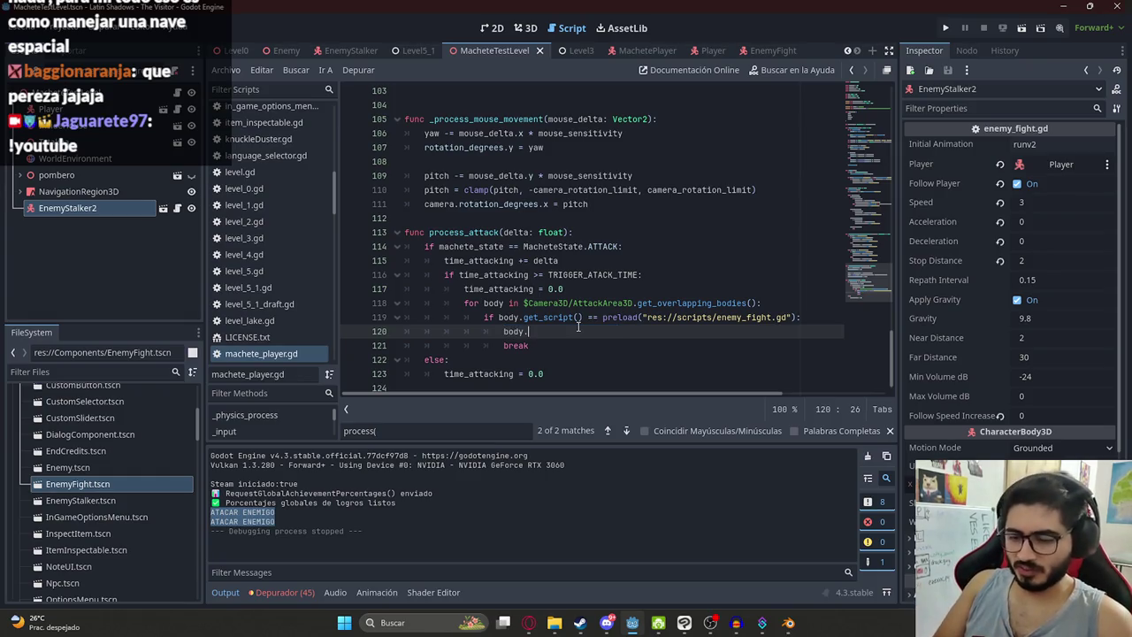
text(eceive_atta)
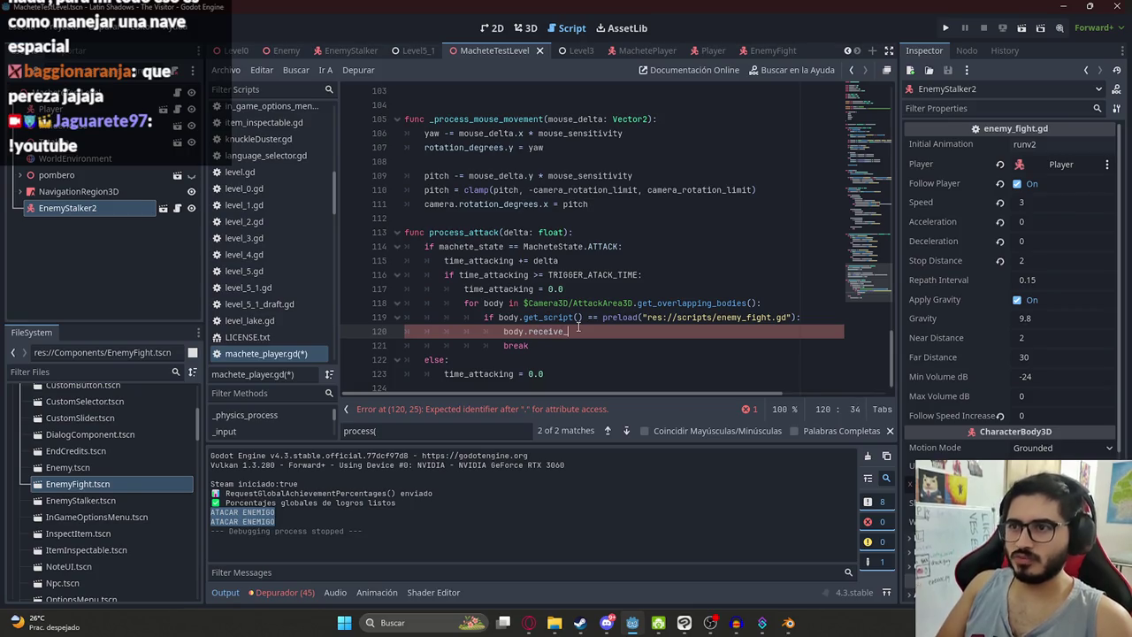
text(ck()
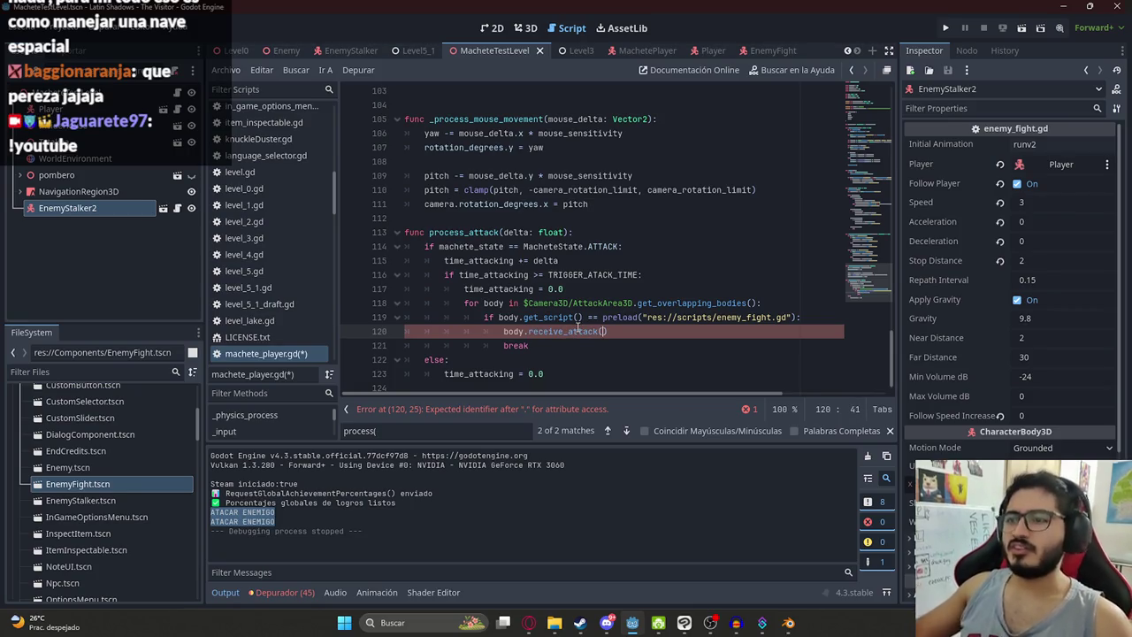
double_click(575, 331)
key(ctrl+s)
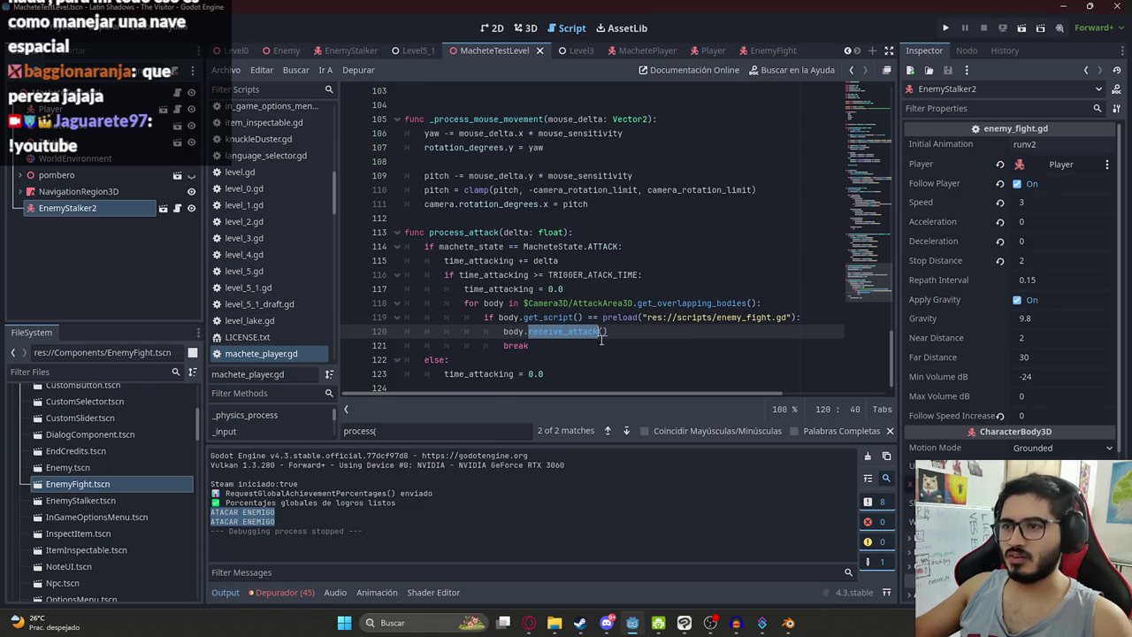
Step: Delete the body.receive_attack() call, leaving line 120 empty
drag(607, 333, 503, 333)
key(BackSpace)
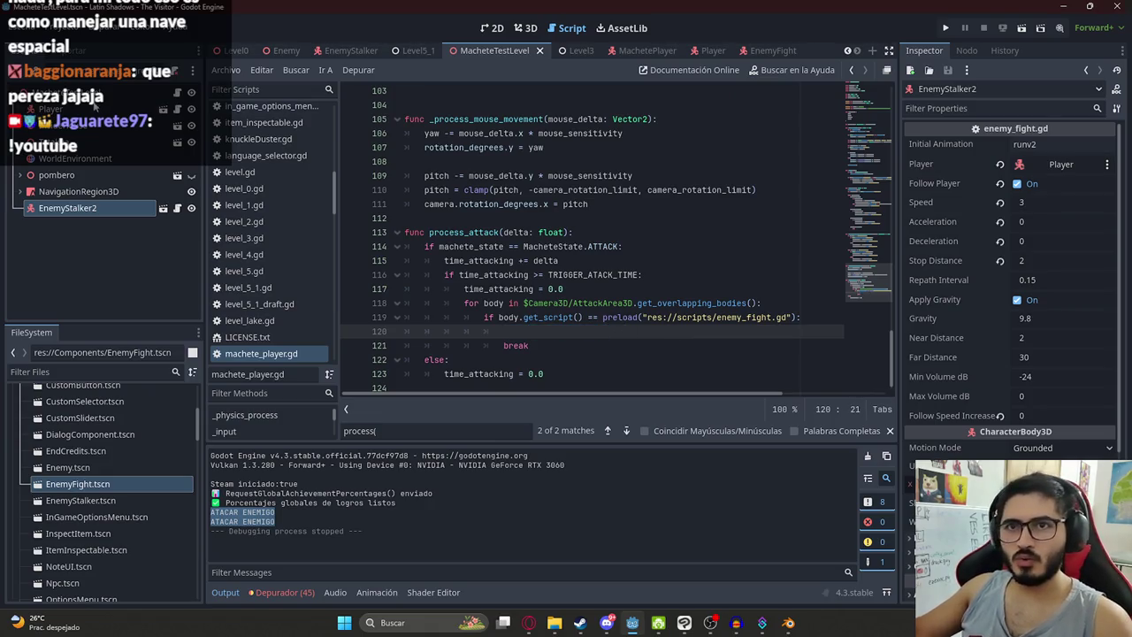
right_click(97, 92)
Step: Add an AudioStreamPlayer child node and filter the project files for 'attackhit'
click(132, 99)
text(audiostrea)
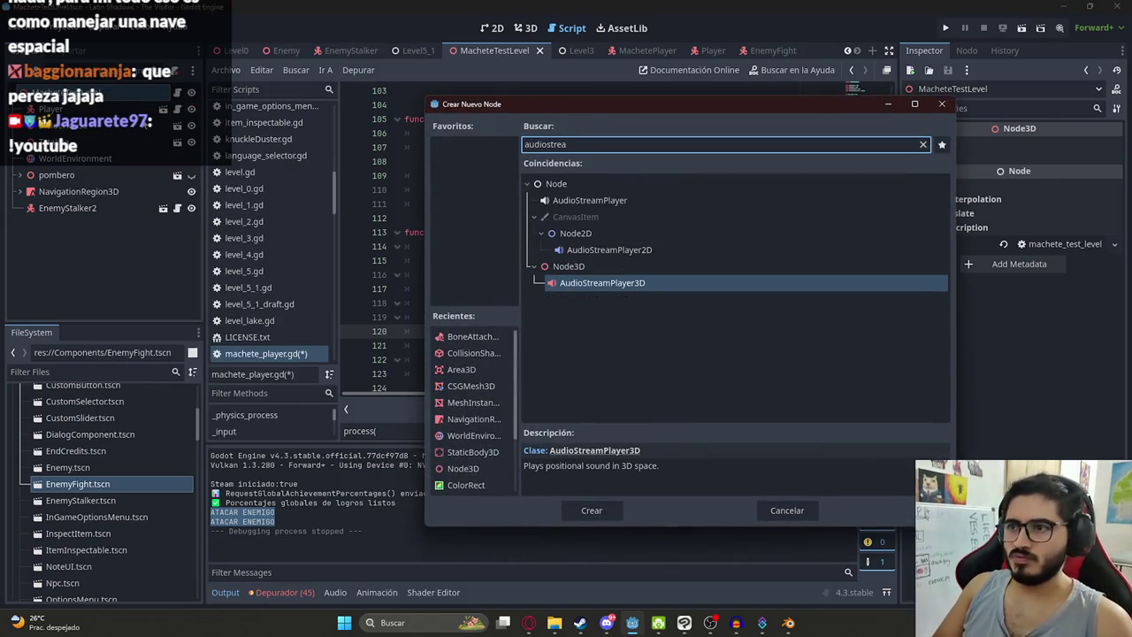
key(Up)
key(Up)
key(Up)
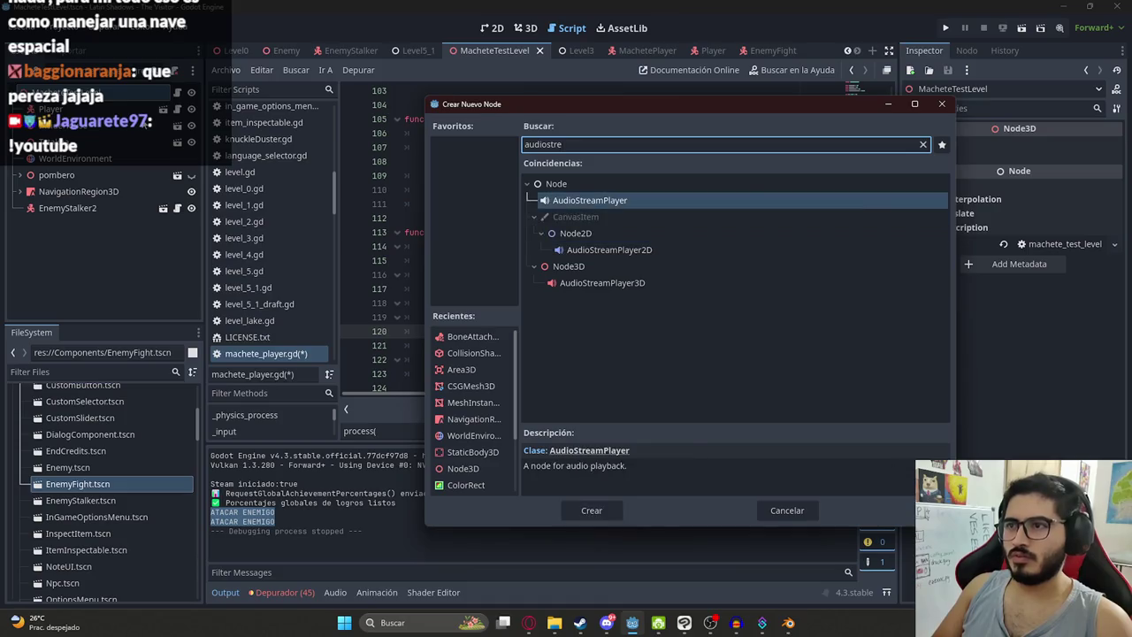
key(Return)
click(79, 372)
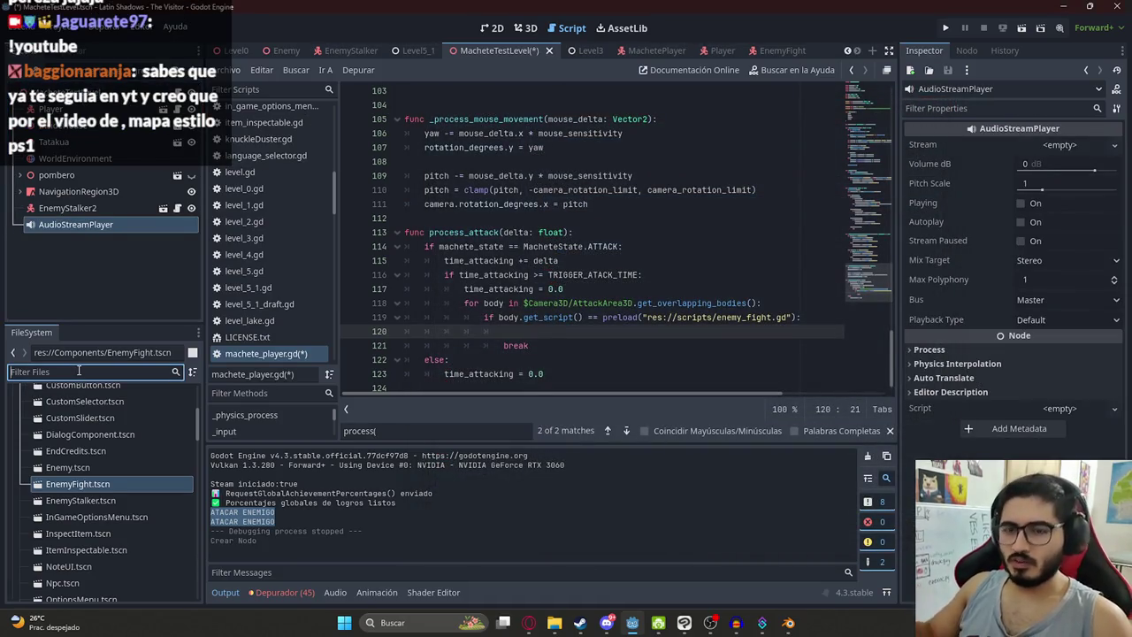
text(attack)
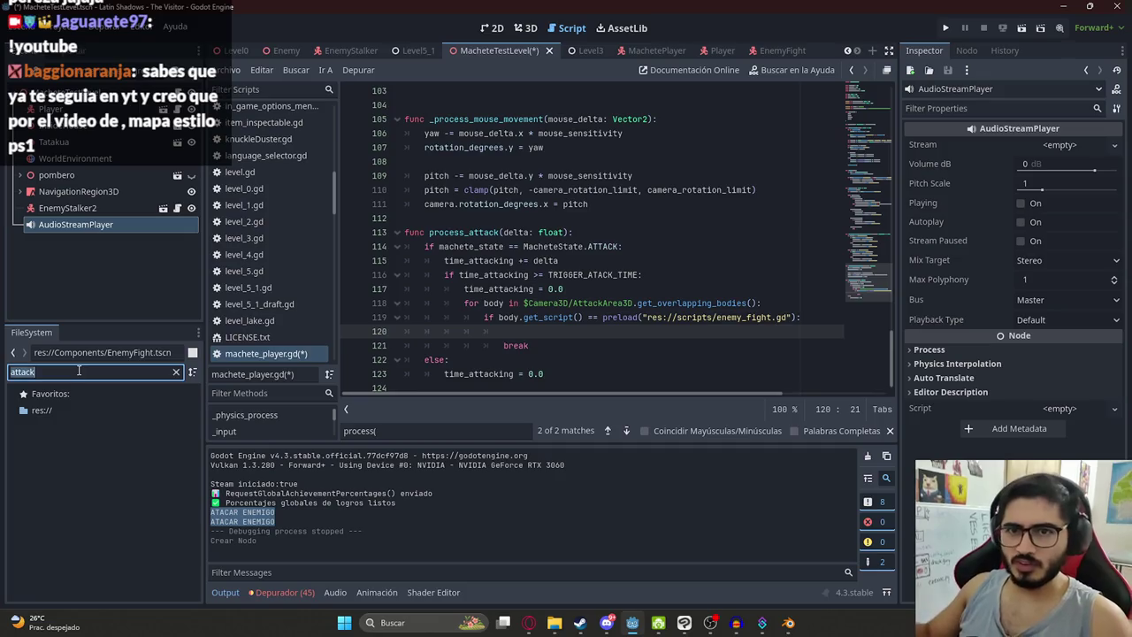
text(hit)
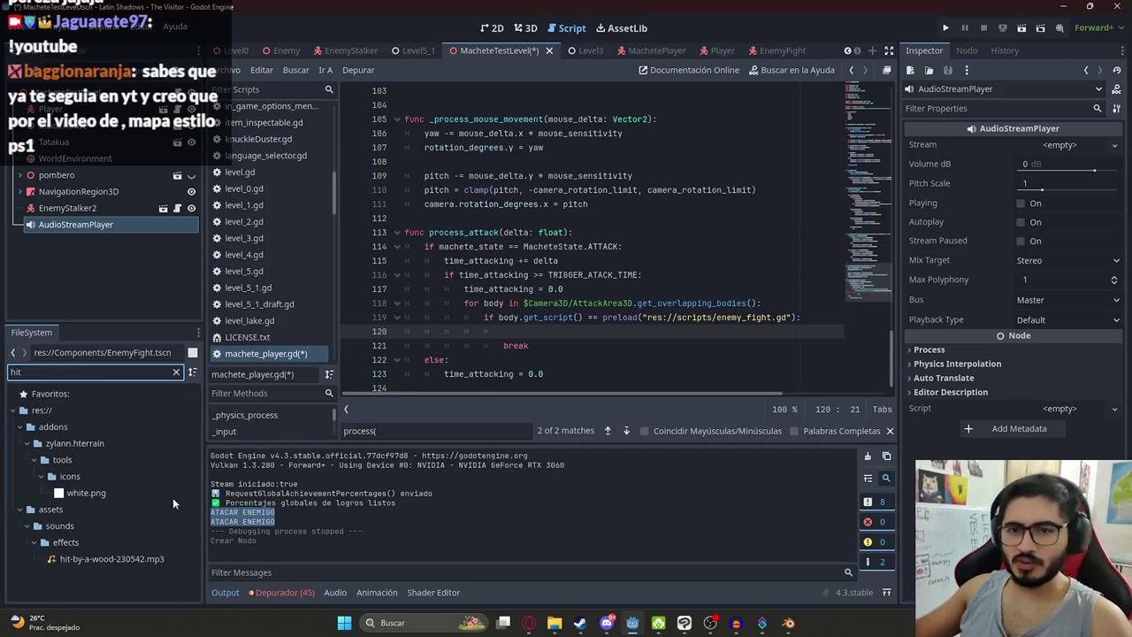
Step: Close the hit-by-a-wood-230542.mp3 import settings without reimporting and clear the FileSystem filter
double_click(102, 559)
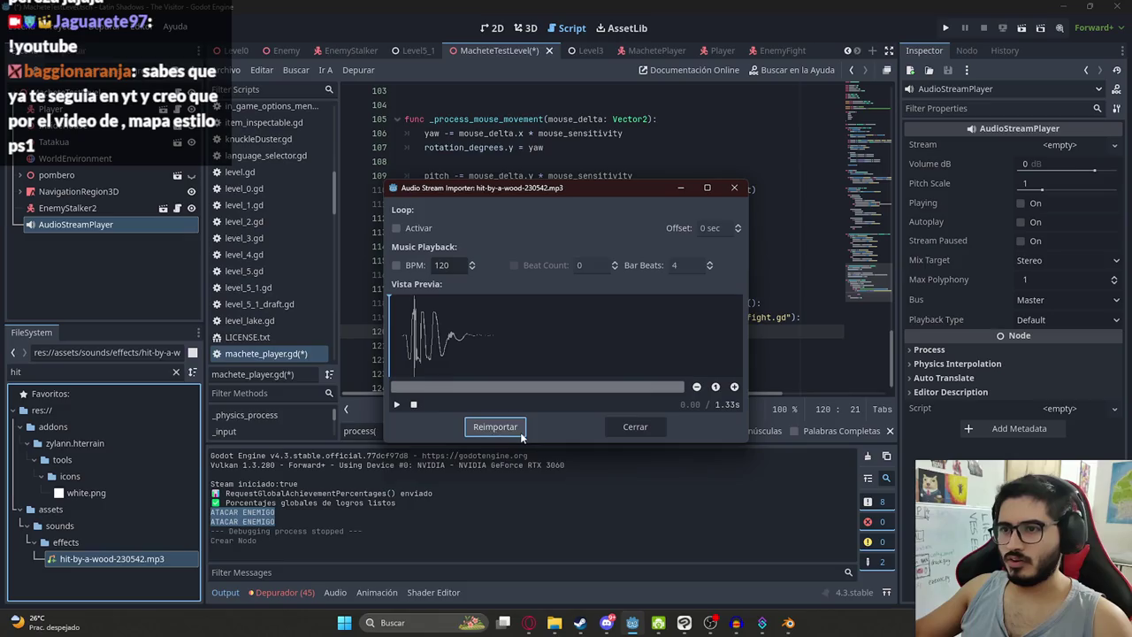
click(638, 426)
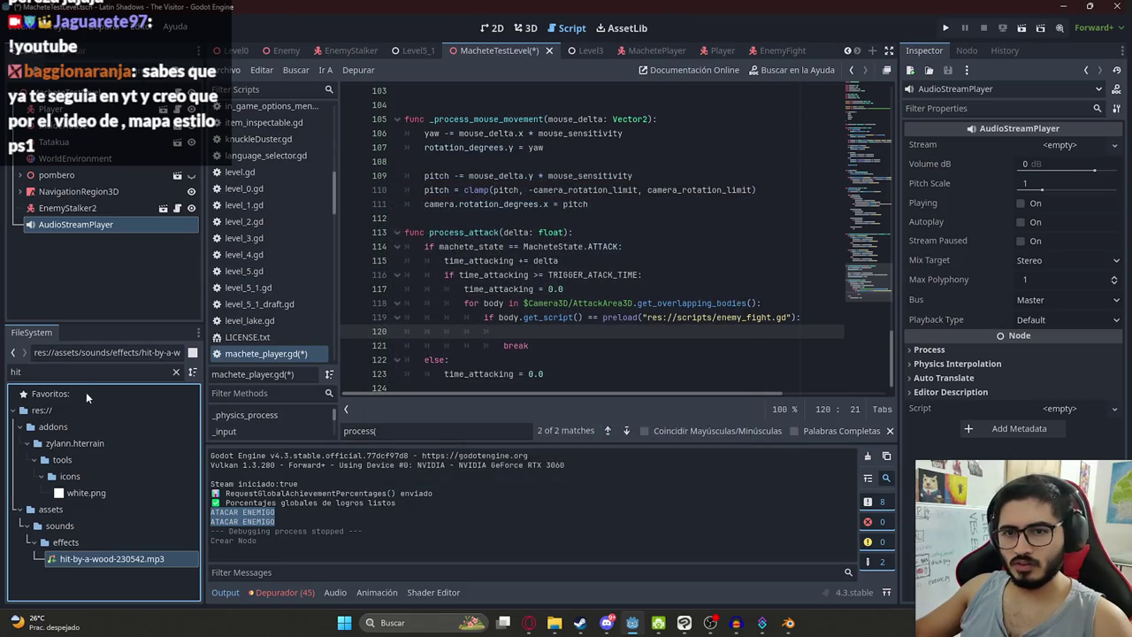
click(97, 373)
key(BackSpace)
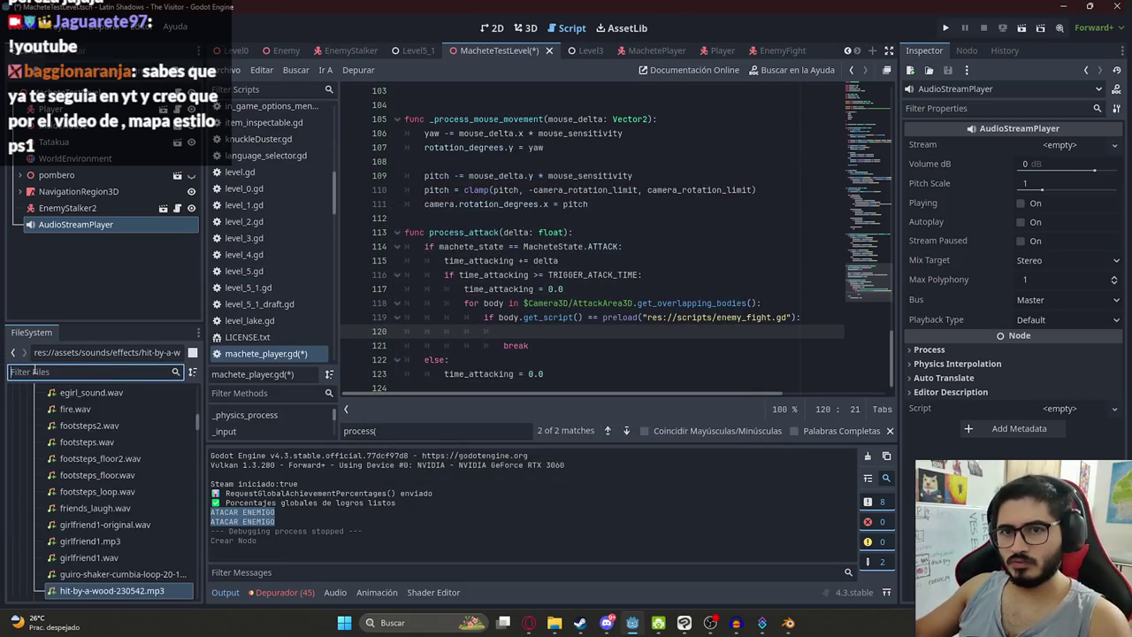
Step: Scroll the sounds folder and select beat.wav to show it in the inspector
scroll(86, 497, up, 8)
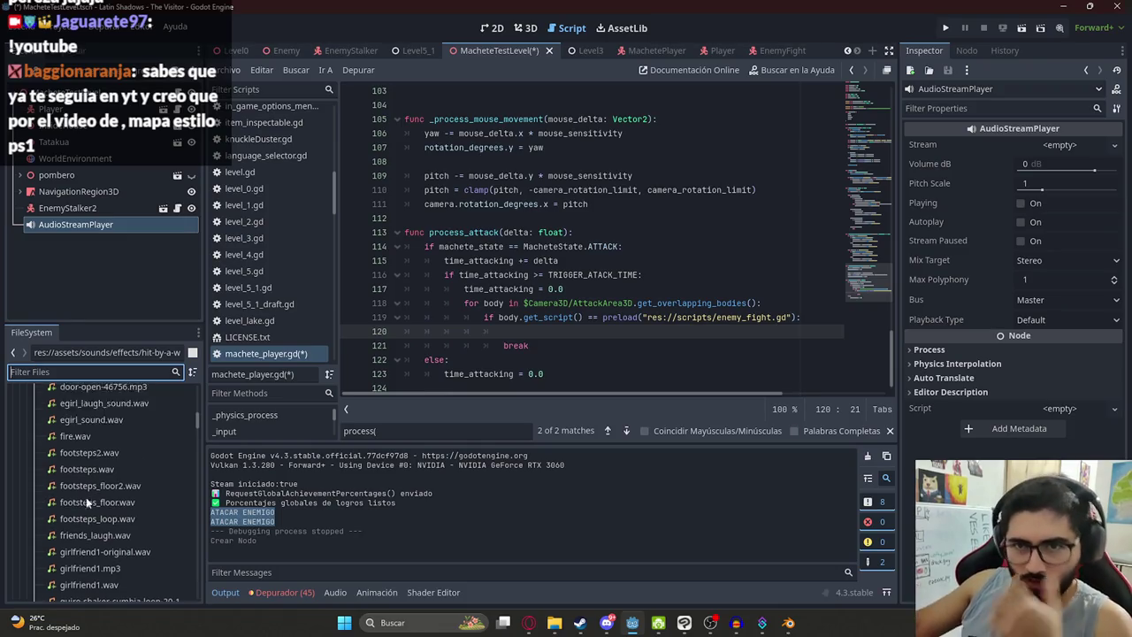
scroll(120, 472, down, 5)
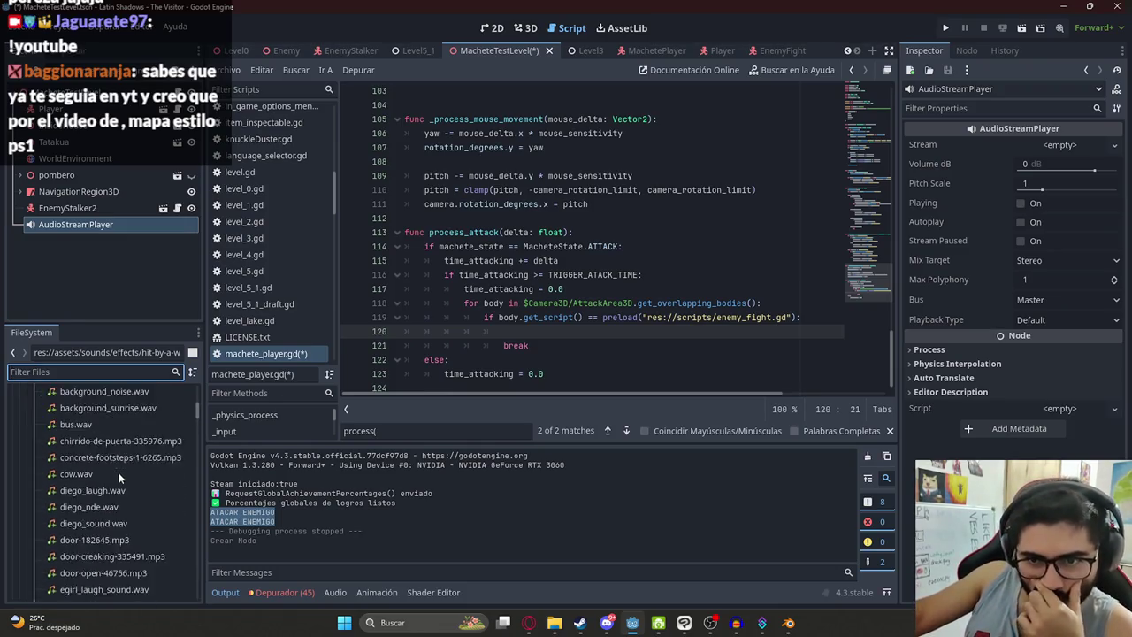
scroll(118, 517, down, 5)
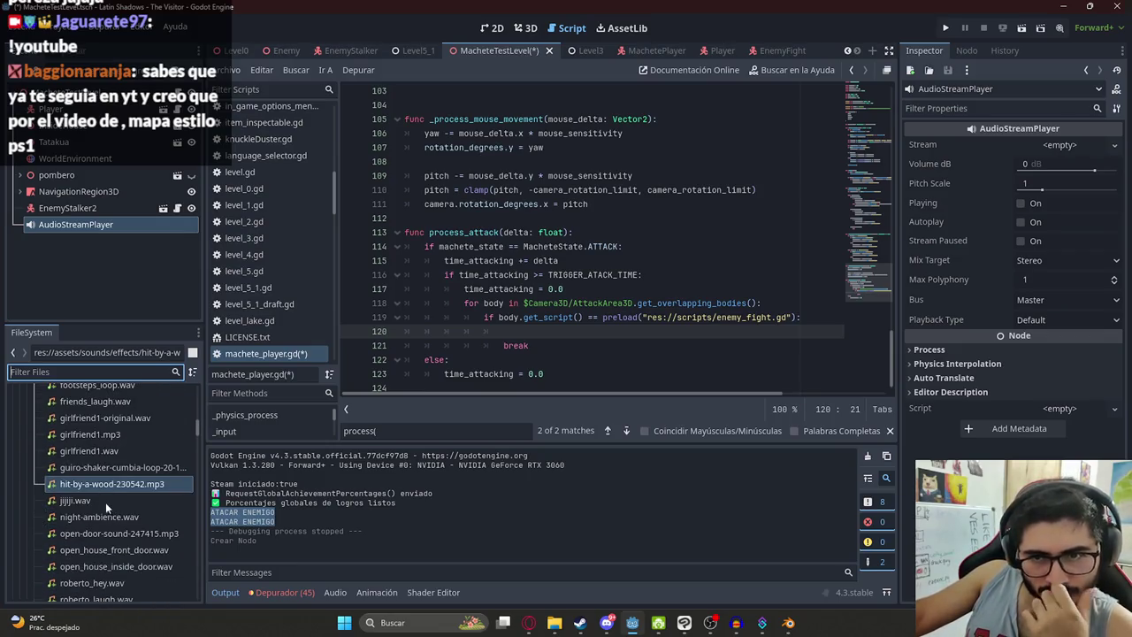
scroll(105, 500, down, 5)
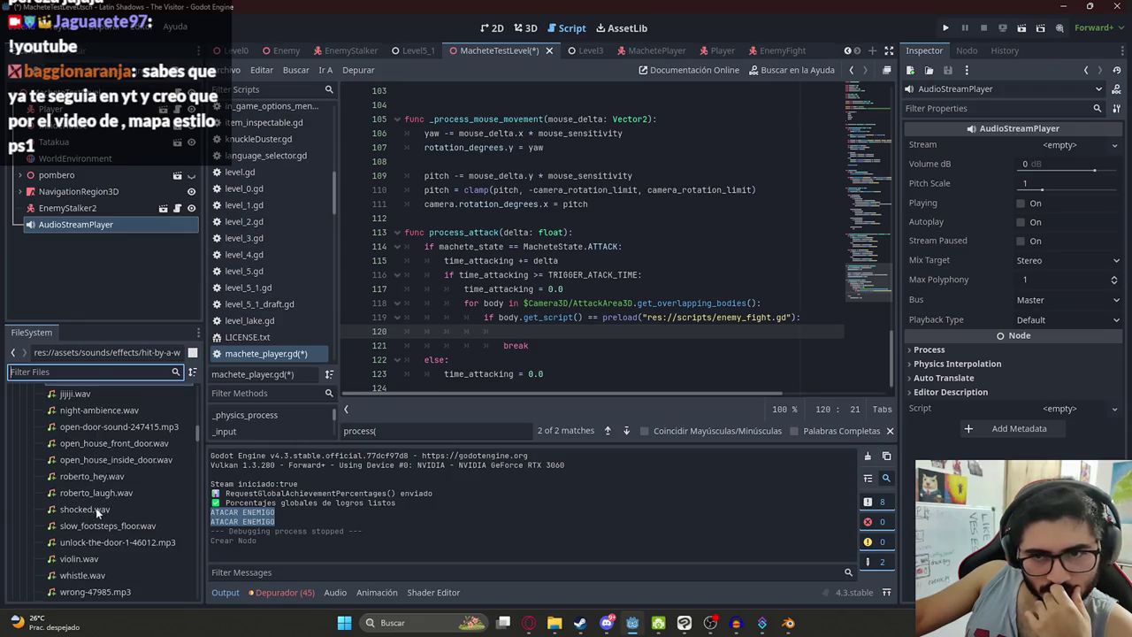
scroll(90, 515, down, 3)
scroll(87, 510, down, 2)
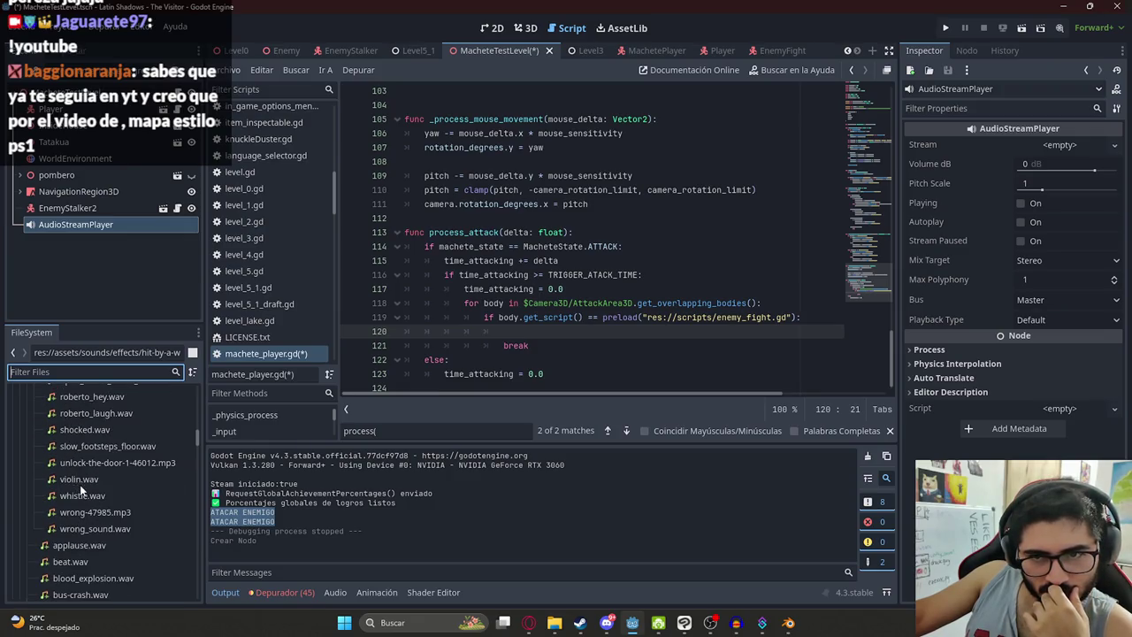
scroll(91, 523, down, 2)
scroll(85, 503, down, 3)
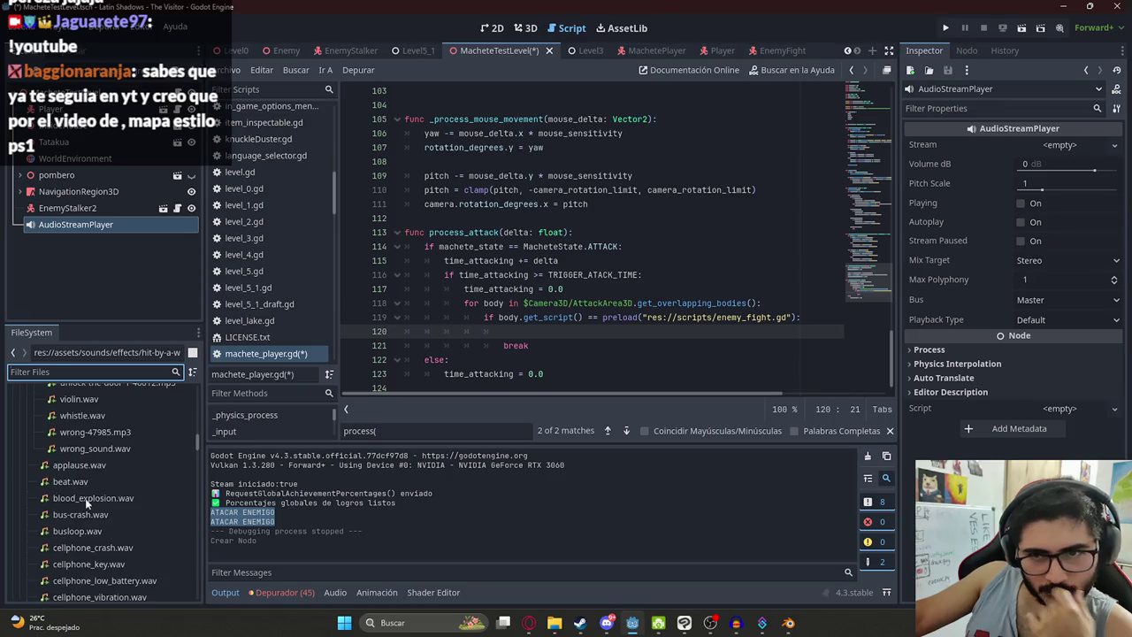
click(71, 456)
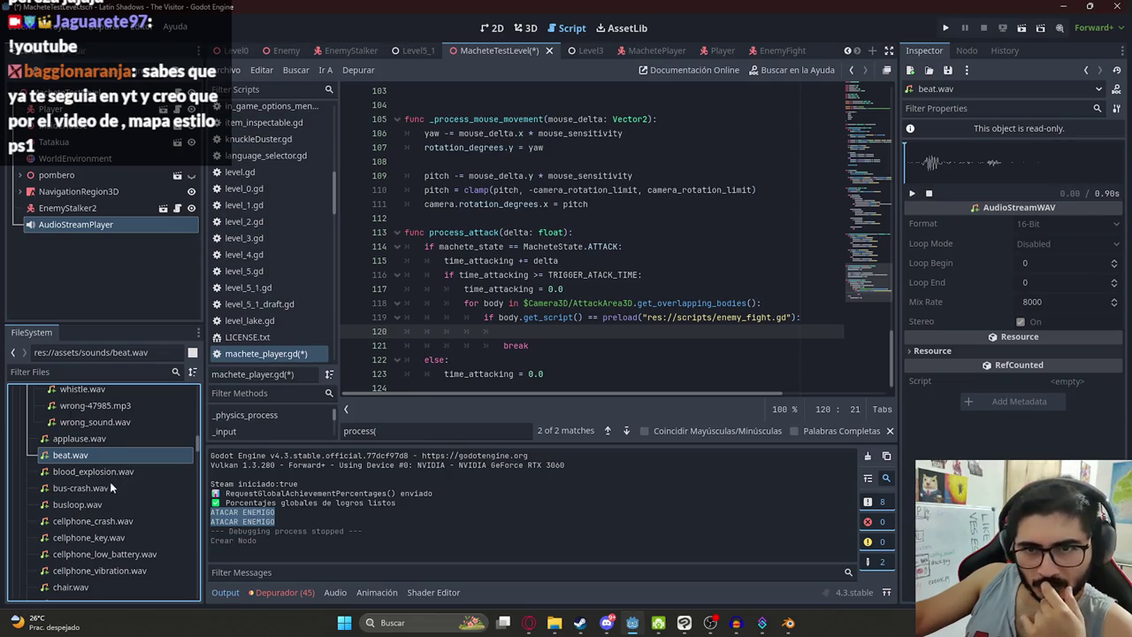
Step: Look over beat.wav's waveform and properties, then bring the Steam library window forward
scroll(82, 512, down, 3)
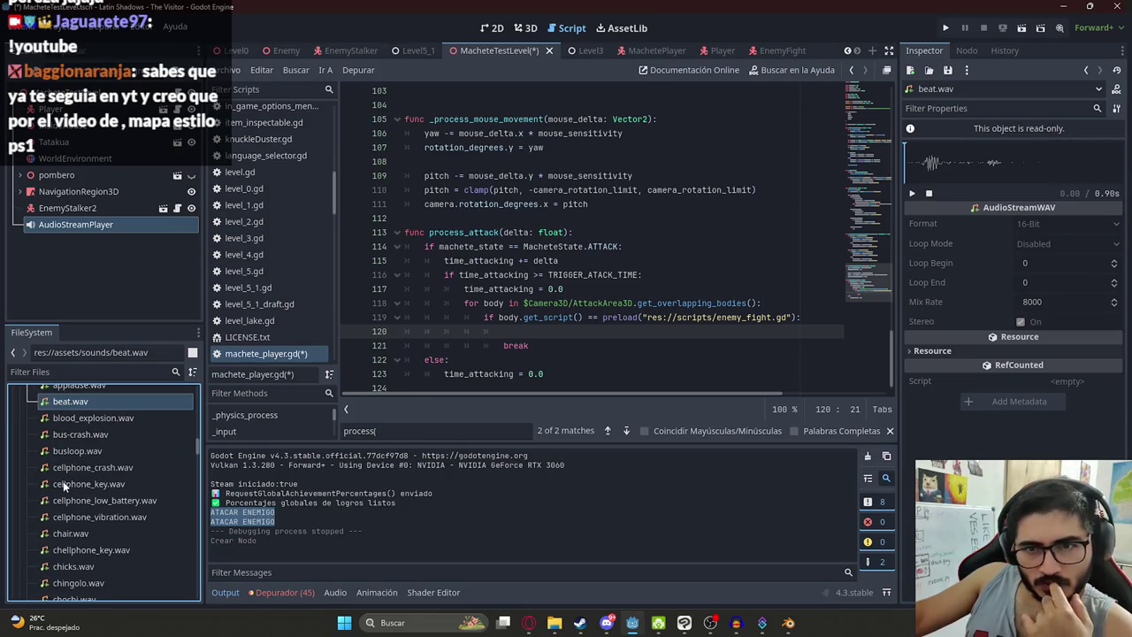
mouse_move(64, 486)
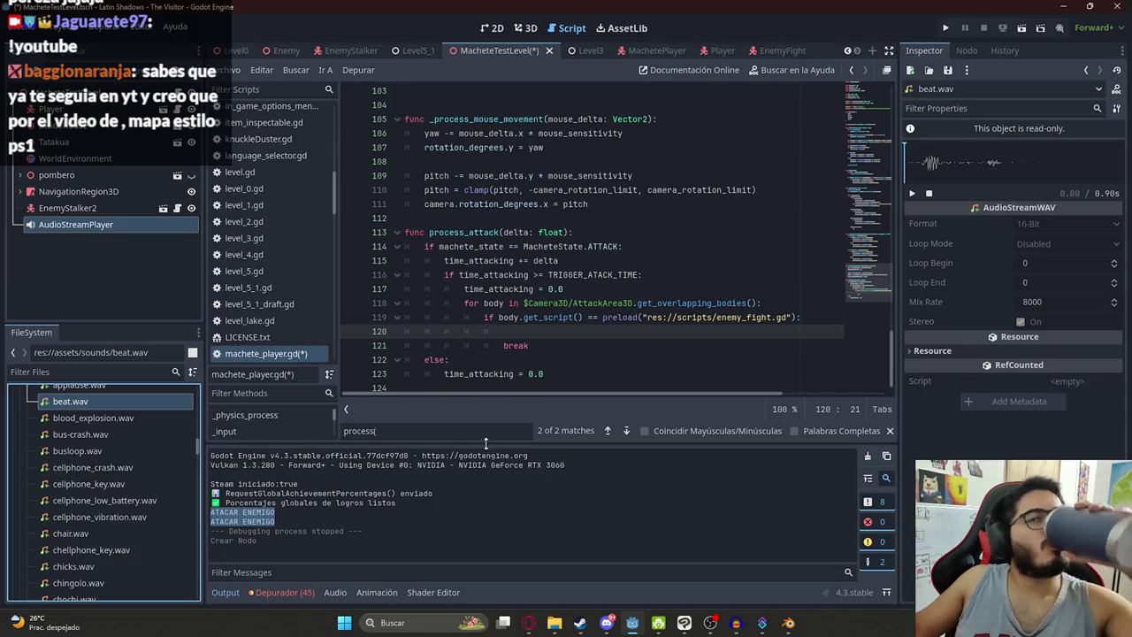
click(579, 623)
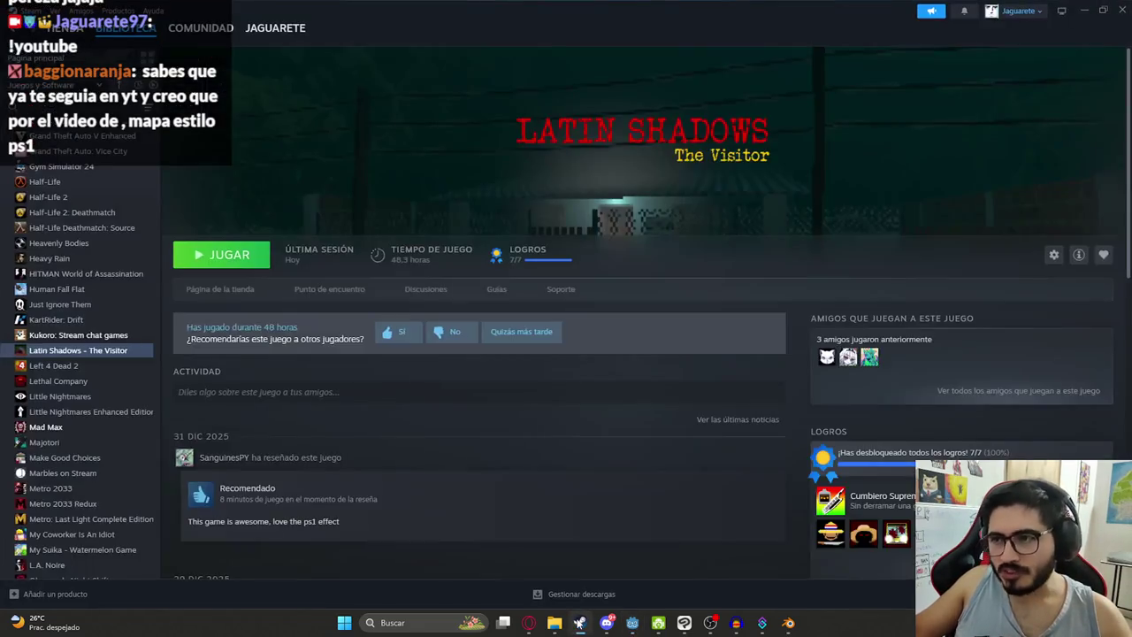
Step: Check the Latin Shadows – The Visitor recent and overall review ratings, then return to Godot
click(229, 292)
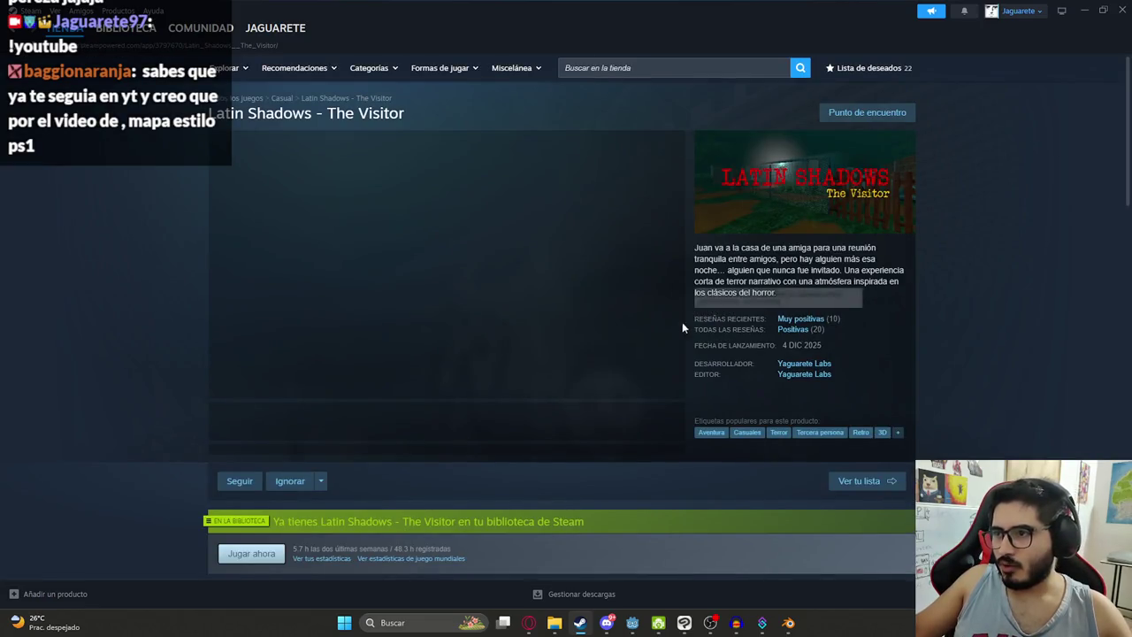
mouse_move(784, 324)
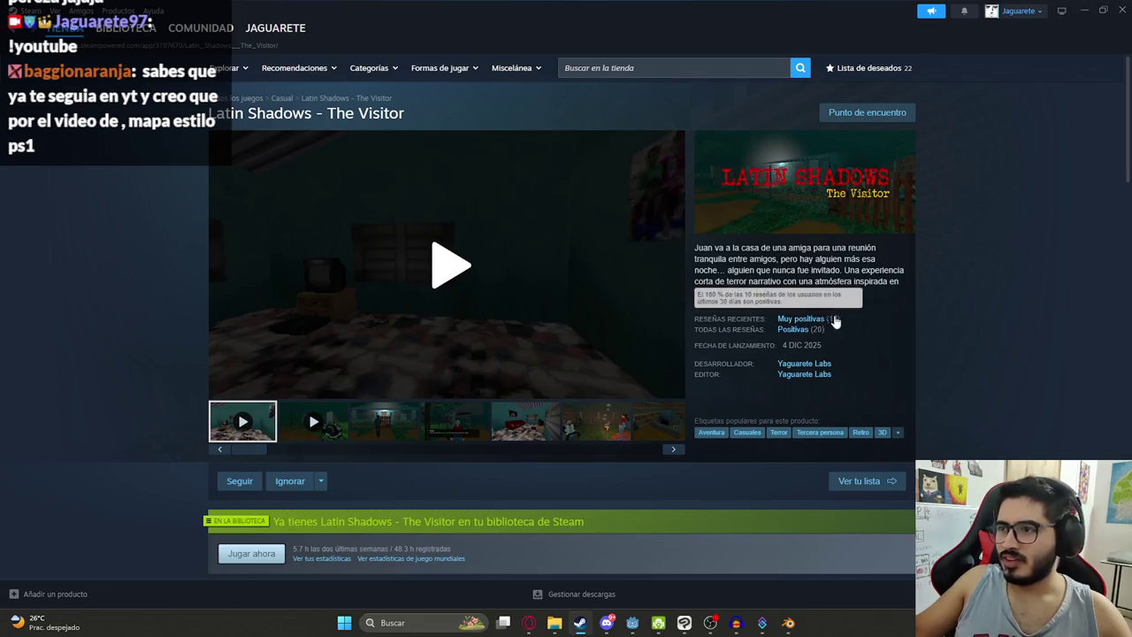
mouse_move(749, 337)
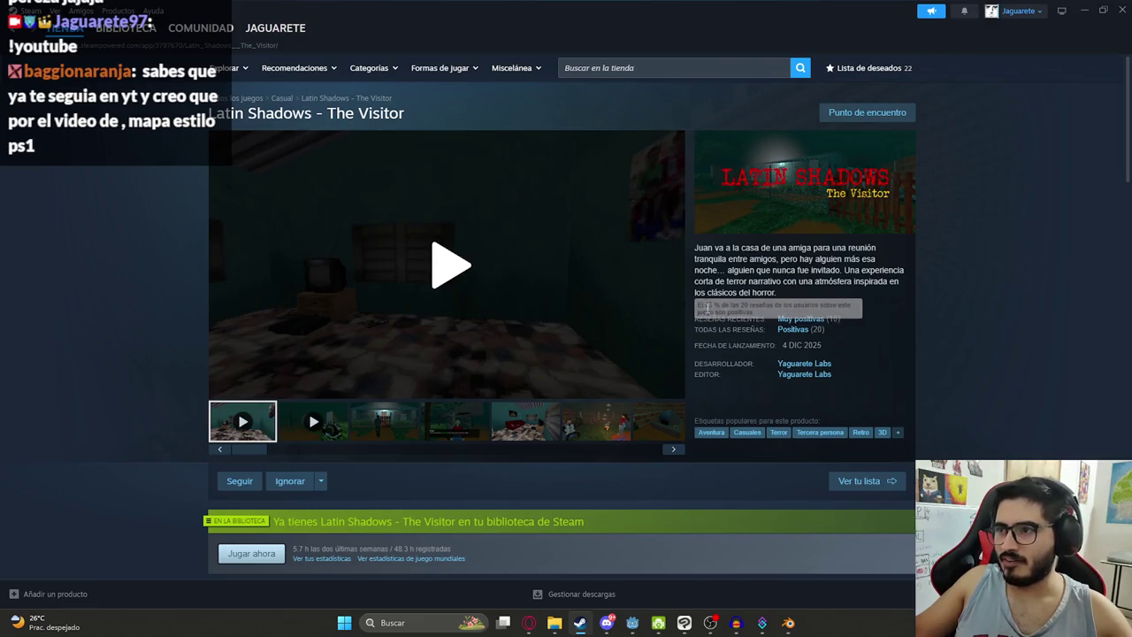
mouse_move(709, 322)
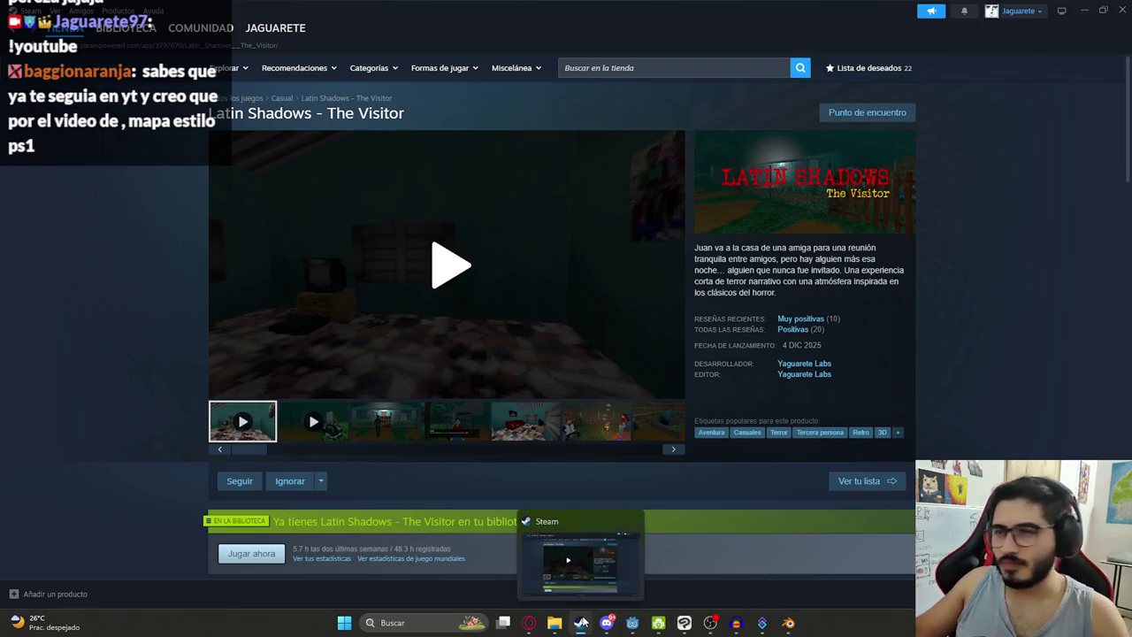
click(581, 622)
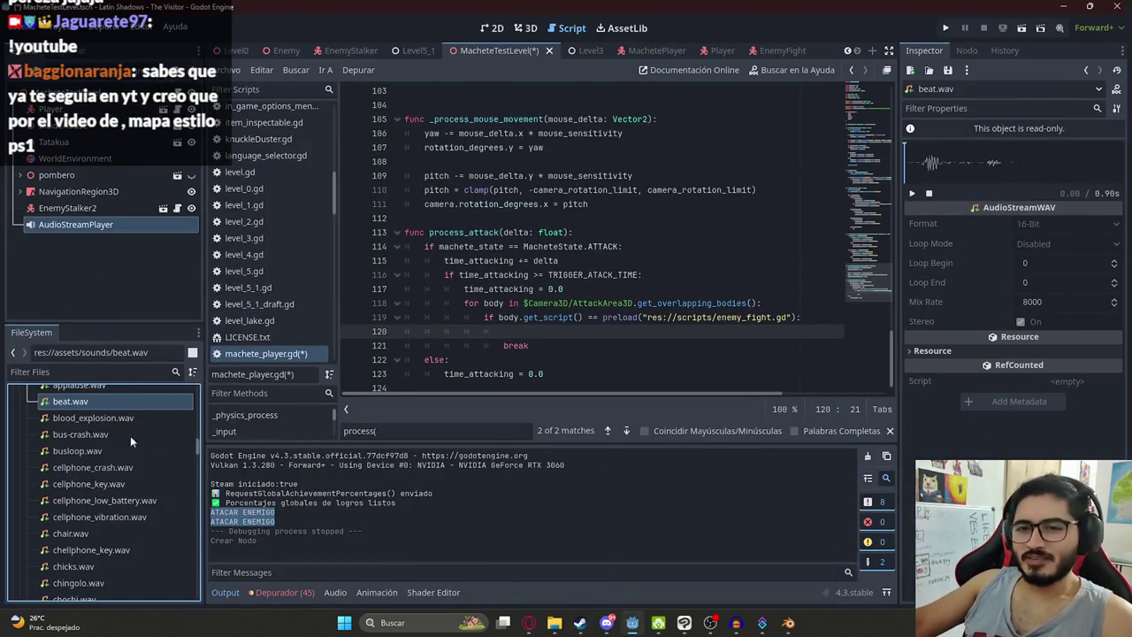
Step: Browse the FileSystem sound effect list, then focus the Filter Files field
scroll(87, 478, down, 2)
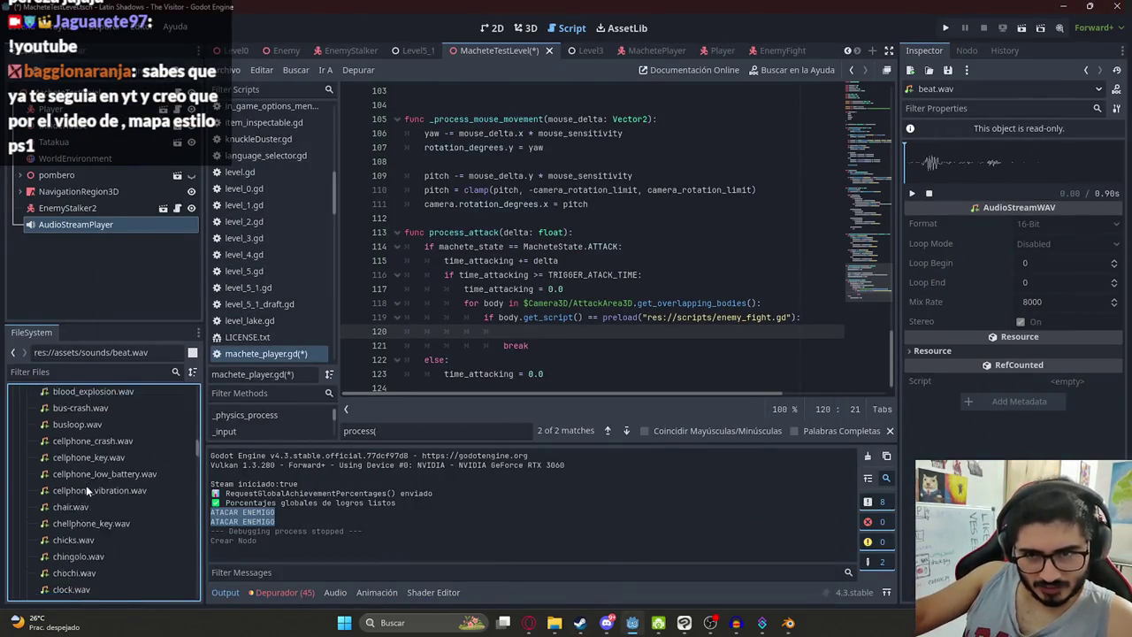
scroll(93, 508, down, 1)
scroll(95, 515, down, 1)
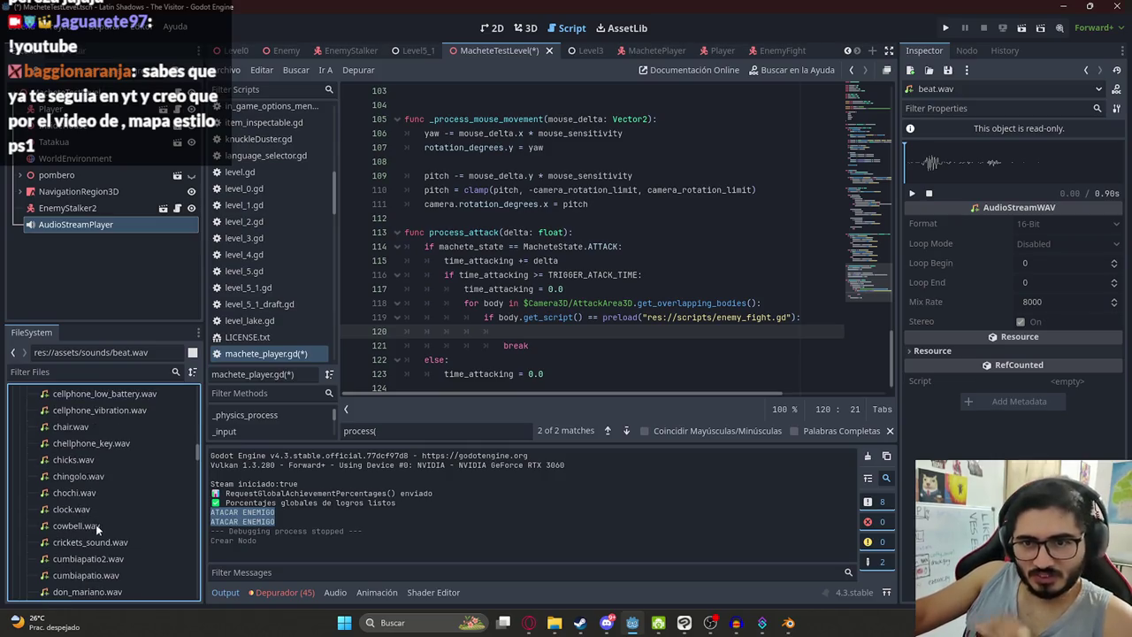
scroll(90, 476, down, 9)
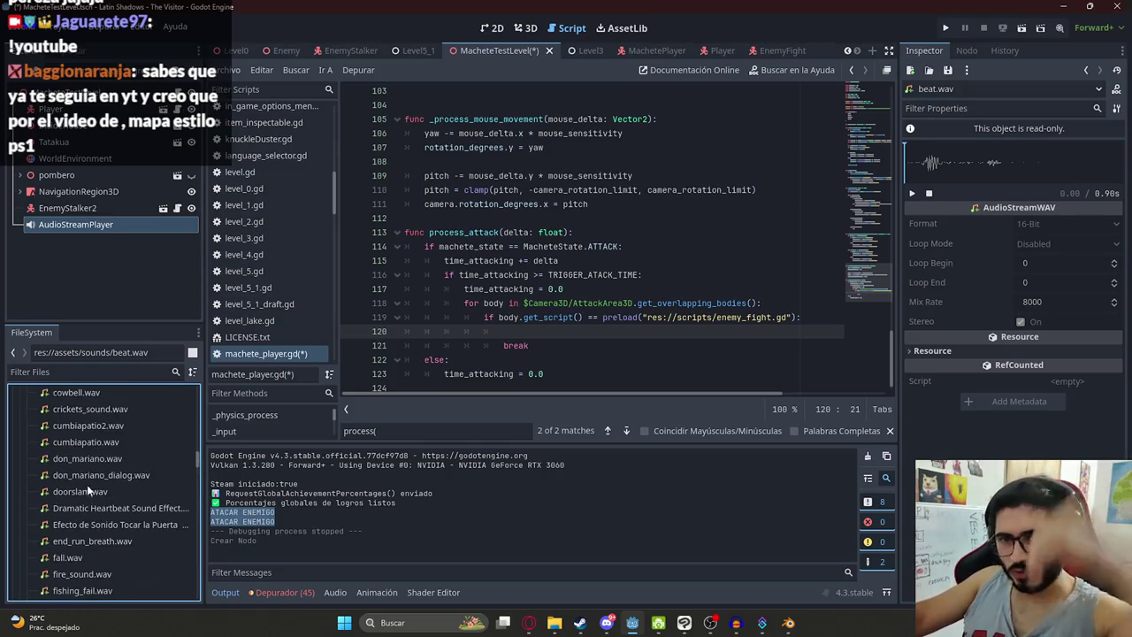
scroll(95, 480, down, 7)
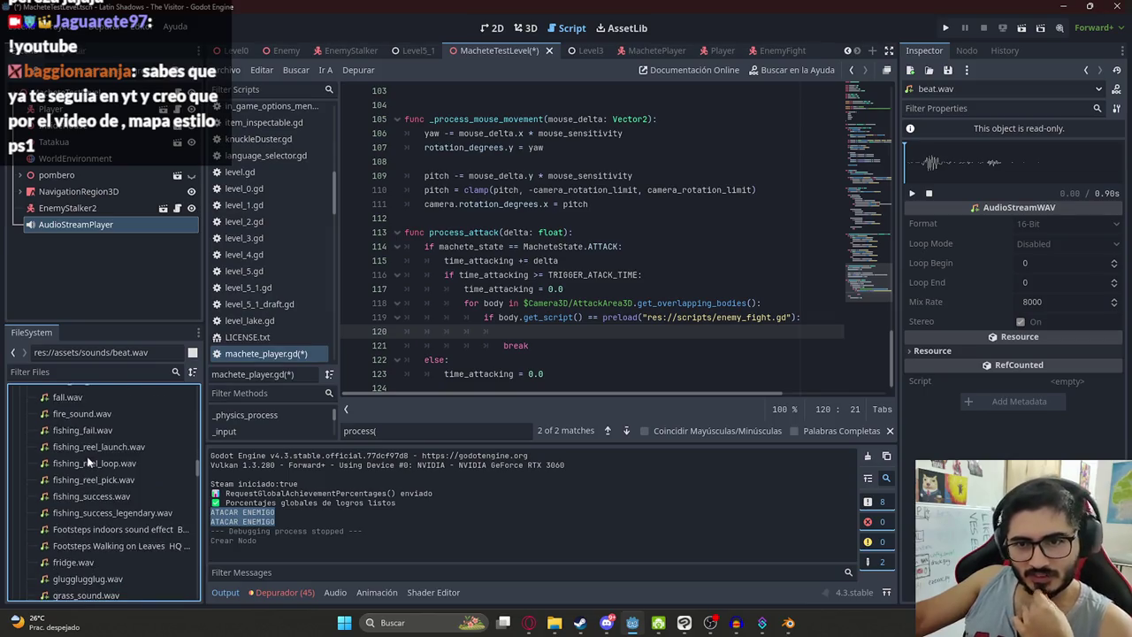
scroll(99, 490, down, 3)
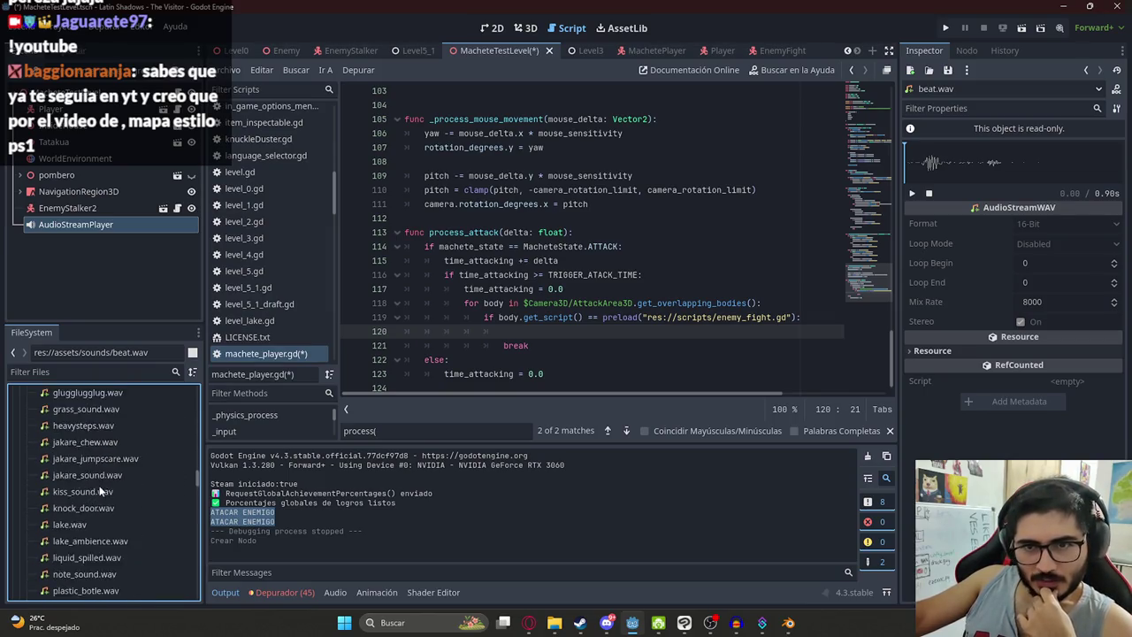
scroll(82, 479, down, 3)
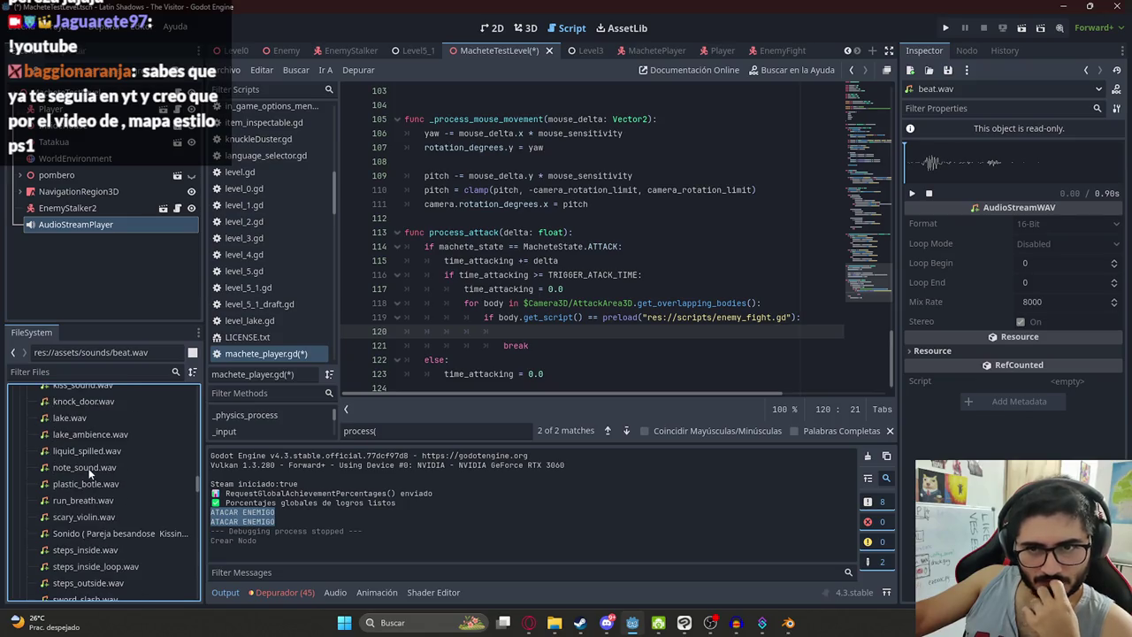
scroll(89, 472, down, 2)
scroll(89, 468, down, 2)
scroll(68, 513, down, 1)
scroll(98, 512, down, 1)
scroll(85, 460, up, 6)
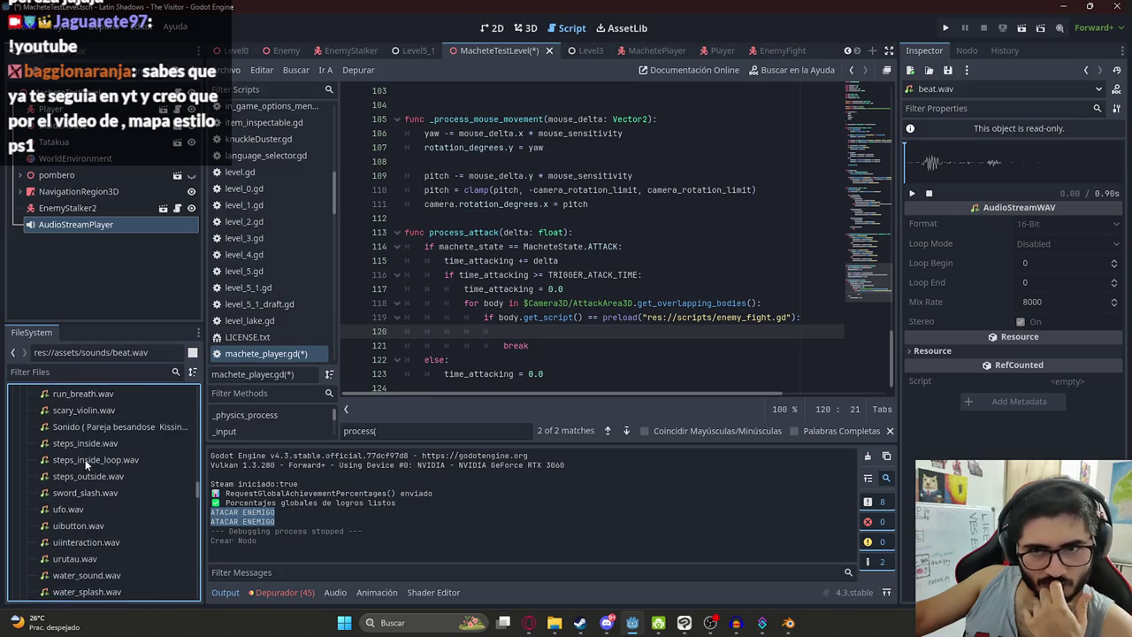
scroll(82, 468, up, 5)
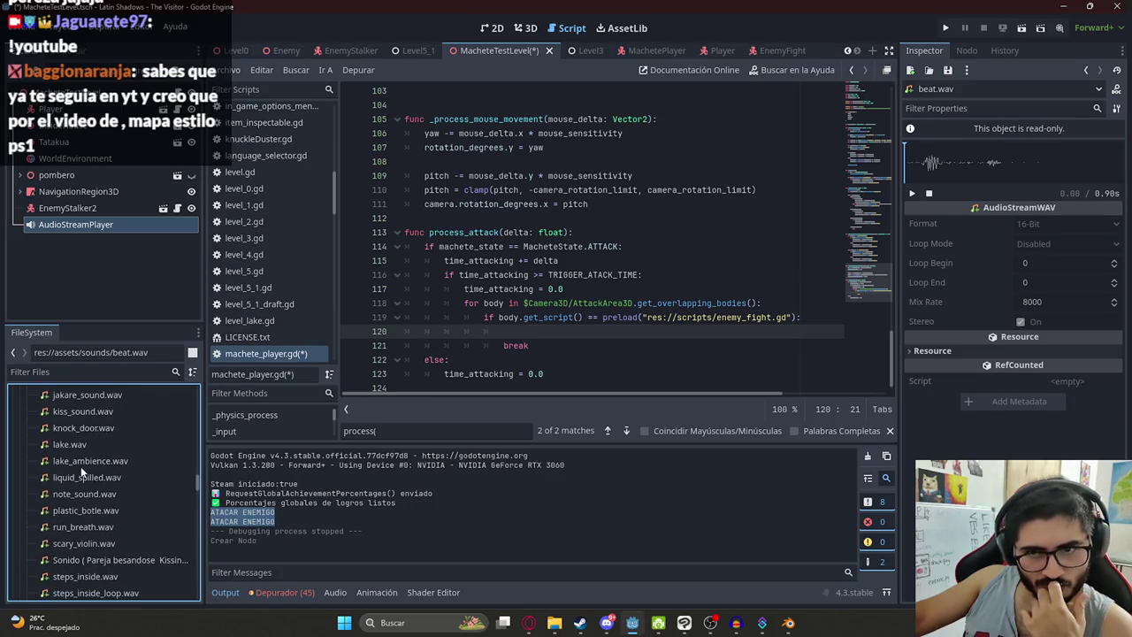
scroll(81, 466, up, 5)
scroll(87, 461, up, 6)
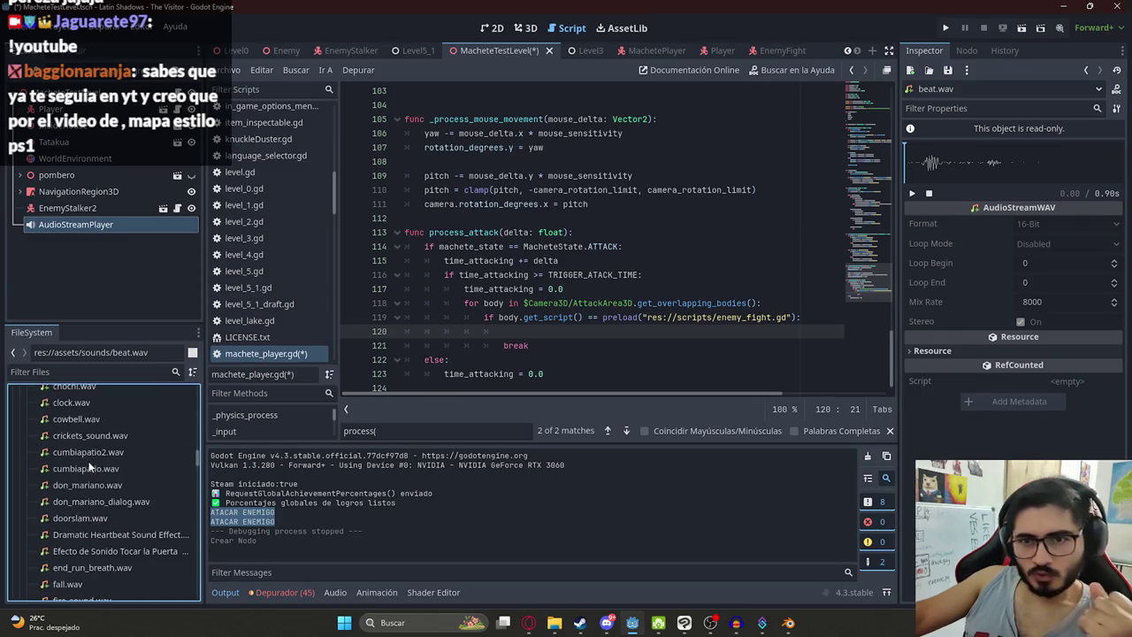
click(92, 372)
Step: Filter the files for 'level5' and open the Level5_1 scene
text(level5)
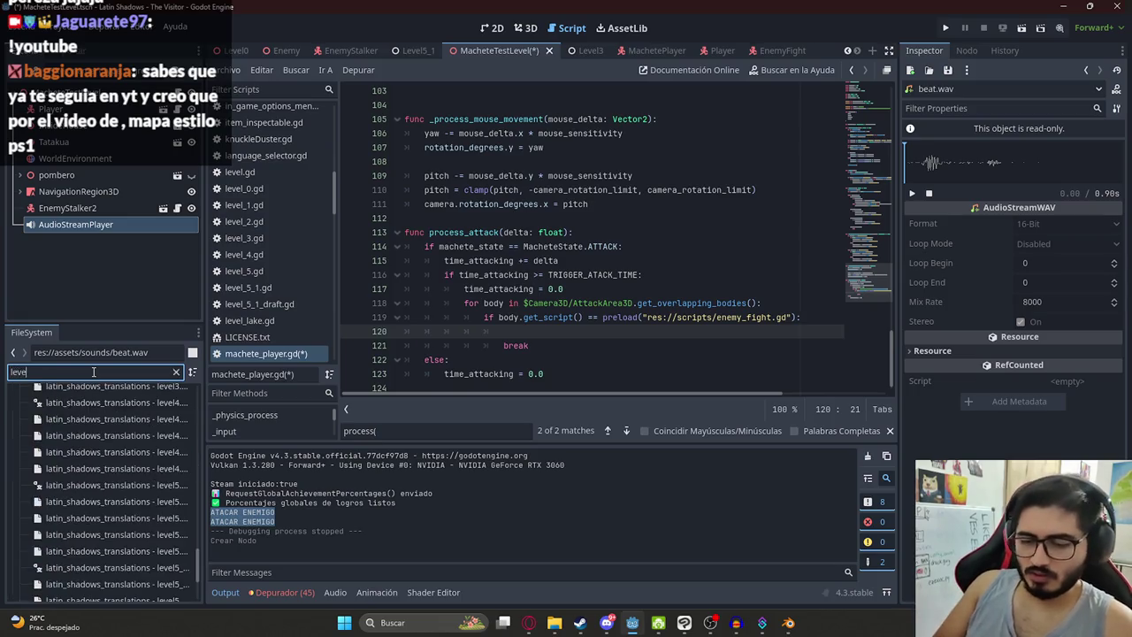
double_click(97, 476)
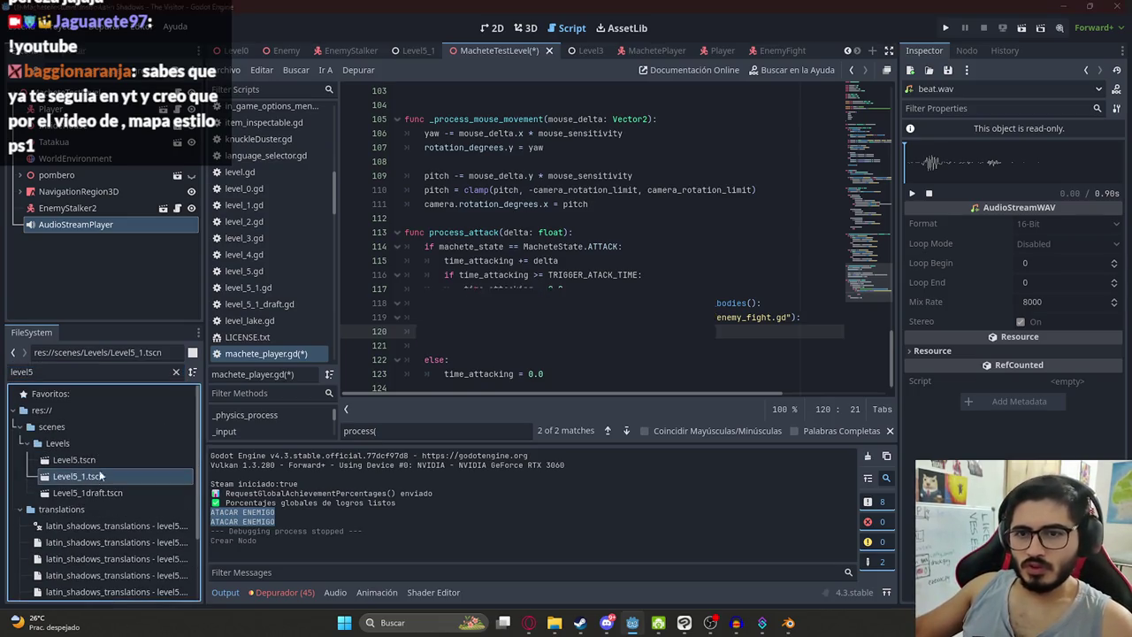
scroll(78, 231, down, 10)
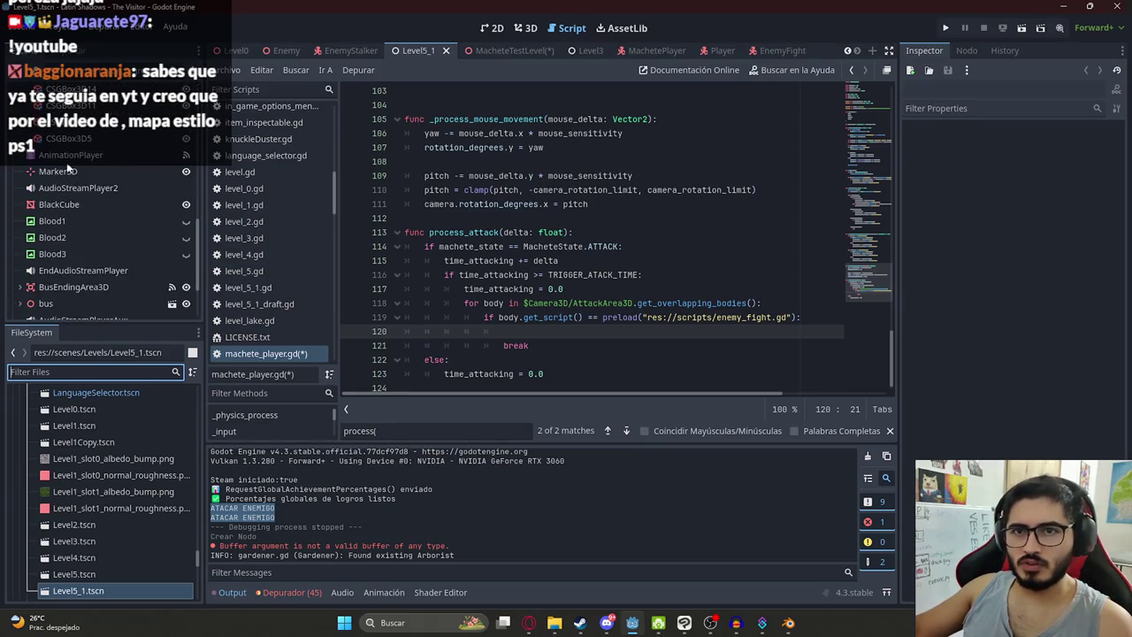
Step: Inspect the EnemyKill audio key, switch the AnimationPlayer to RESET, and close Level5_1
click(71, 157)
click(425, 457)
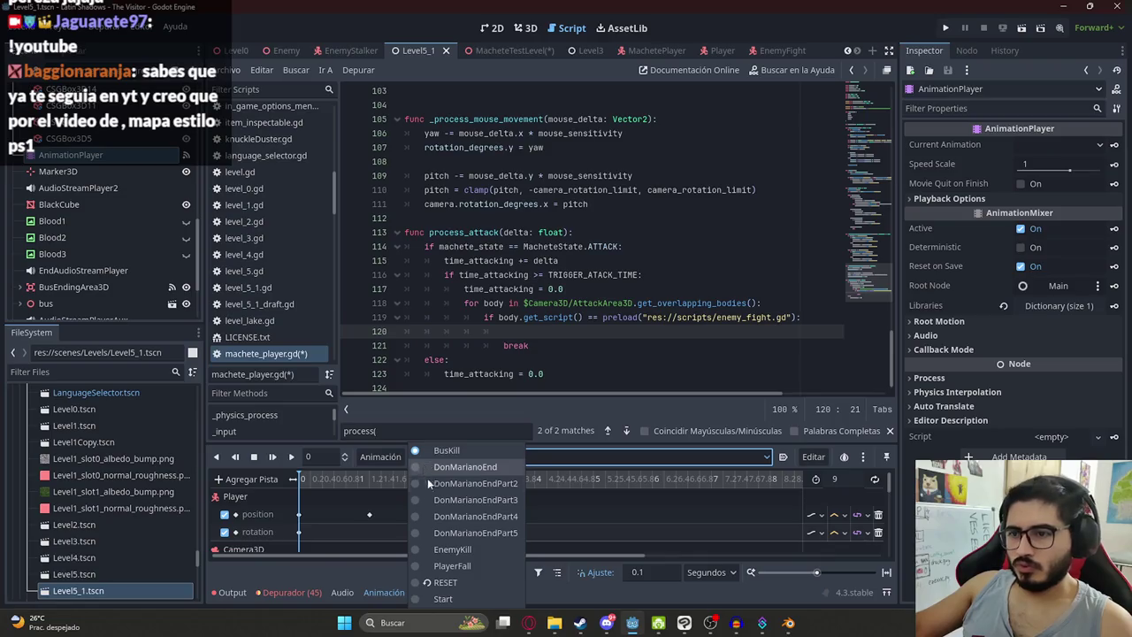
click(446, 550)
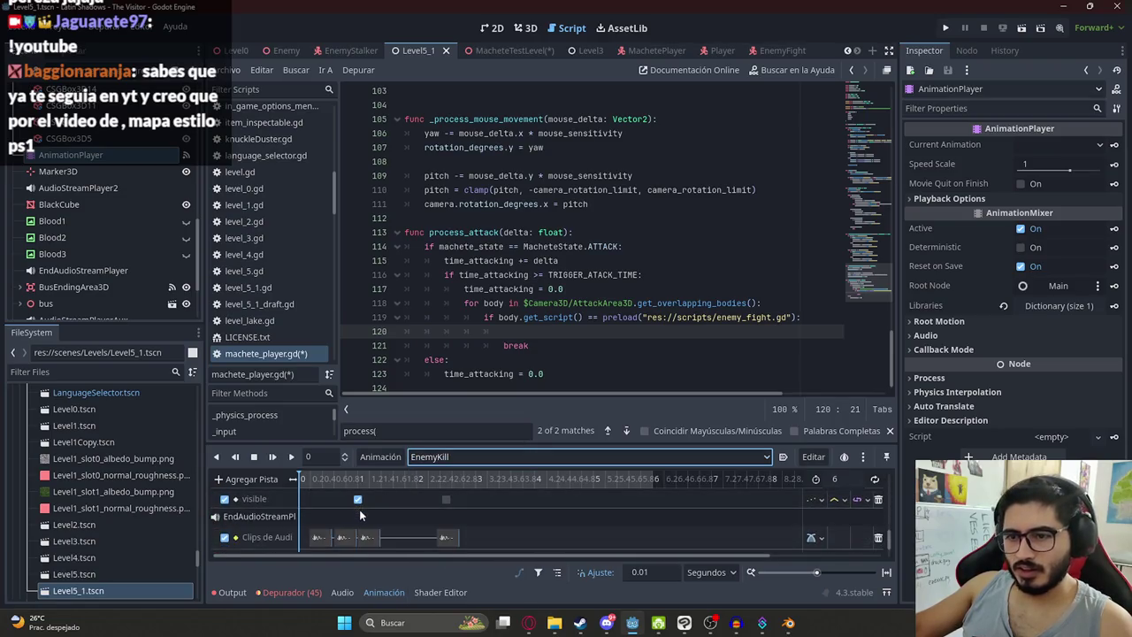
click(322, 538)
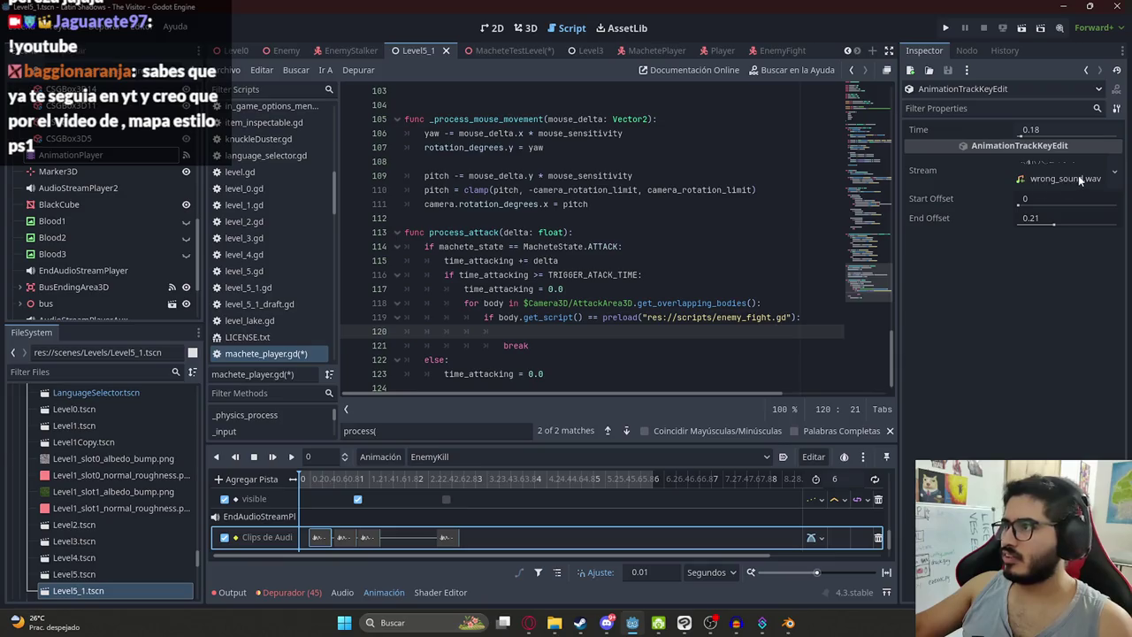
click(468, 459)
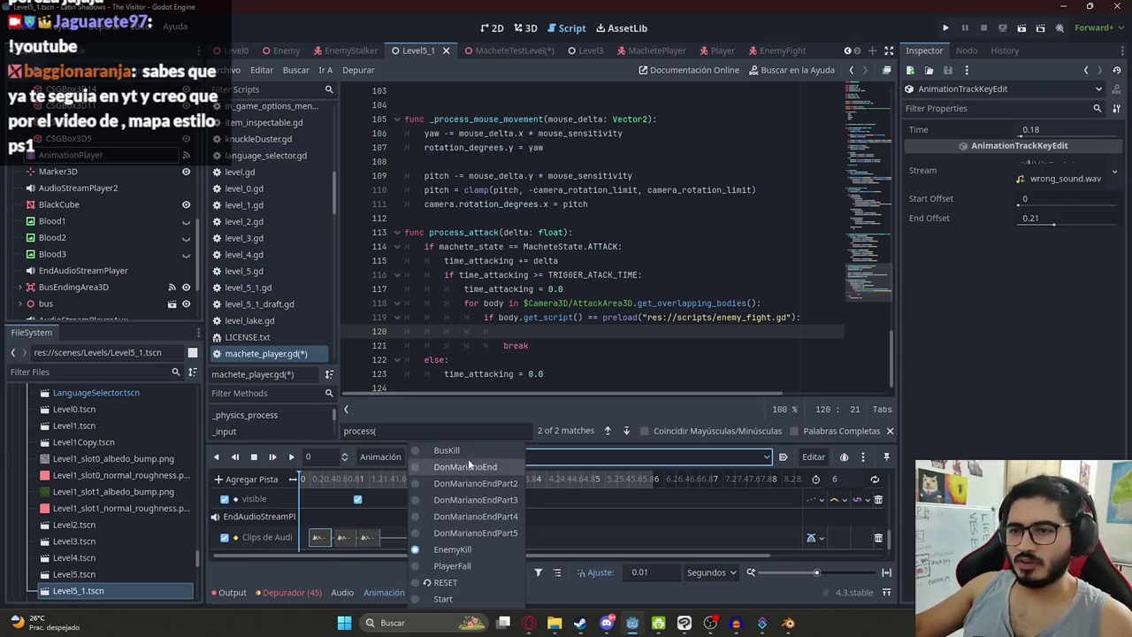
click(443, 584)
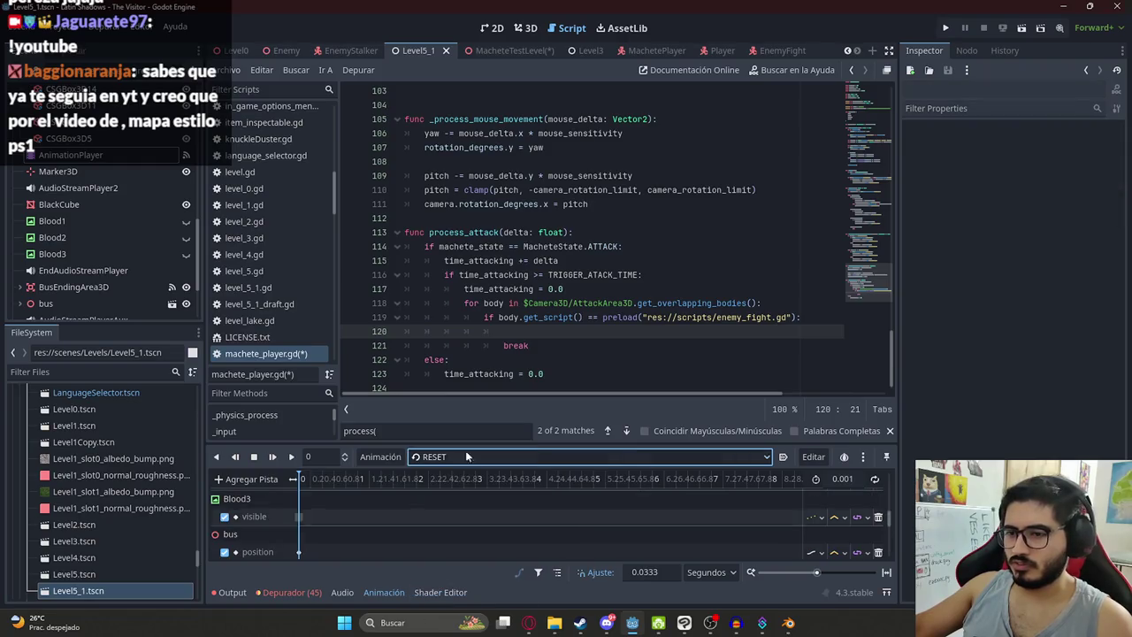
click(447, 52)
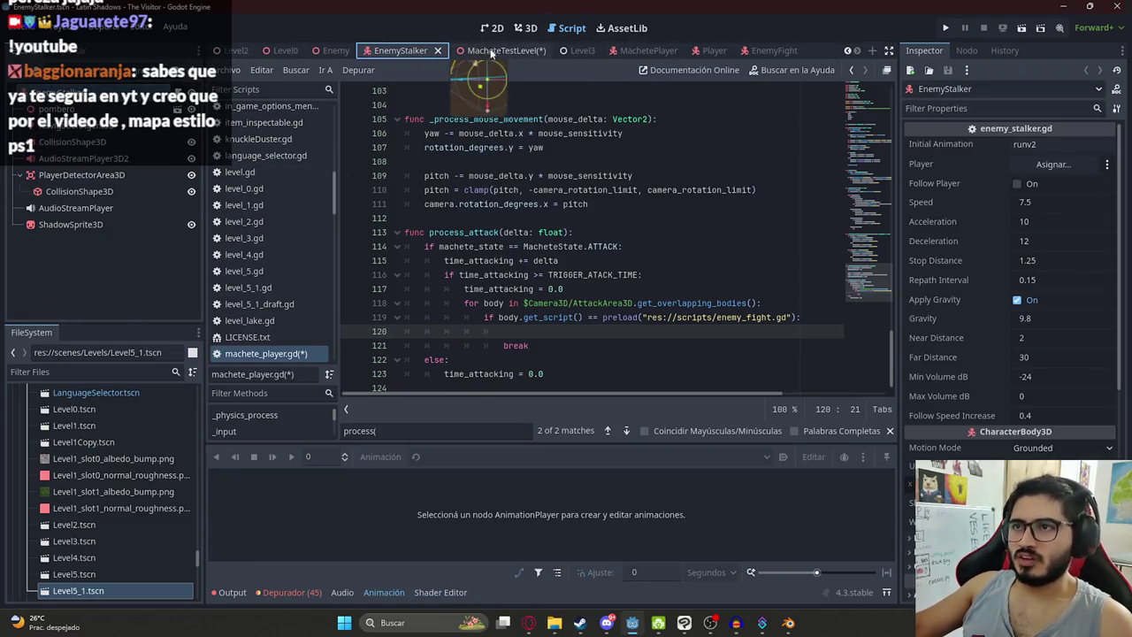
Step: Open the MachetePlayer scene in the 3D view and tilt the view to the horizon
click(525, 28)
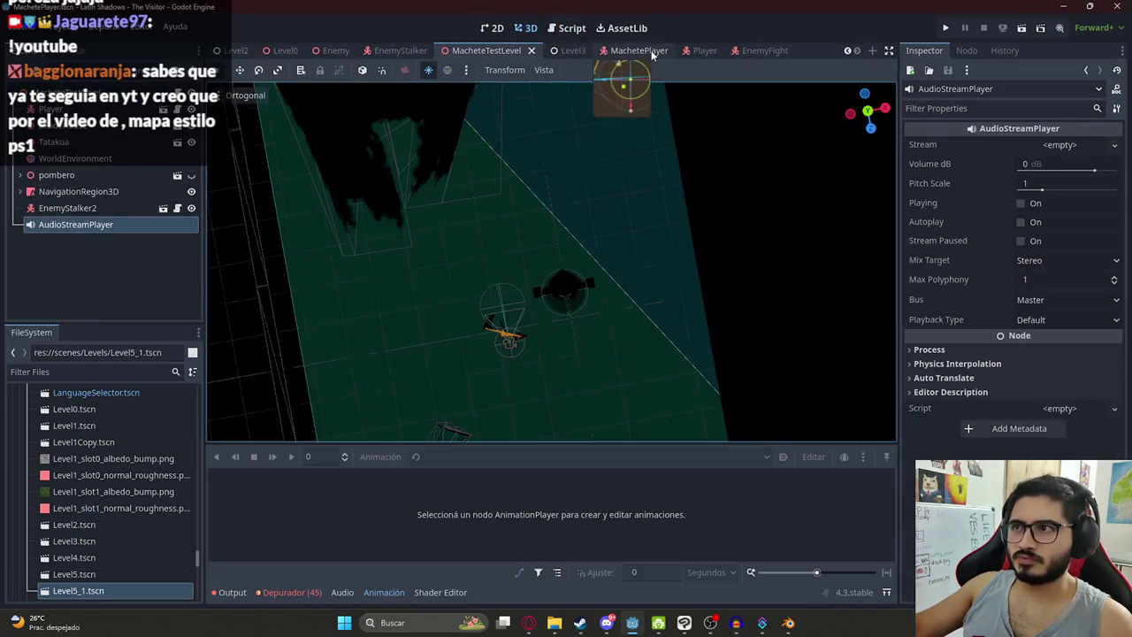
click(623, 50)
mouse_move(504, 106)
mouse_down()
mouse_move(489, 127)
mouse_move(590, 361)
mouse_up()
Step: Filter FileSystem for 'wor' and select wrong_sound.wav to inspect it
click(97, 372)
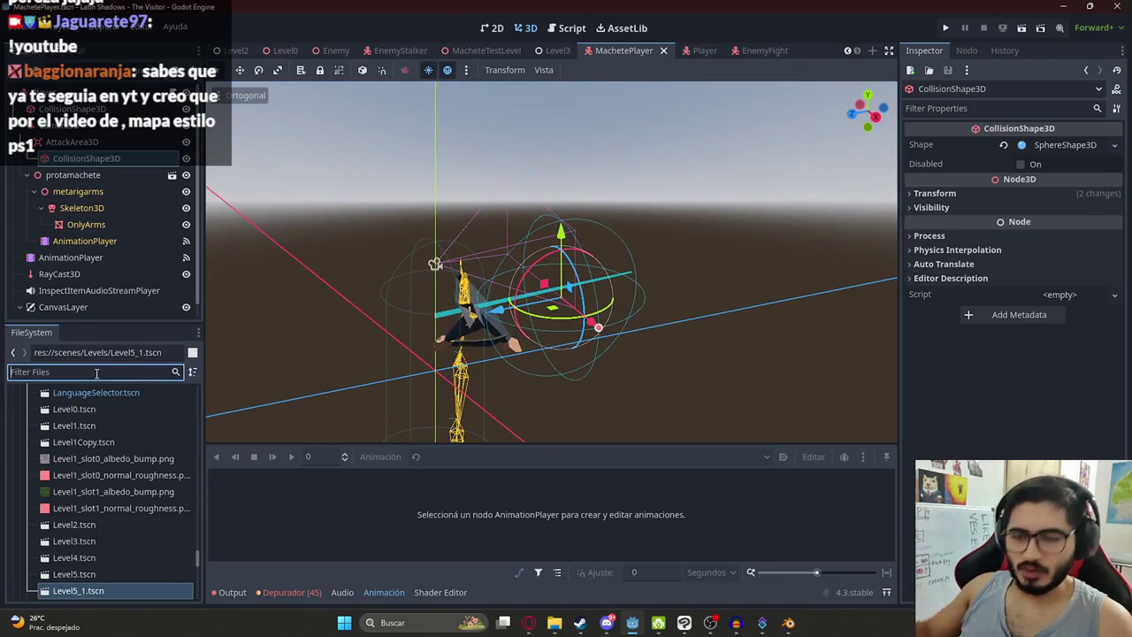
text(wor)
key(BackSpace)
key(BackSpace)
text(rong)
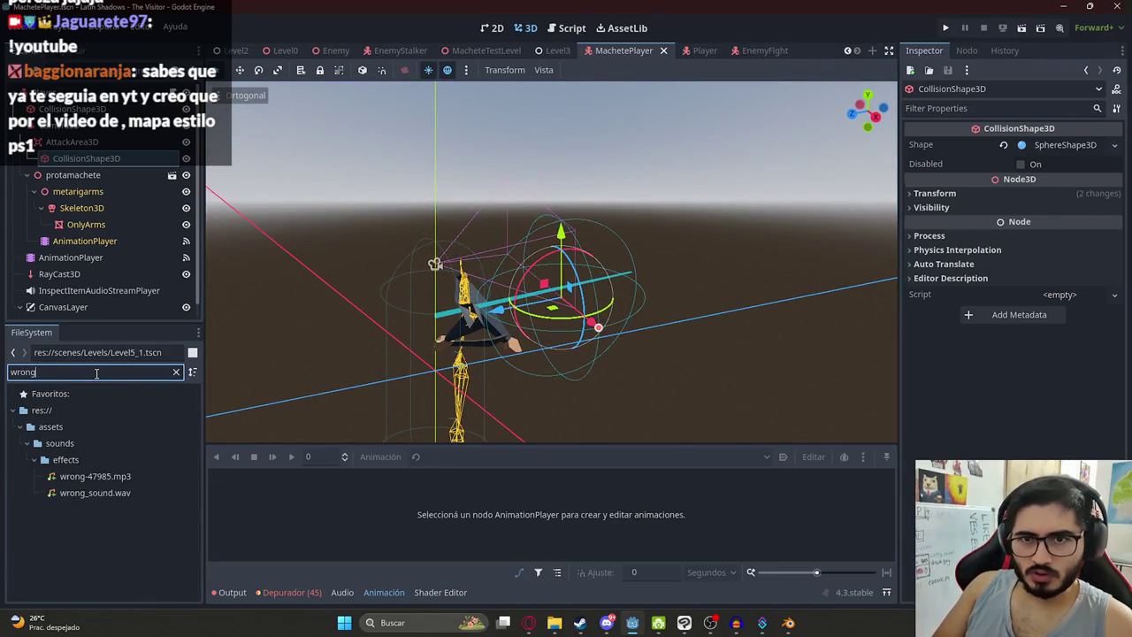
click(123, 498)
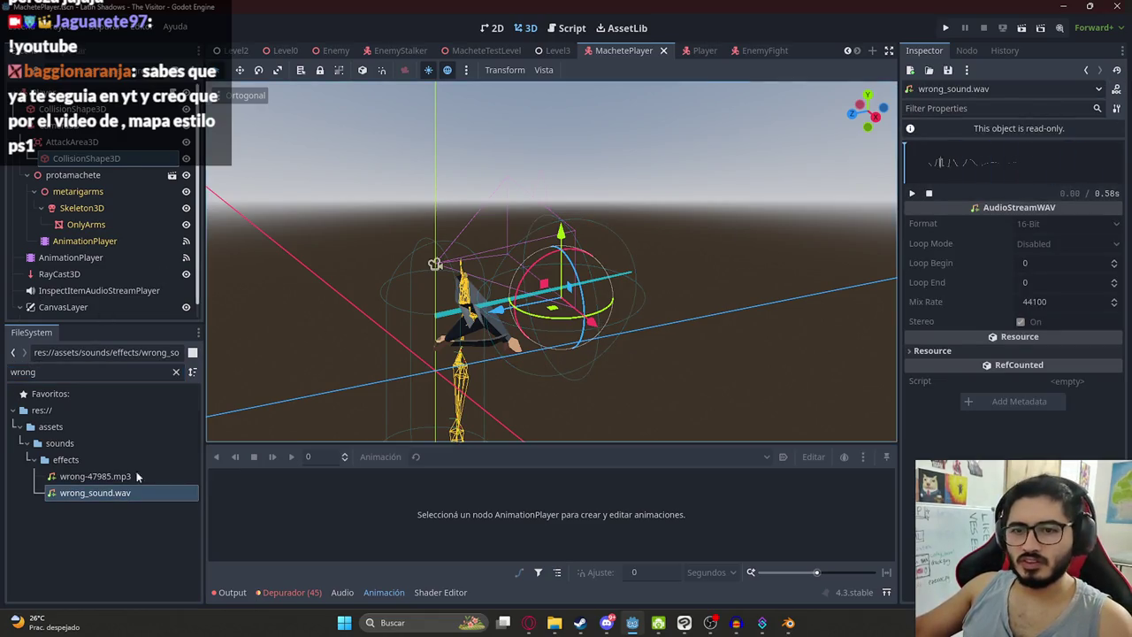
scroll(70, 206, down, 1)
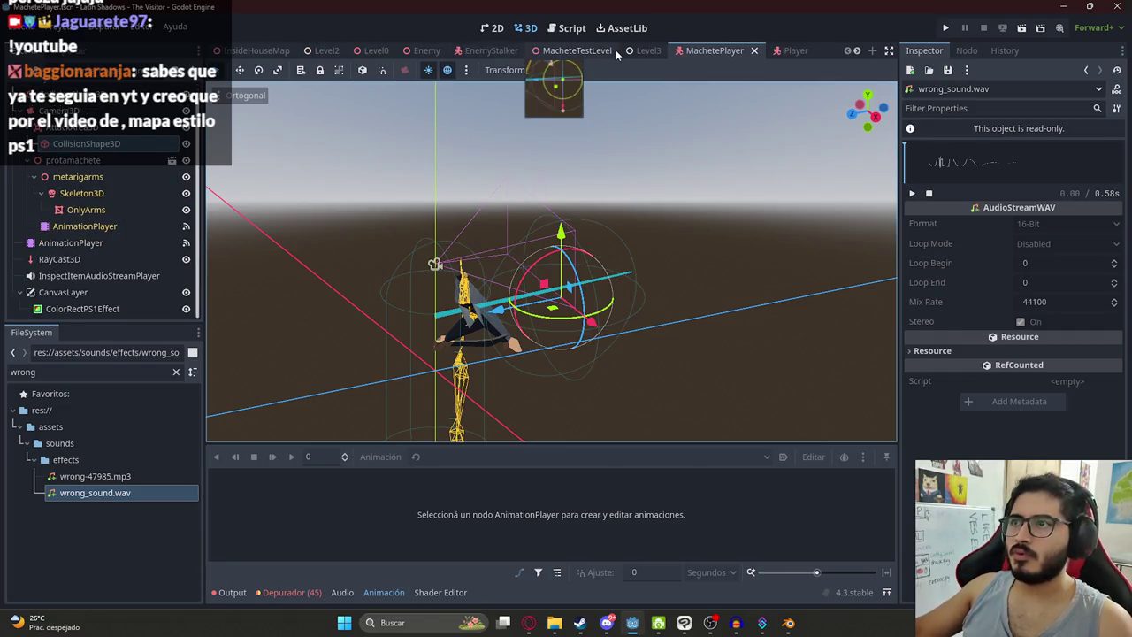
scroll(102, 230, up, 1)
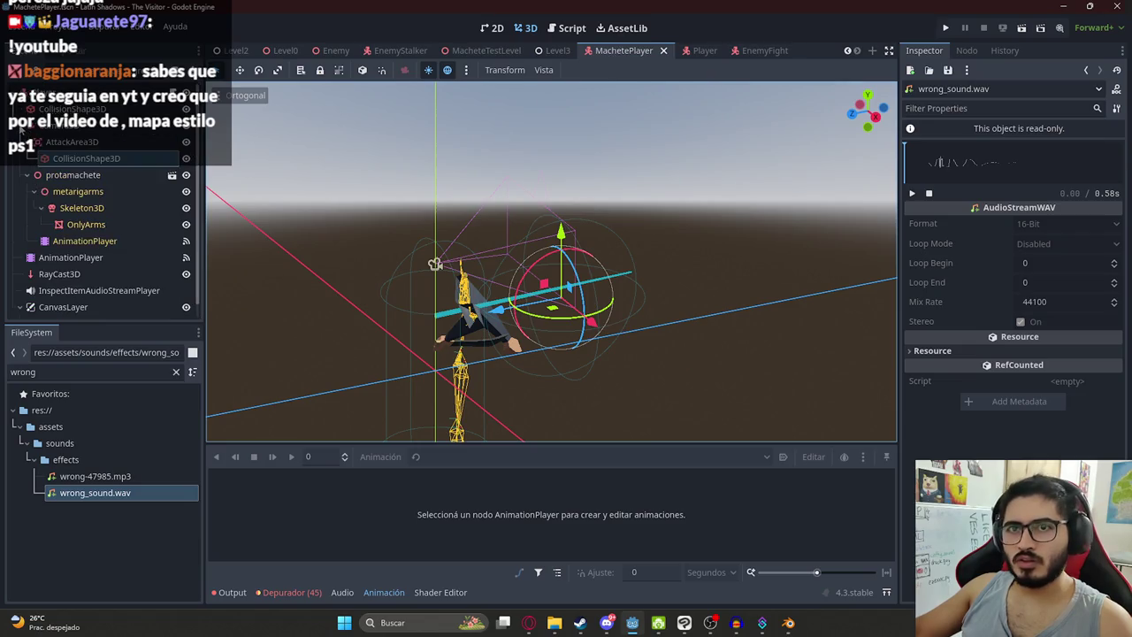
scroll(20, 130, down, 5)
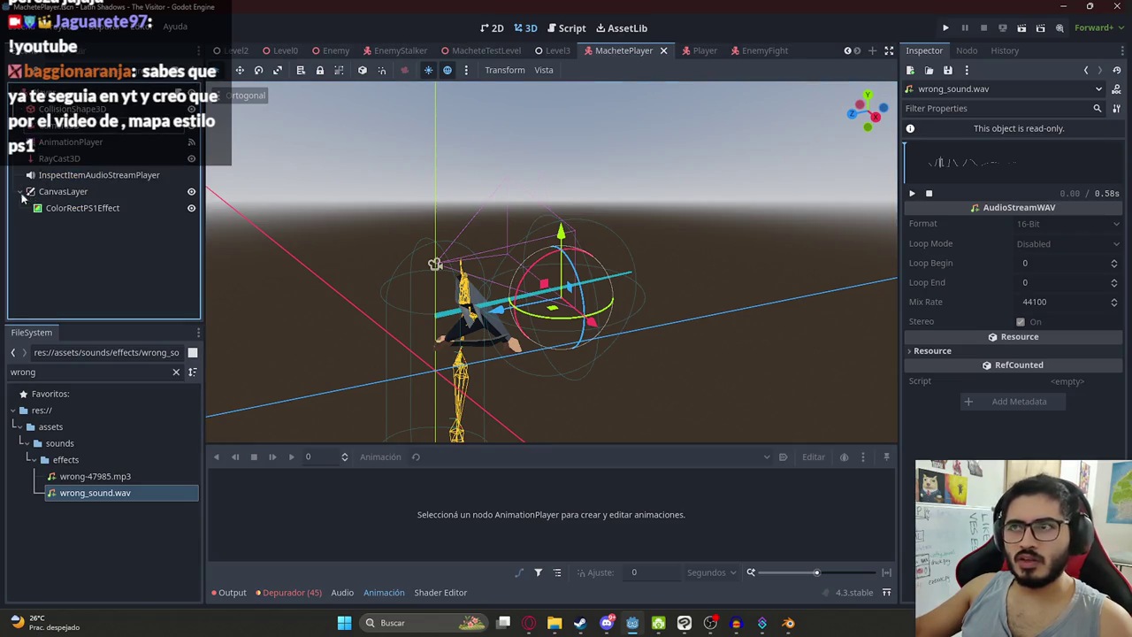
Step: Move AudioStreamPlayer from MacheteTestLevel under MachetePlayer's Player node and assign wrong_sound.wav
click(486, 51)
click(99, 227)
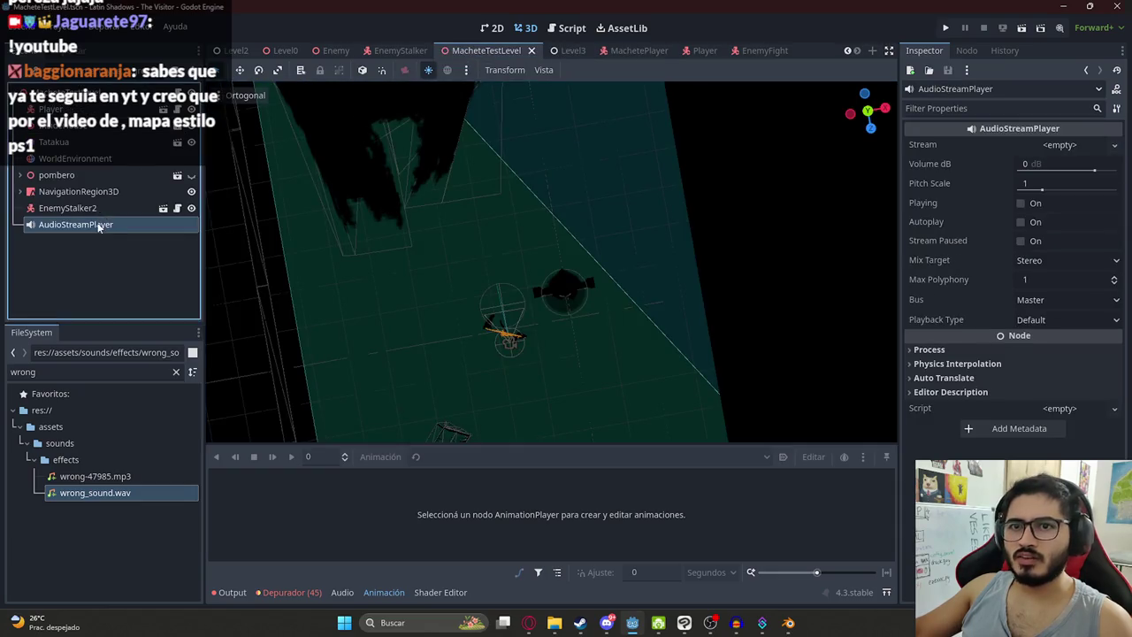
key(Delete)
click(634, 51)
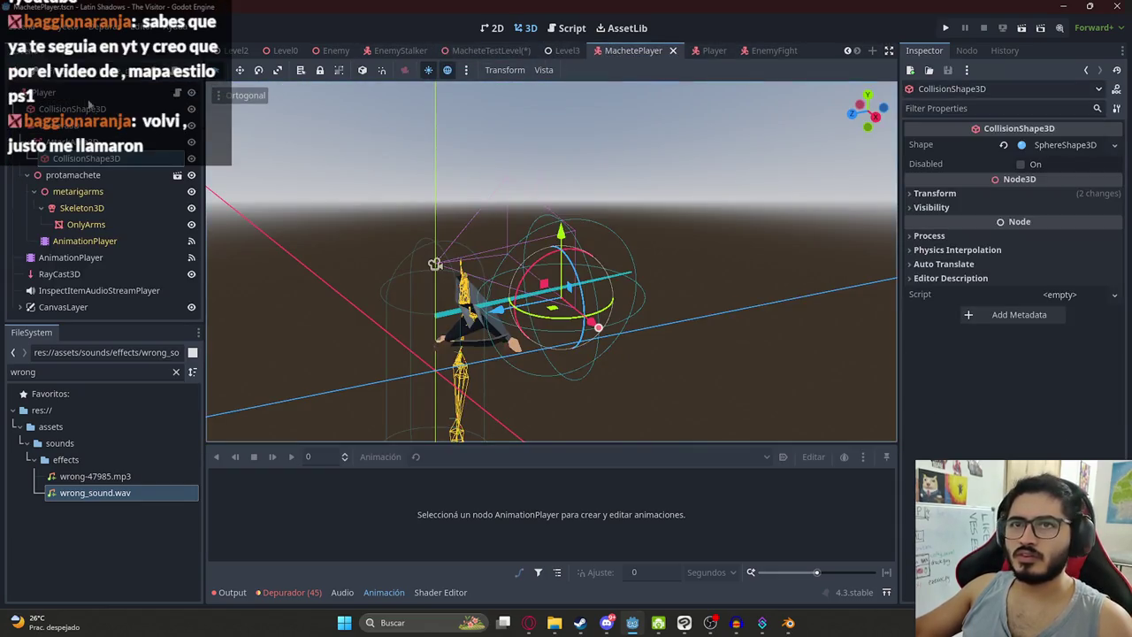
click(89, 99)
key(ctrl+v)
drag(131, 494, 125, 311)
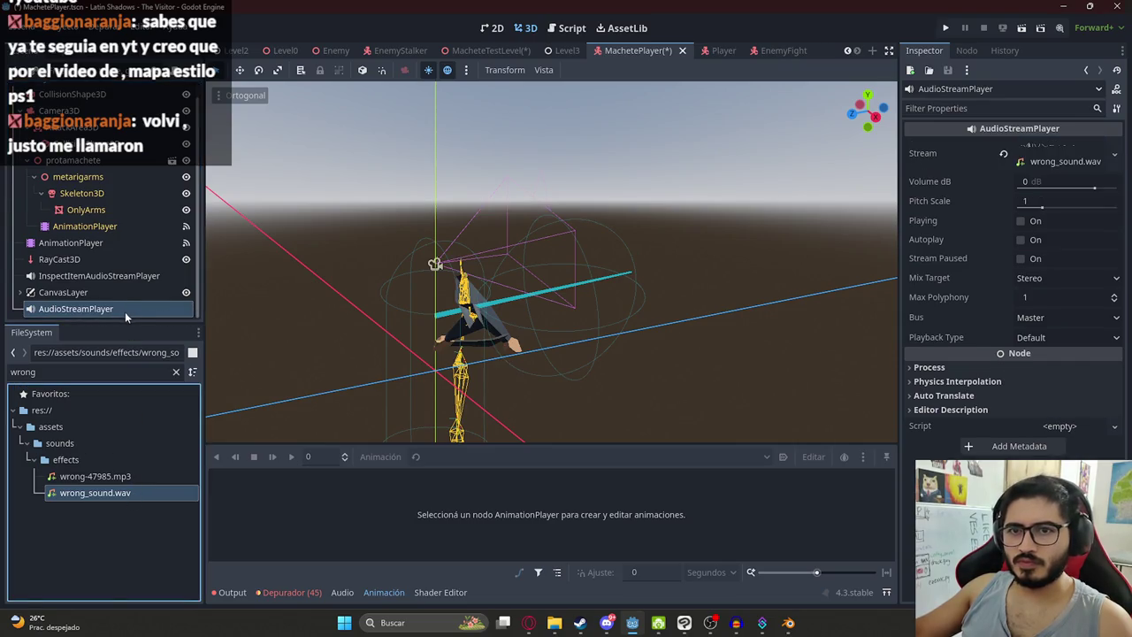
Step: Preview the sound, save the MachetePlayer scene, and open its script
click(1042, 222)
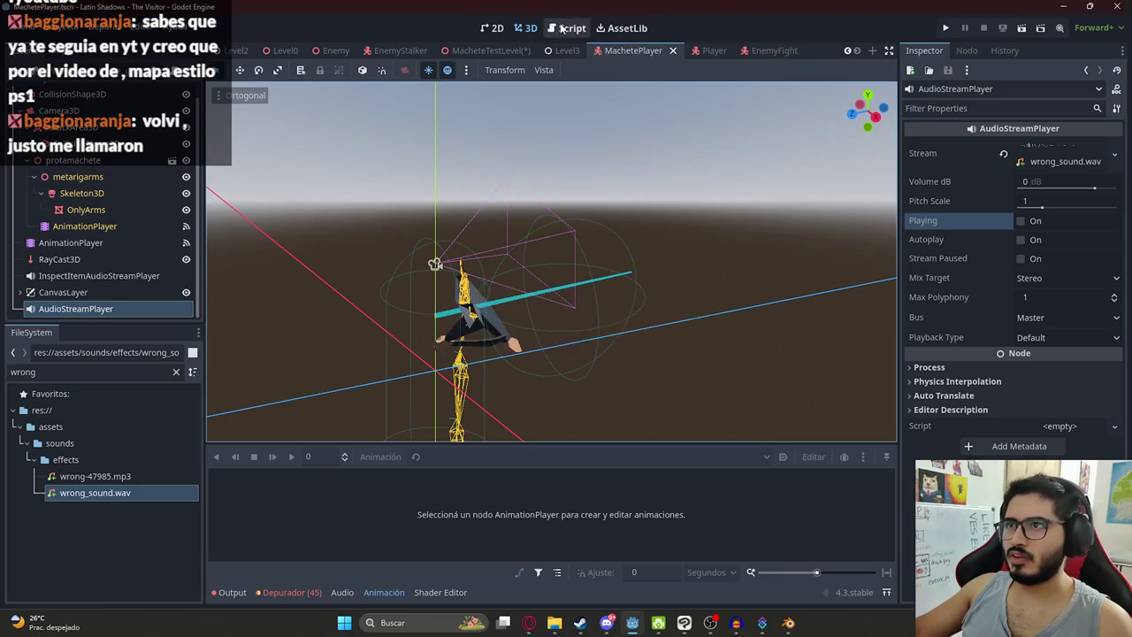
key(ctrl+s)
click(566, 27)
click(484, 51)
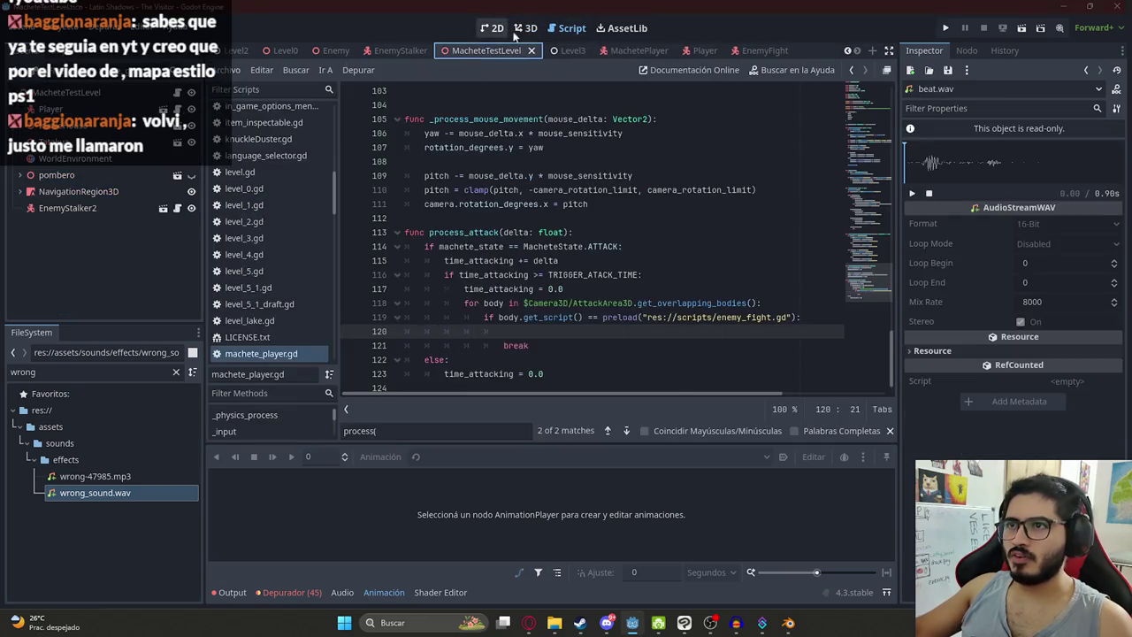
click(617, 50)
scroll(546, 296, down, 1)
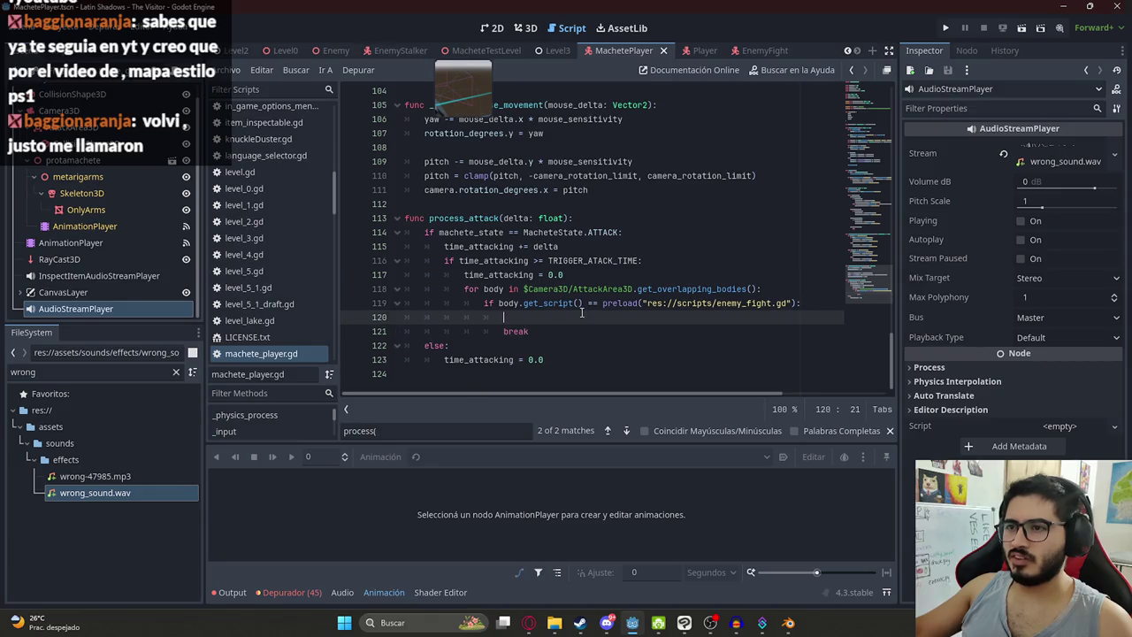
key(ctrl+z)
key(ctrl+z)
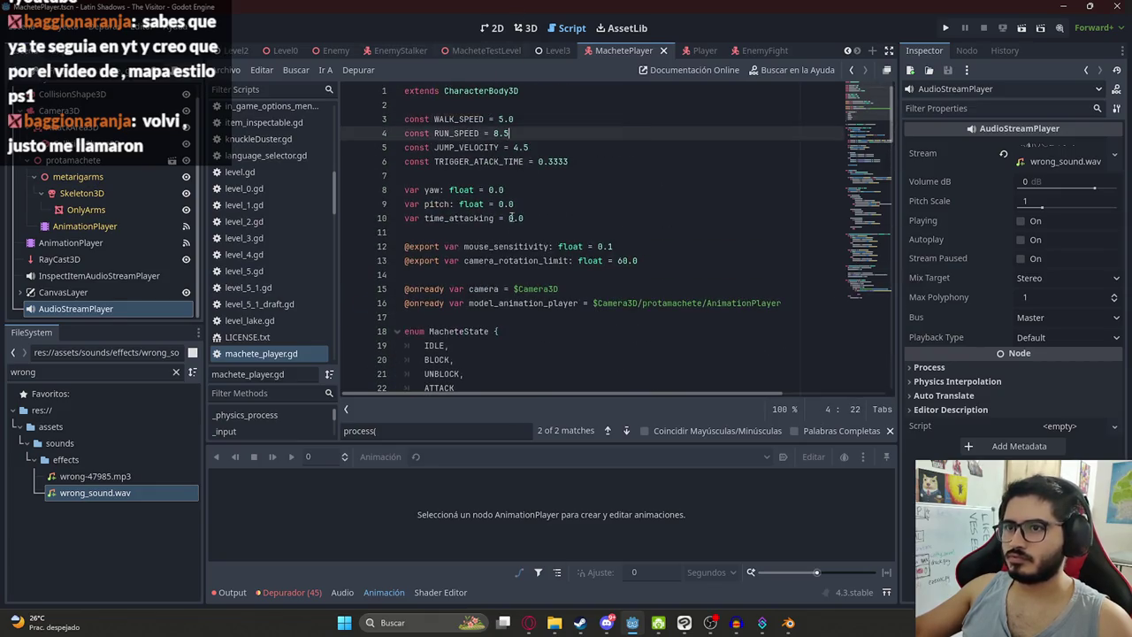
click(673, 292)
key(Return)
text(@onready v)
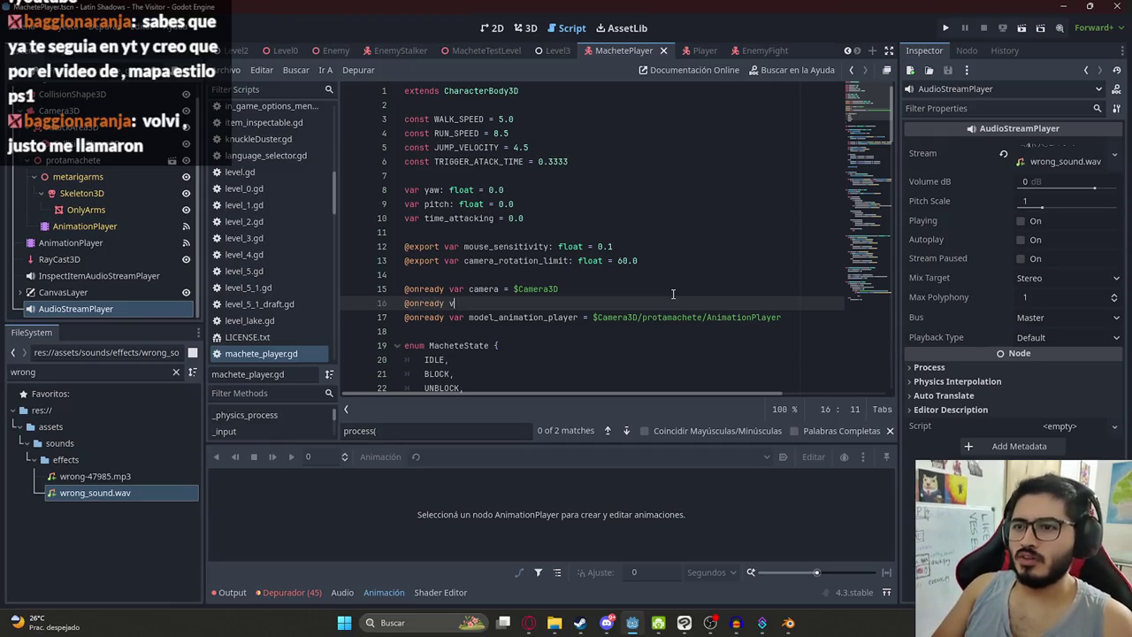
text(ar attack_audio = )
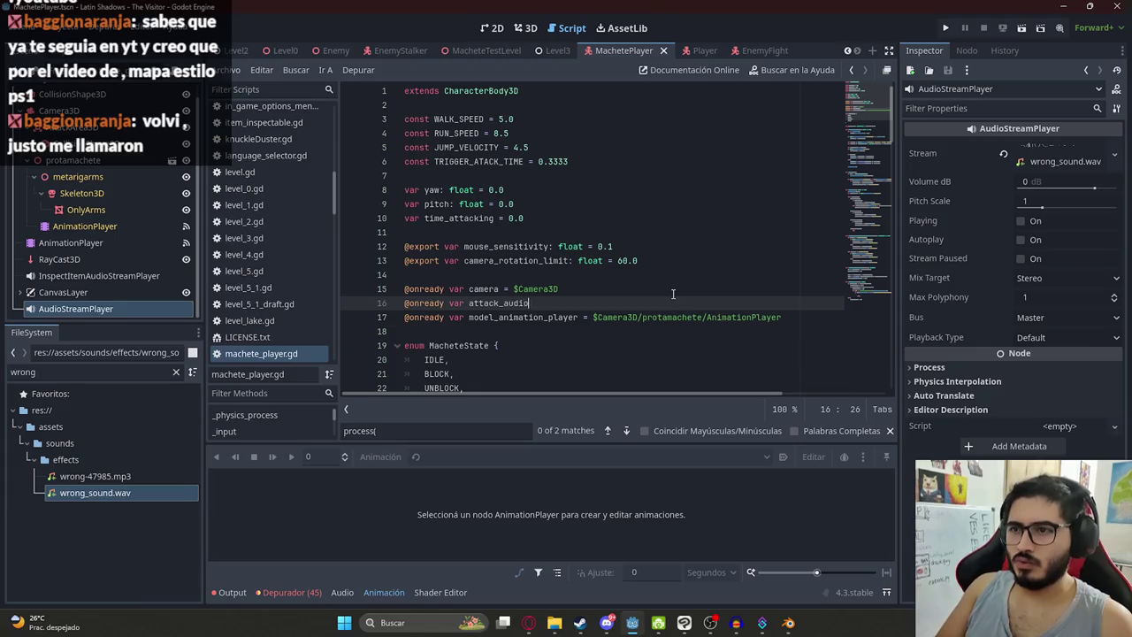
text($AudioStreamPlayer)
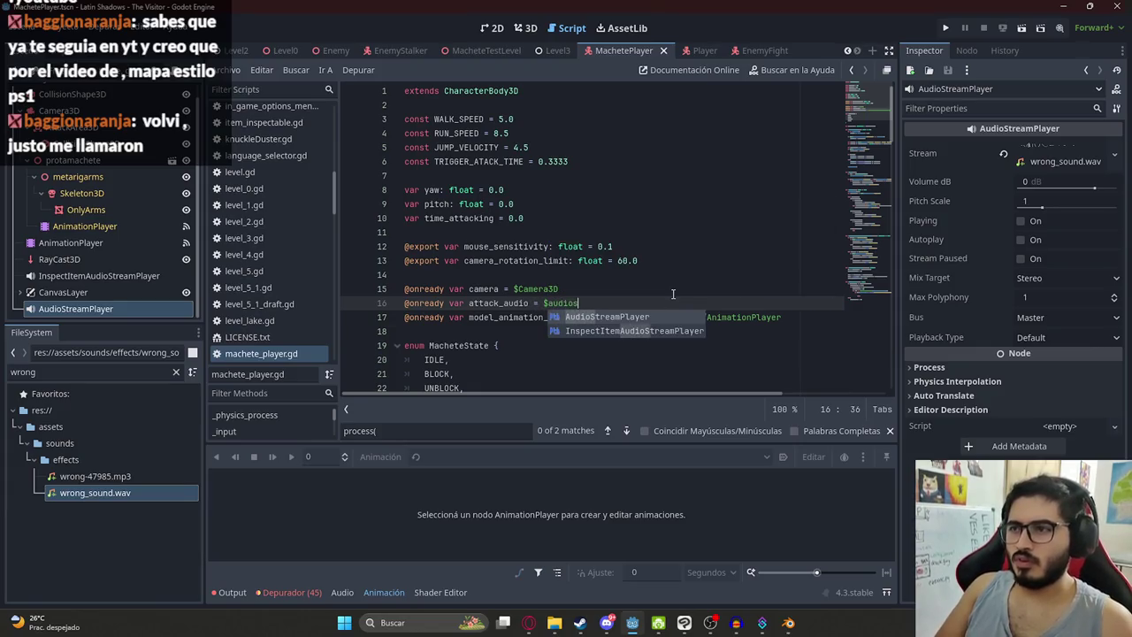
click(571, 320)
Step: Call attack_audio.play() inside process_attack's enemy-hit check
double_click(500, 302)
key(ctrl+c)
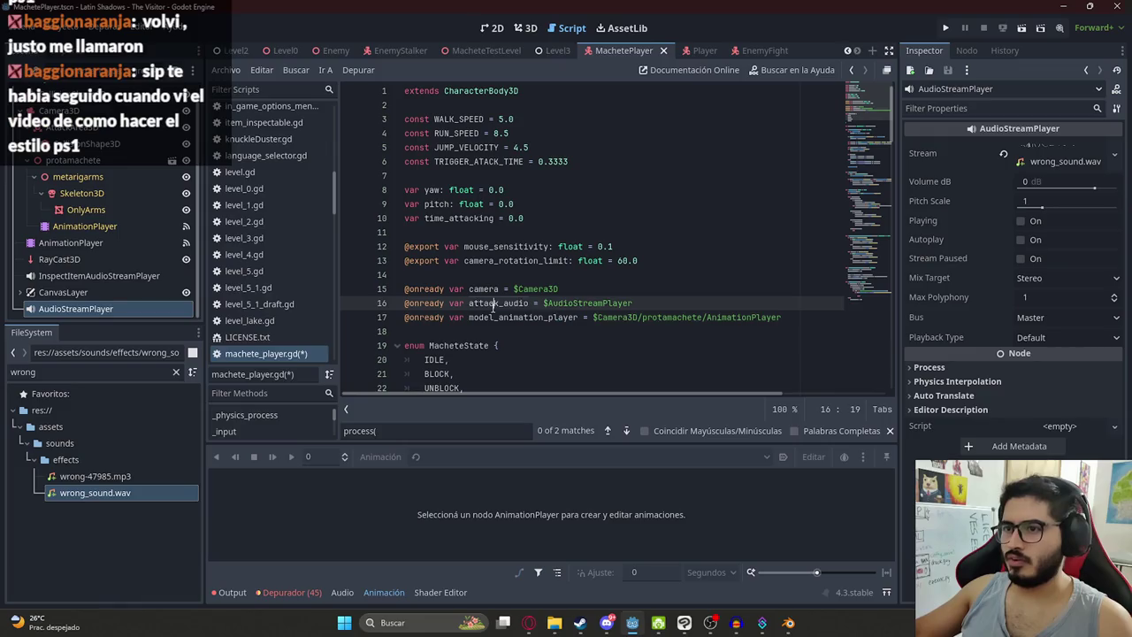
scroll(552, 336, down, 20)
click(570, 317)
key(ctrl+v)
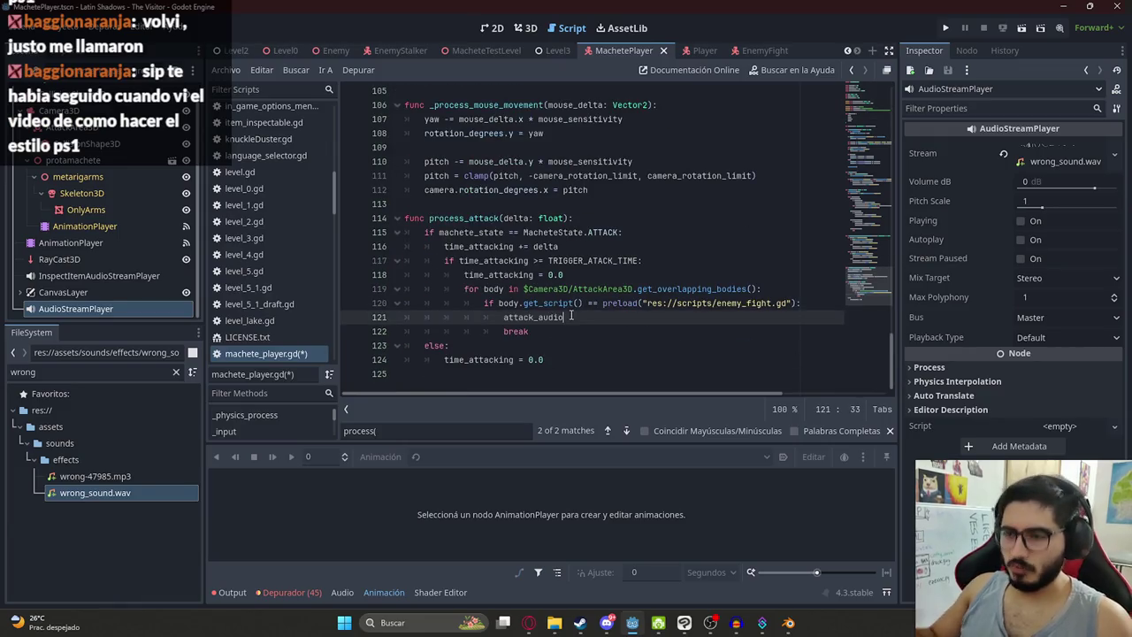
text(y)
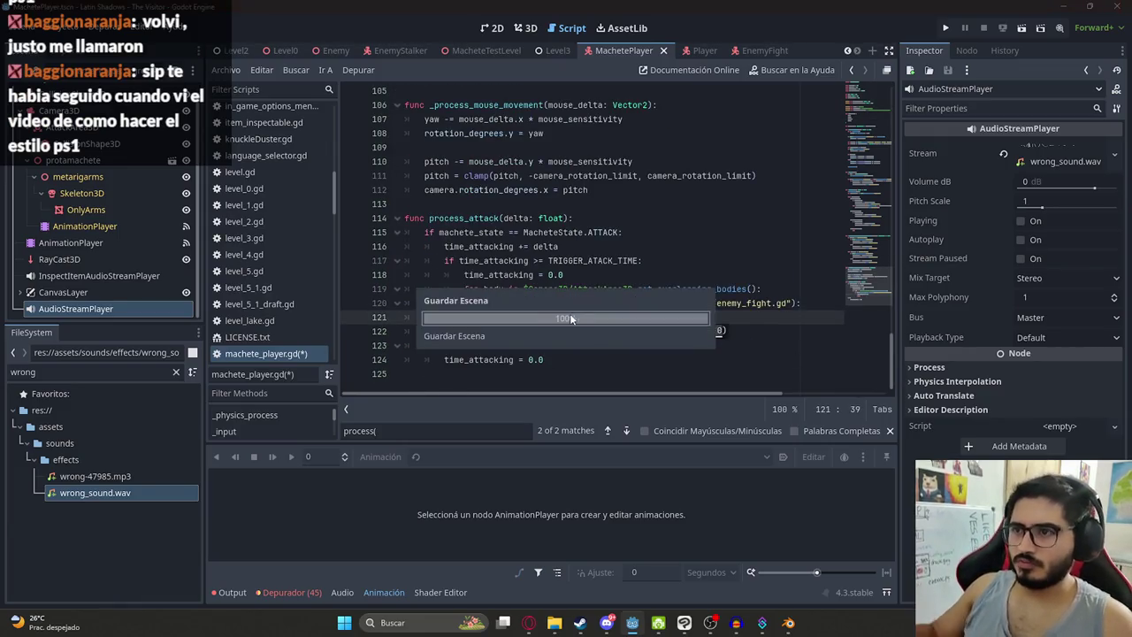
key(Return)
Step: Run the game to test the attack sound
right_click(484, 57)
click(582, 152)
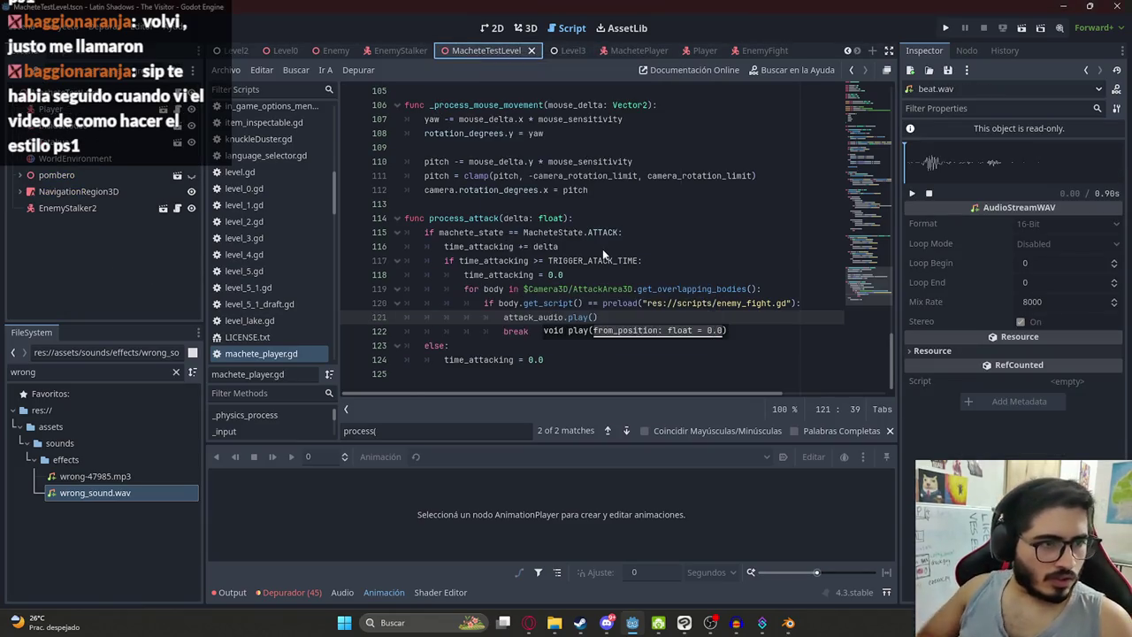
key(F6)
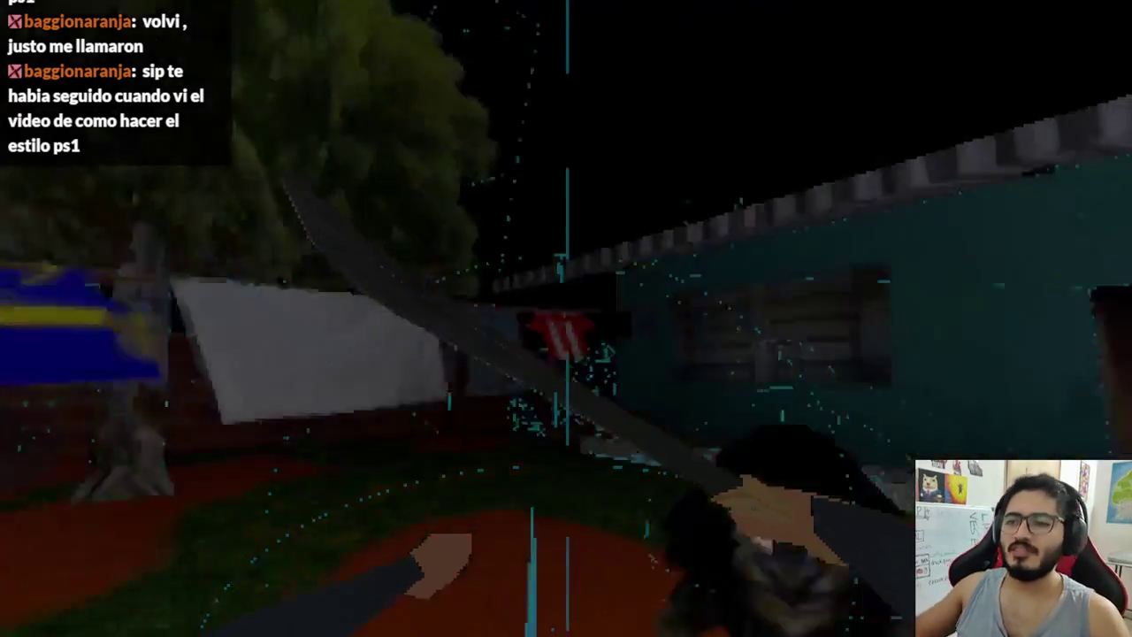
Step: Swing the machete five times at the approaching creature, then stop the game
click(566, 319)
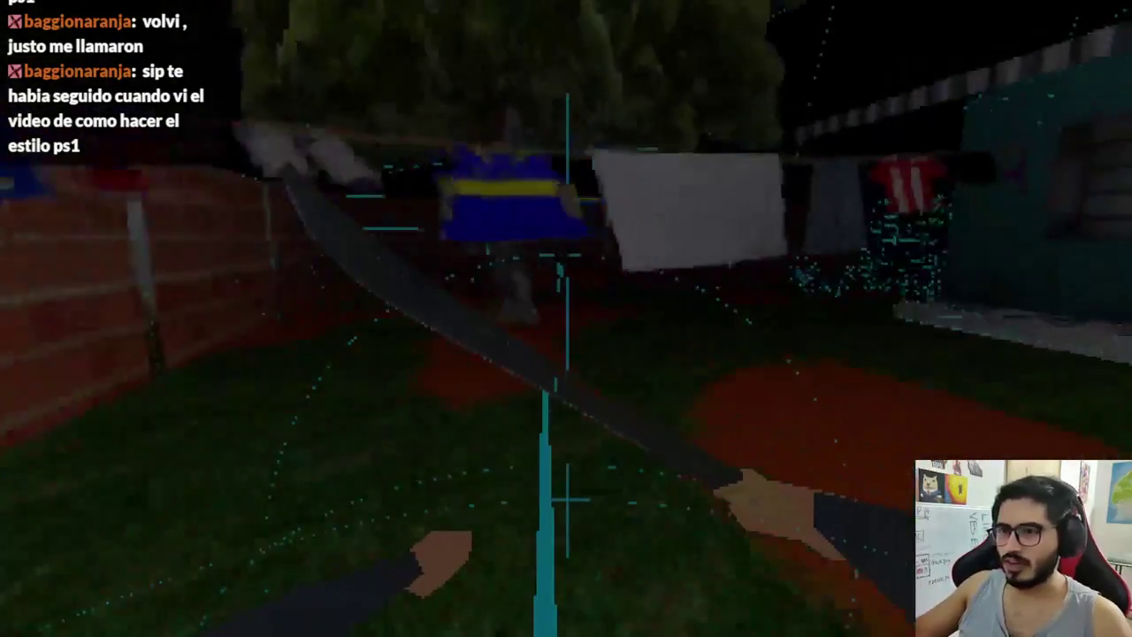
click(566, 318)
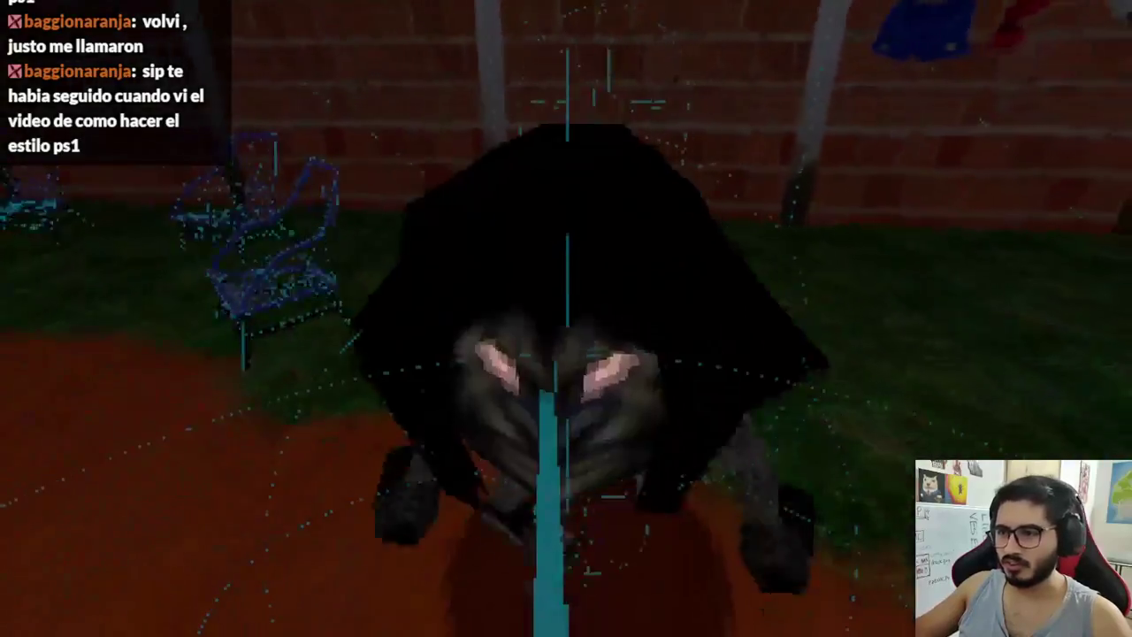
click(567, 318)
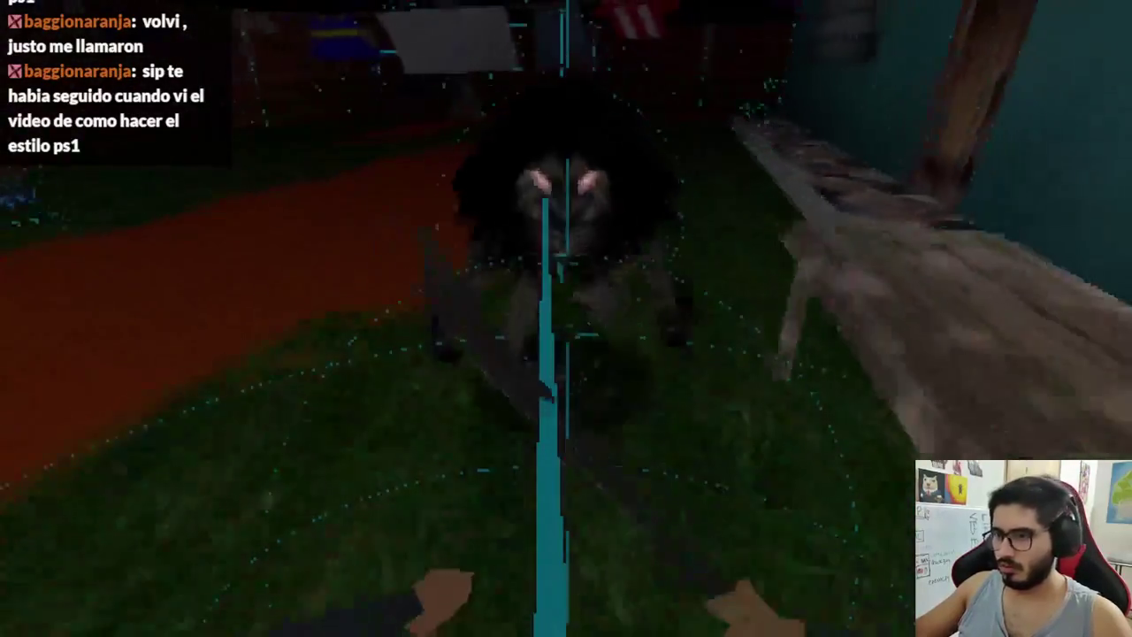
click(567, 319)
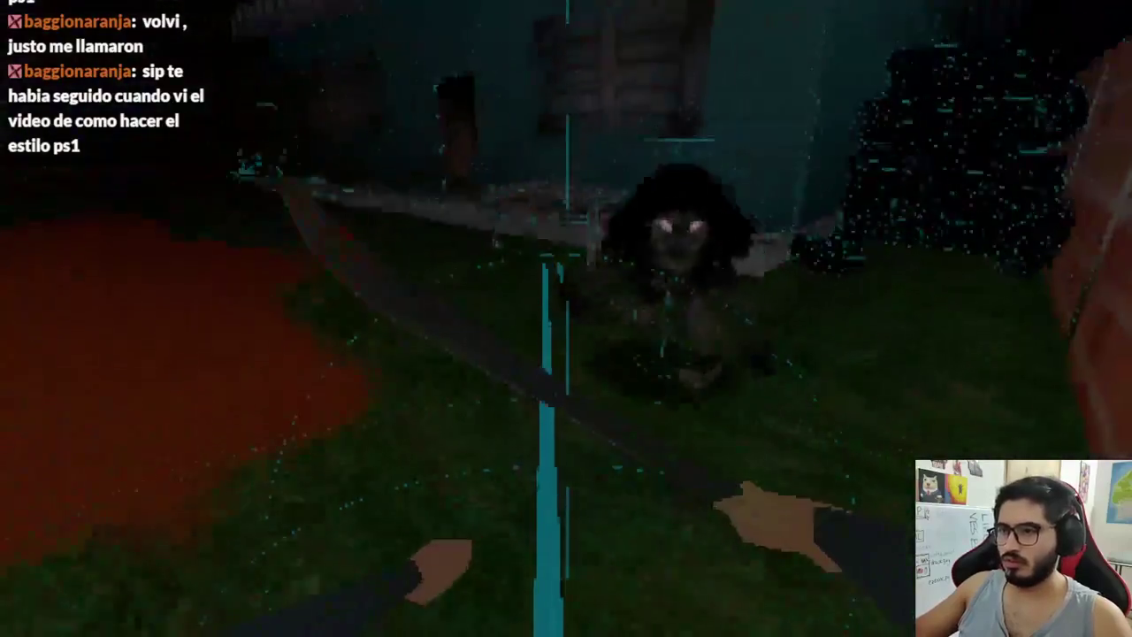
click(566, 319)
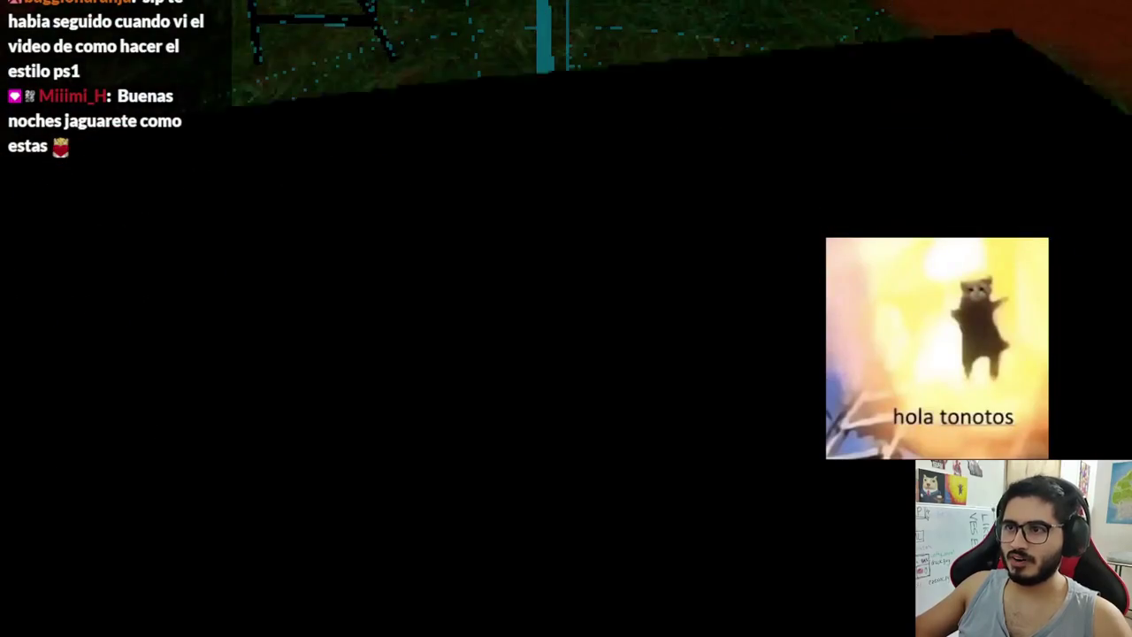
key(F8)
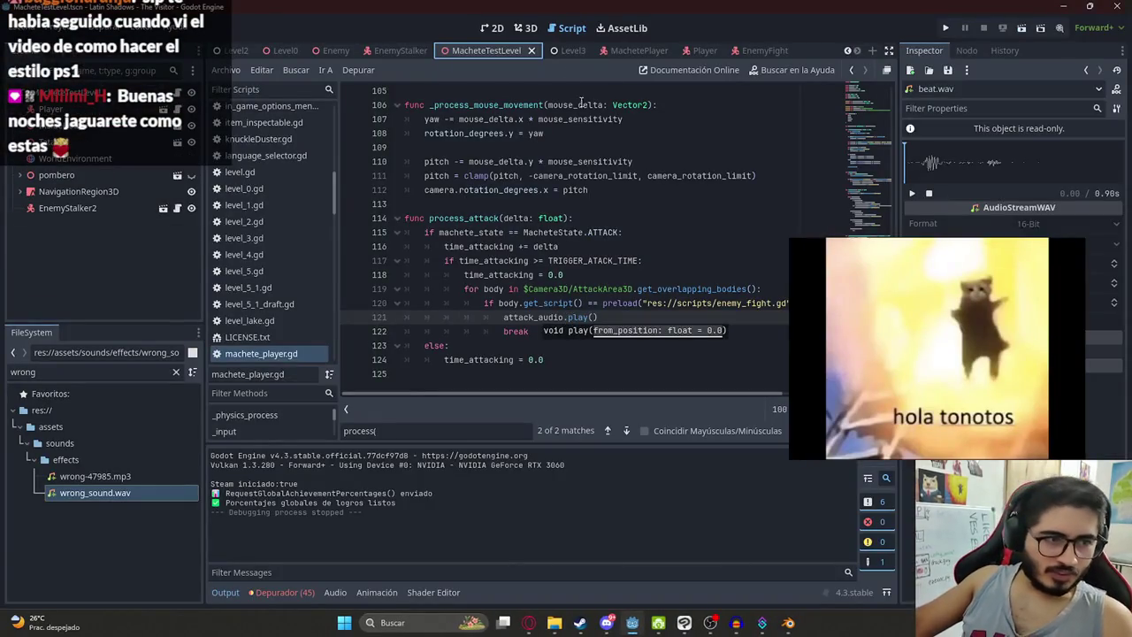
Step: Replay MacheteTestLevel via Reproducir Esta Escena, stop it, and go to line 118 of the attack code
right_click(487, 50)
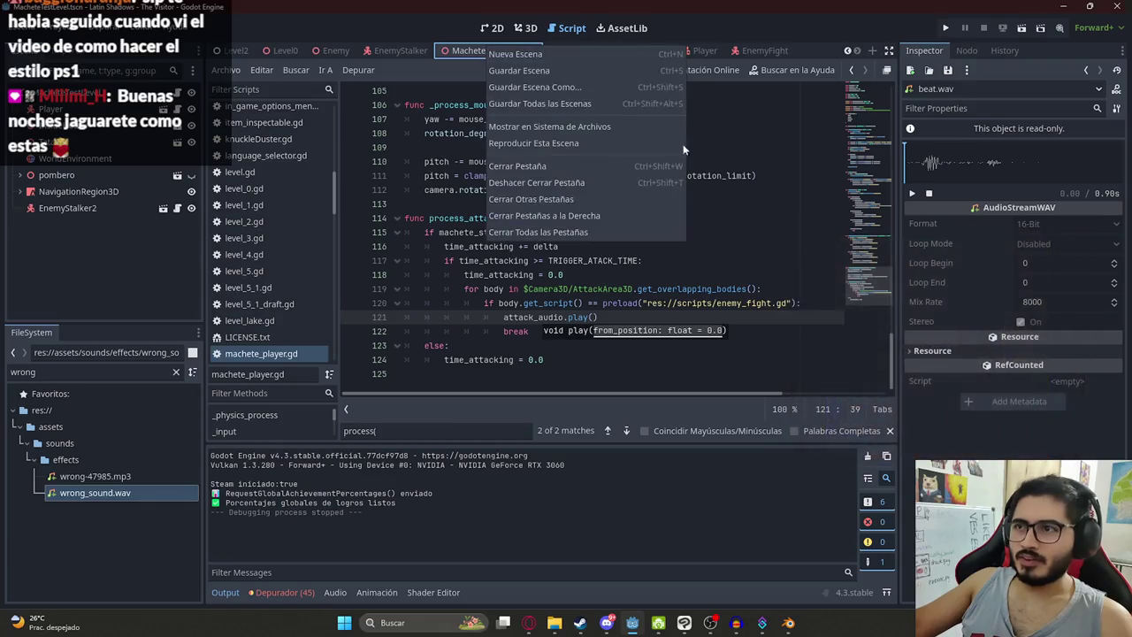
click(612, 142)
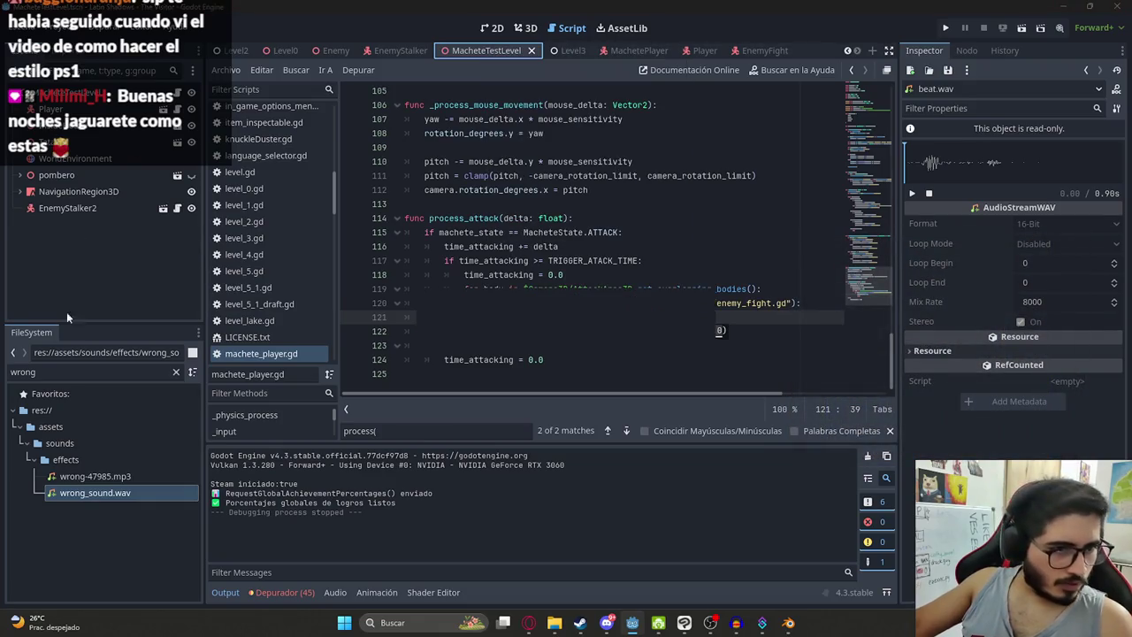
key(F5)
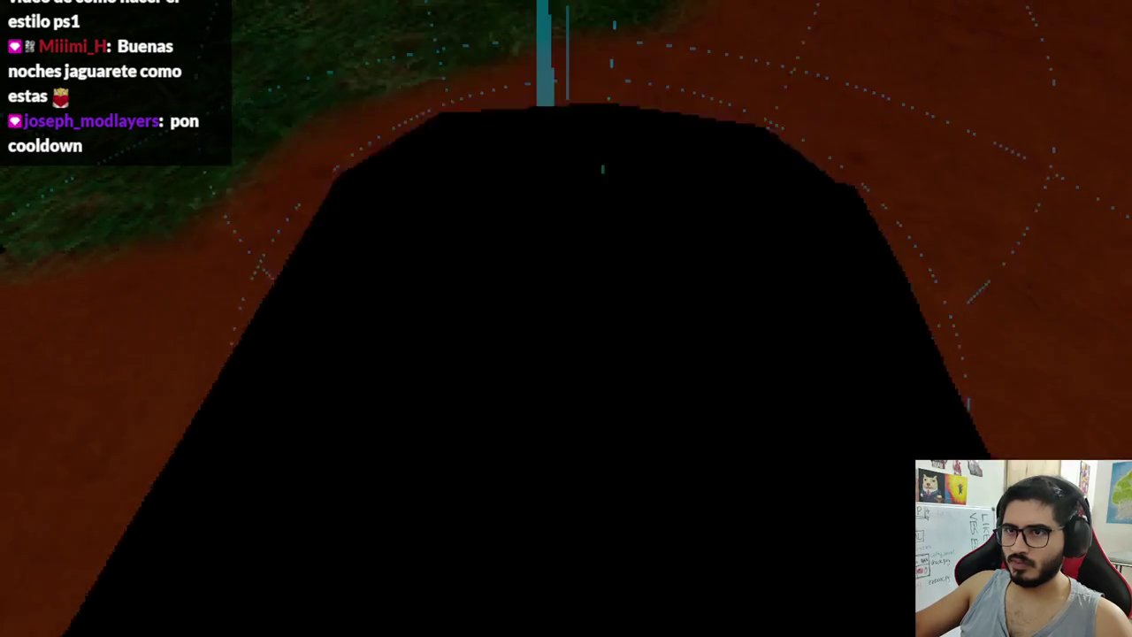
key(F8)
click(564, 275)
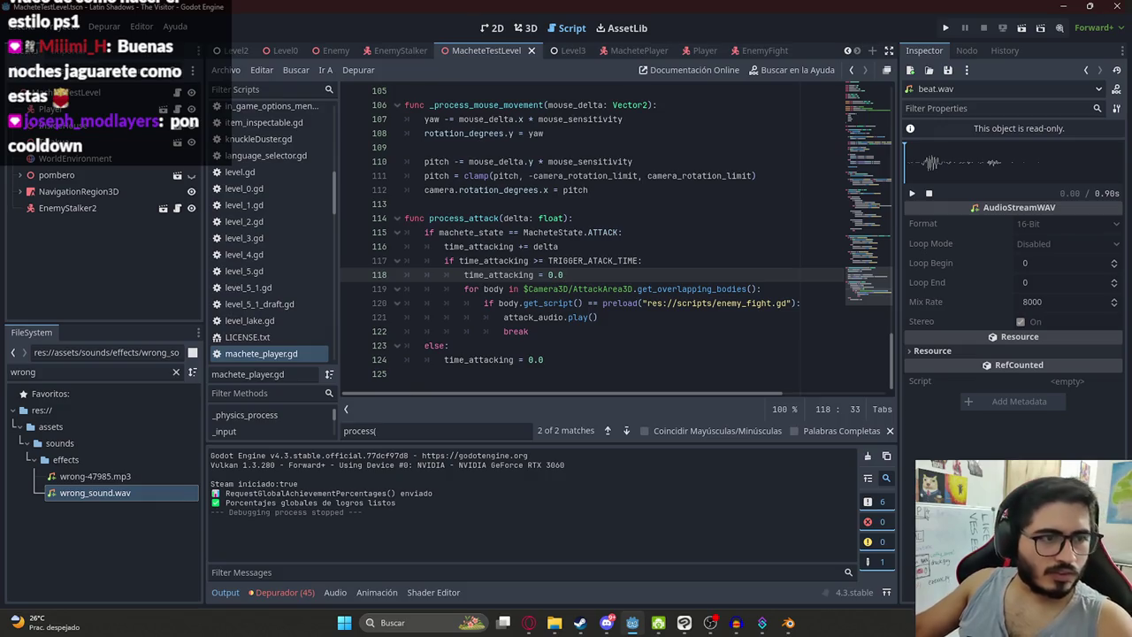
Step: Review the attack checks on lines 117–120, then select MachetePlayer's AnimationPlayer in 3D
click(606, 303)
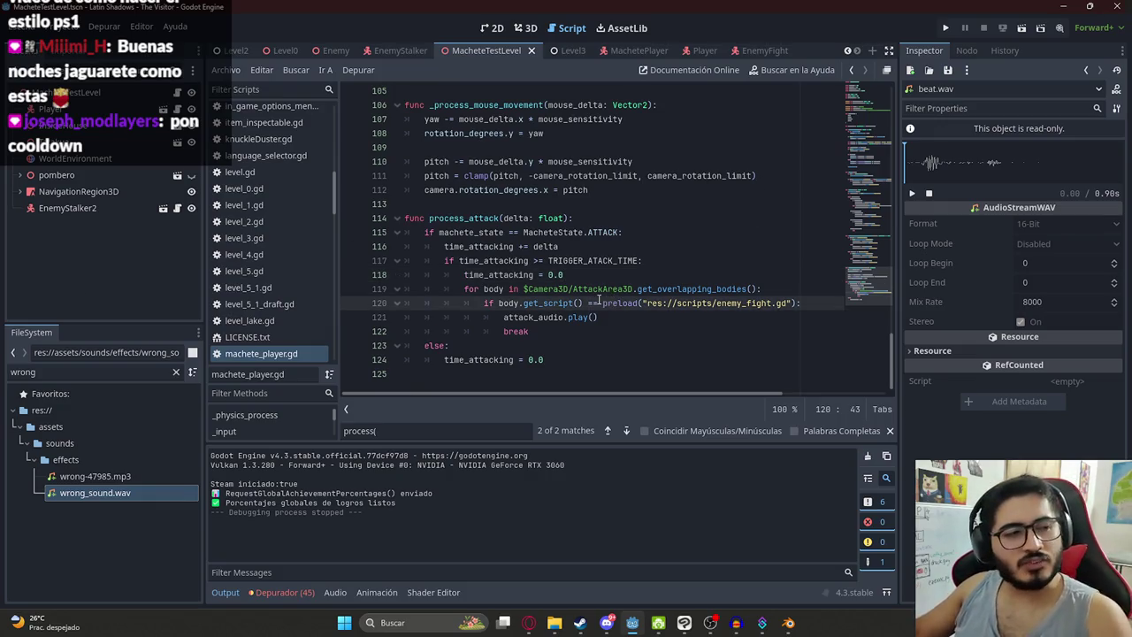
click(568, 260)
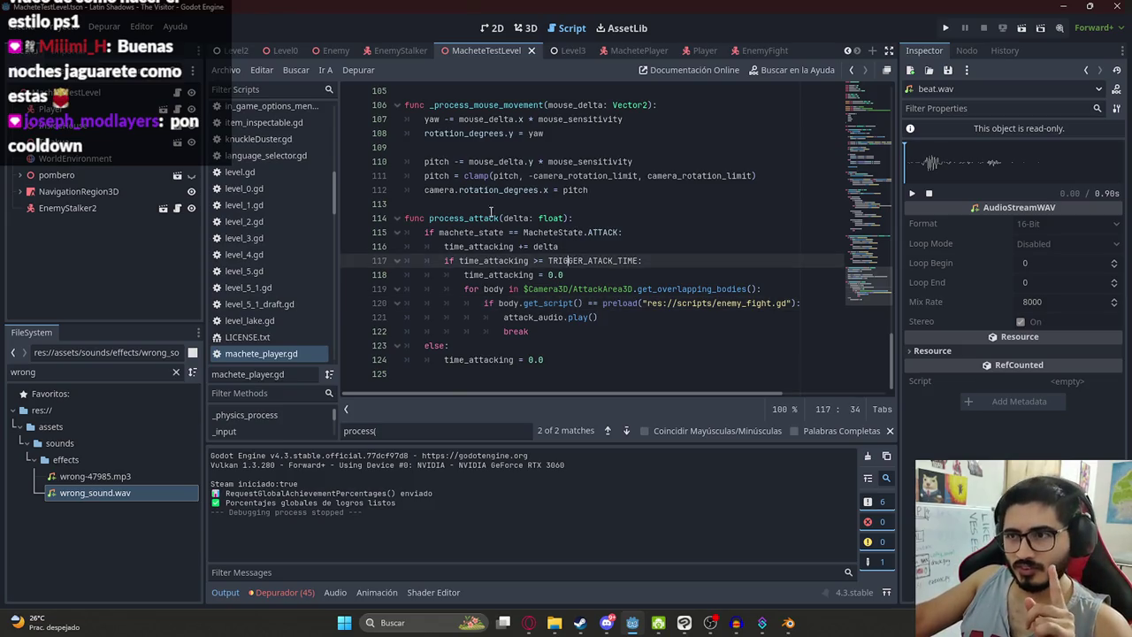
click(624, 51)
click(526, 28)
click(88, 244)
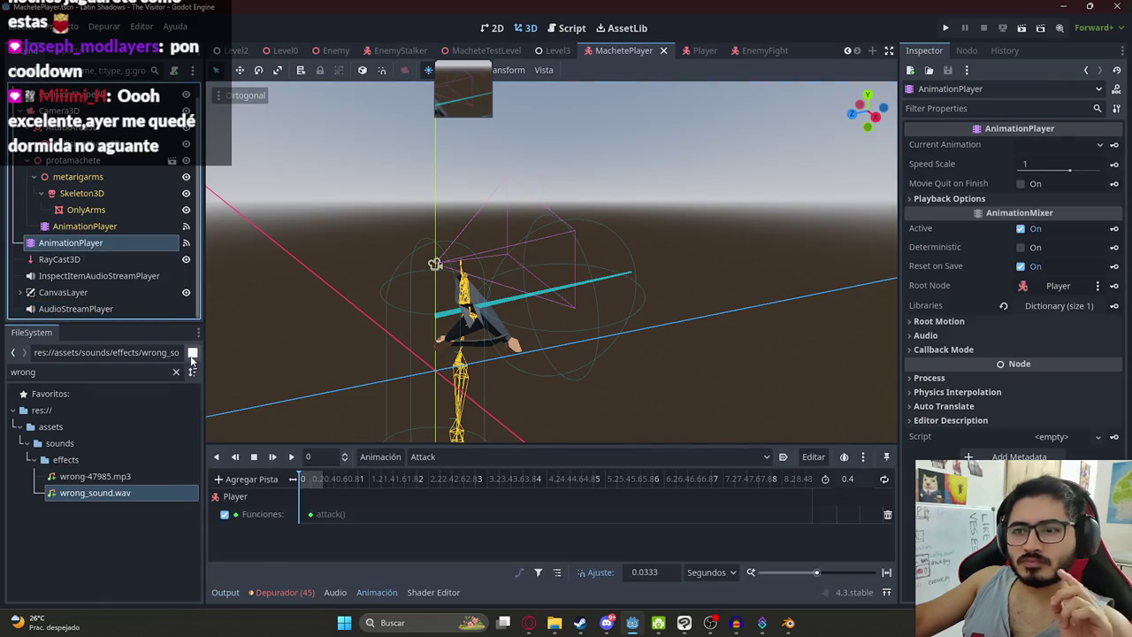
Step: Scrub the arms macheteattack1 animation to about 0.73 s, then return to line 117
click(70, 226)
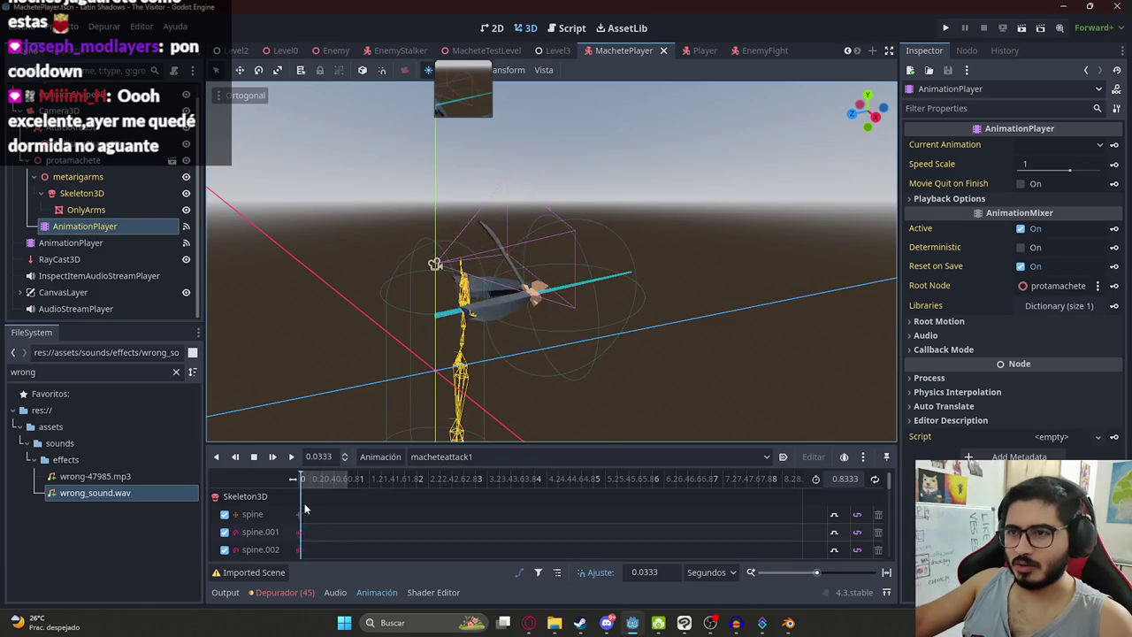
drag(336, 510, 349, 510)
click(572, 28)
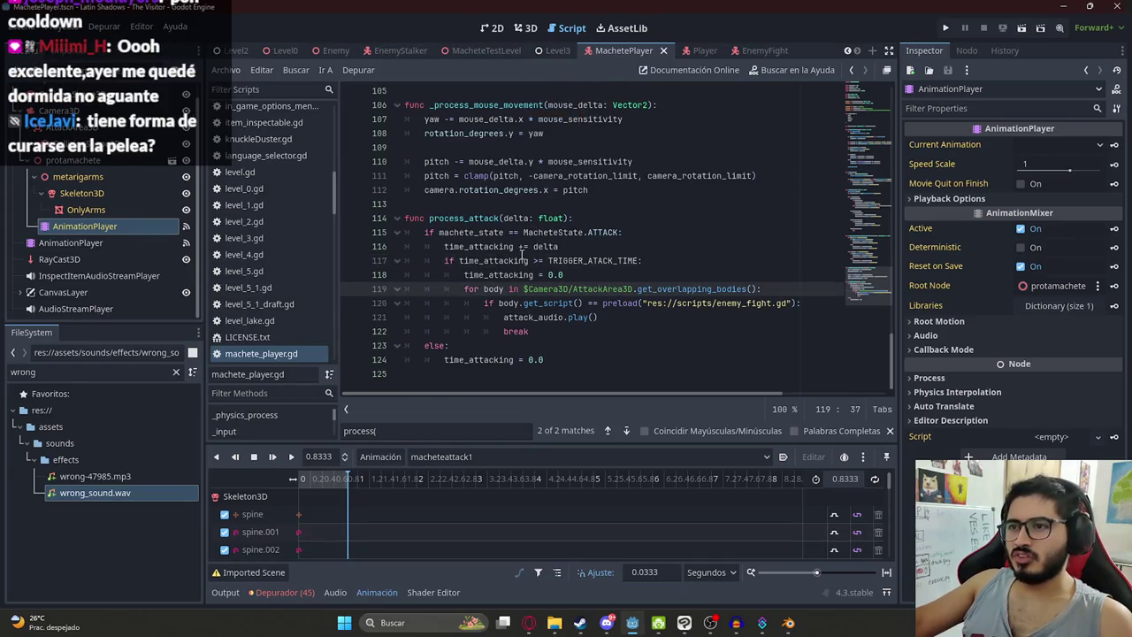
click(641, 260)
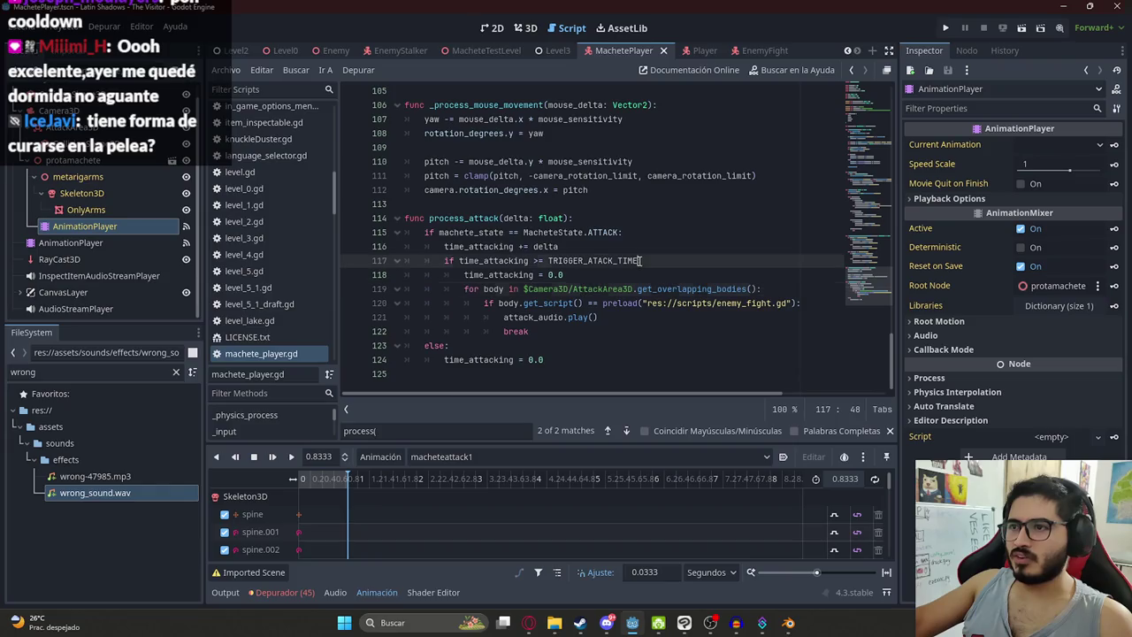
Step: Declare the atack_triggered variable after time_attacking and save the script
text(and)
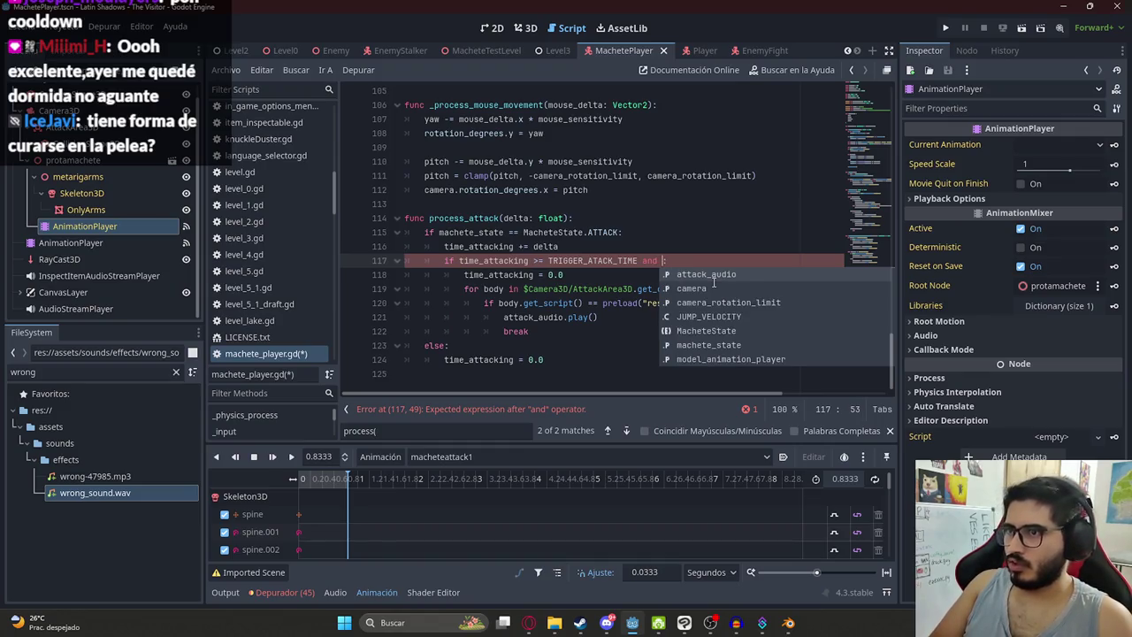
text(ck_)
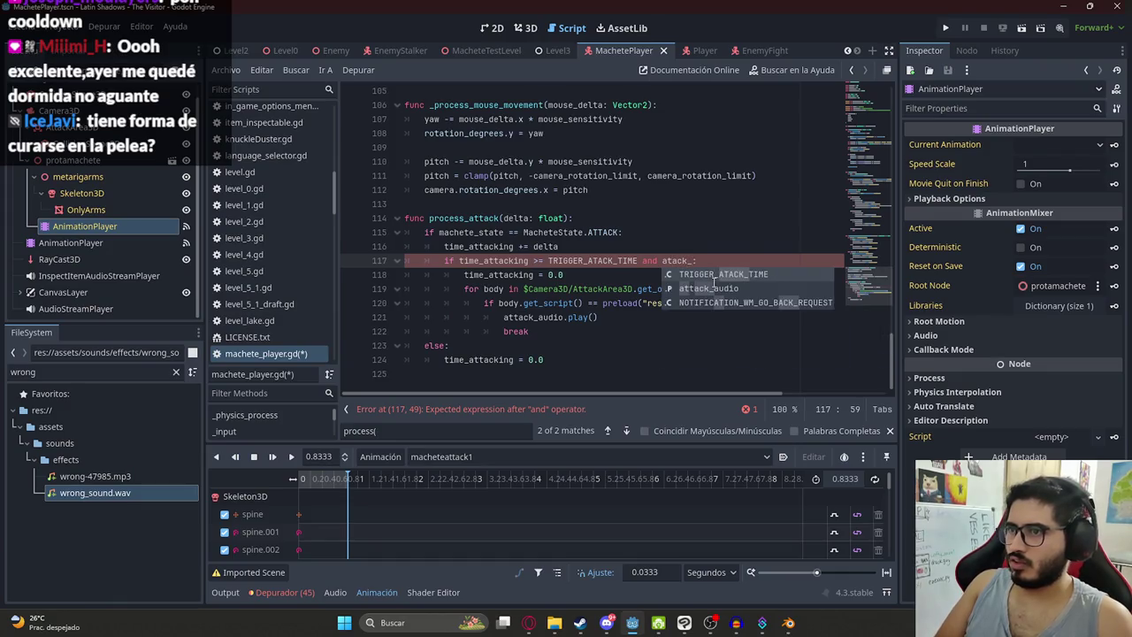
text(triggered)
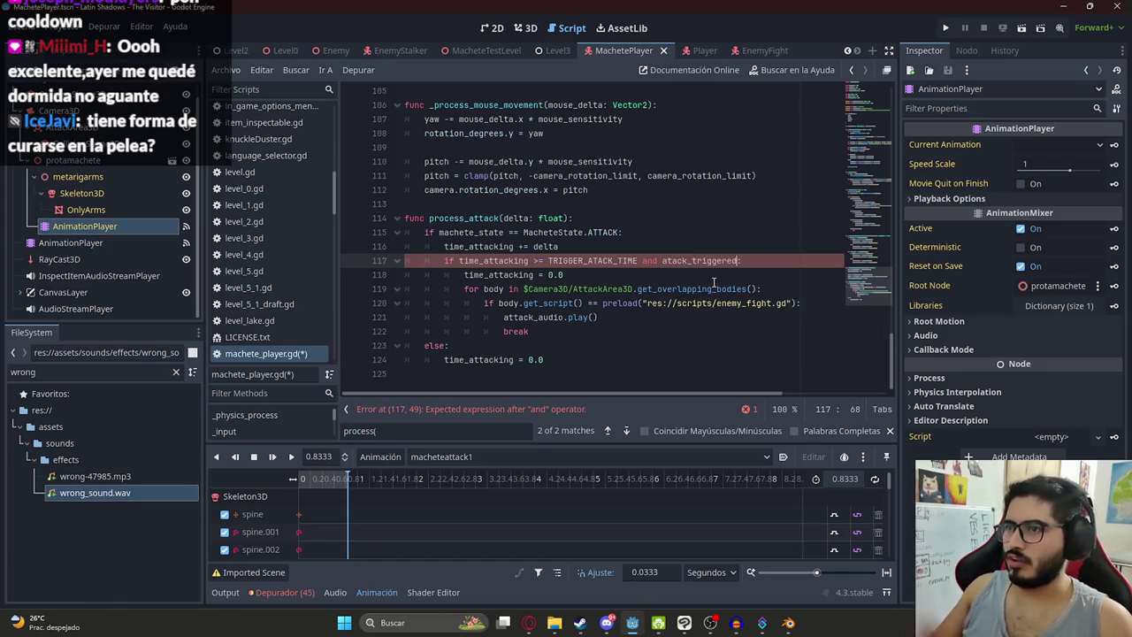
drag(869, 296, 878, 107)
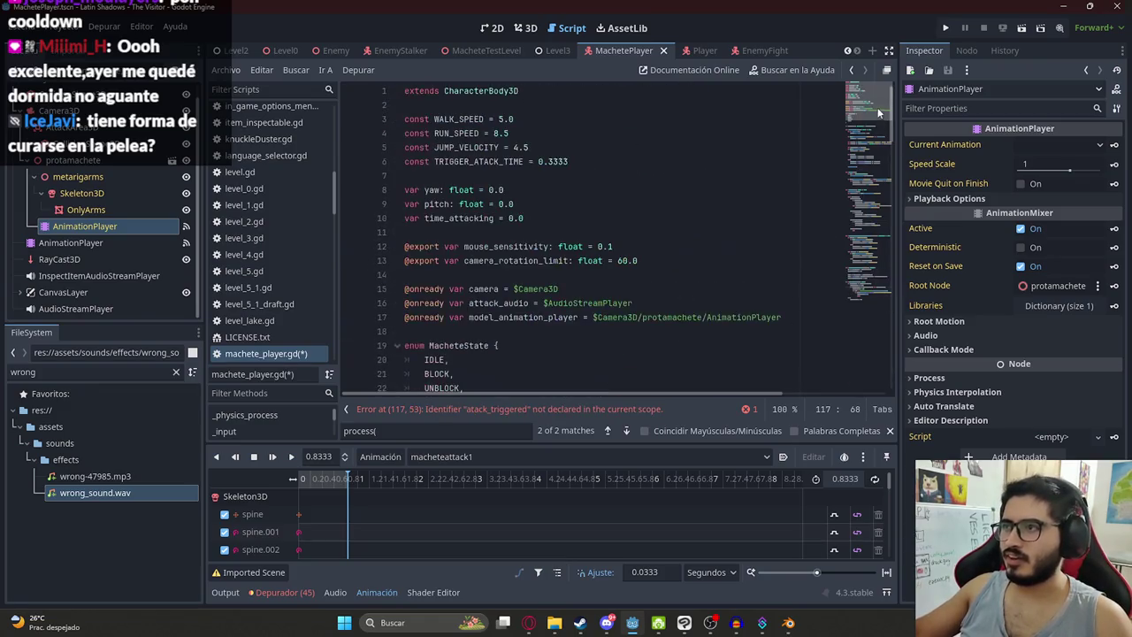
click(560, 219)
key(Return)
text(var atack_triggered = false)
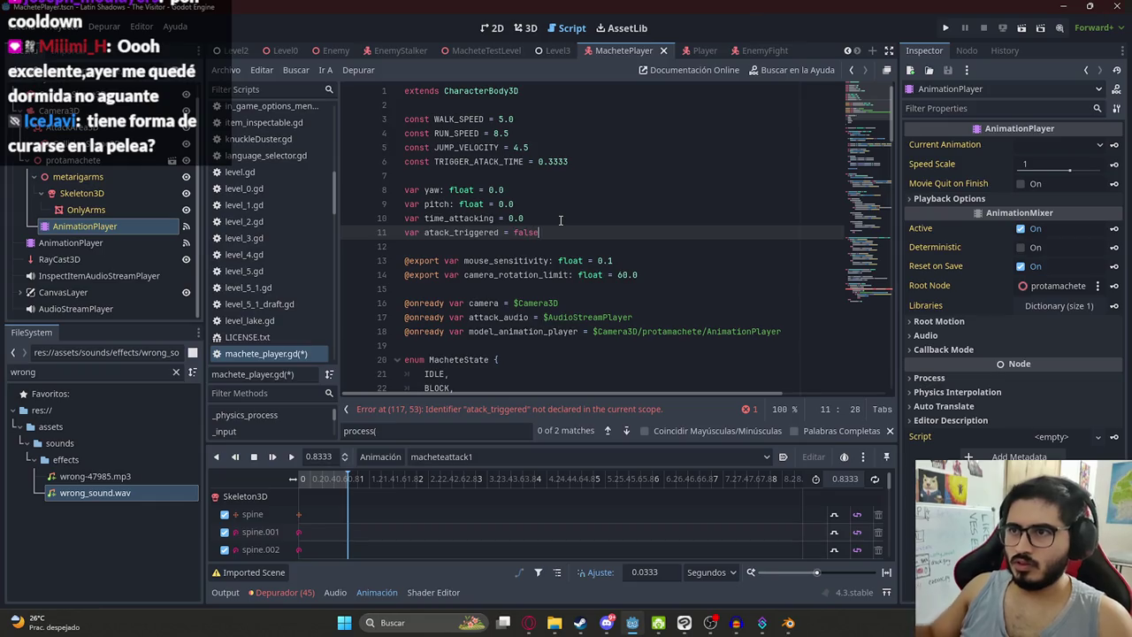
key(ctrl+s)
Step: Make the hit condition require '!atack_triggered'
scroll(584, 265, down, 20)
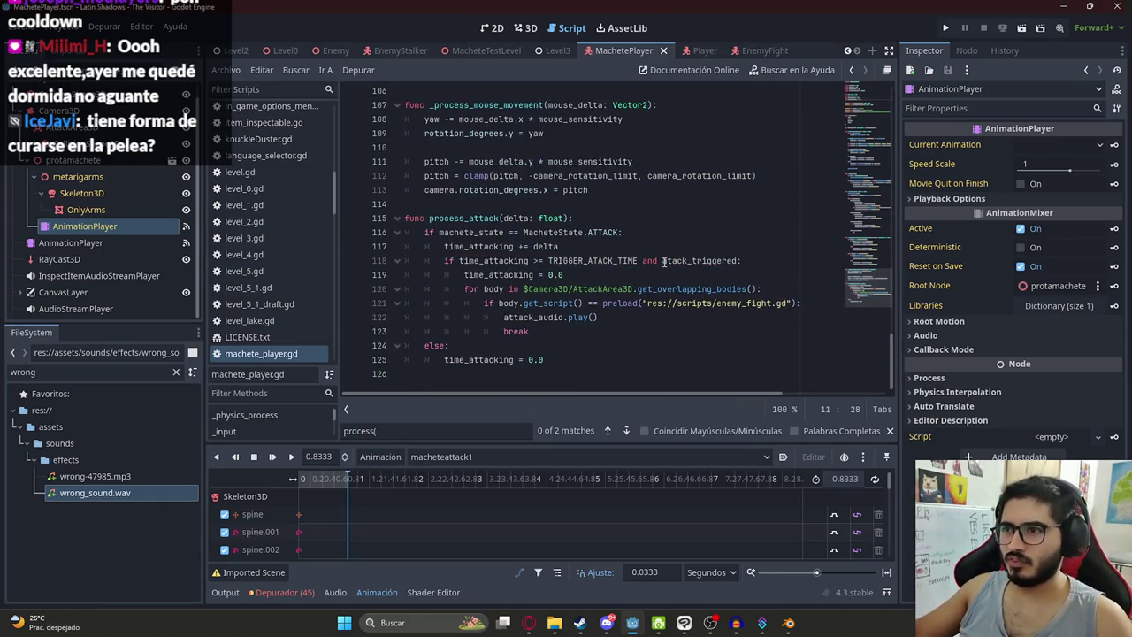
click(662, 260)
key(Right)
key(Right)
key(ctrl+space)
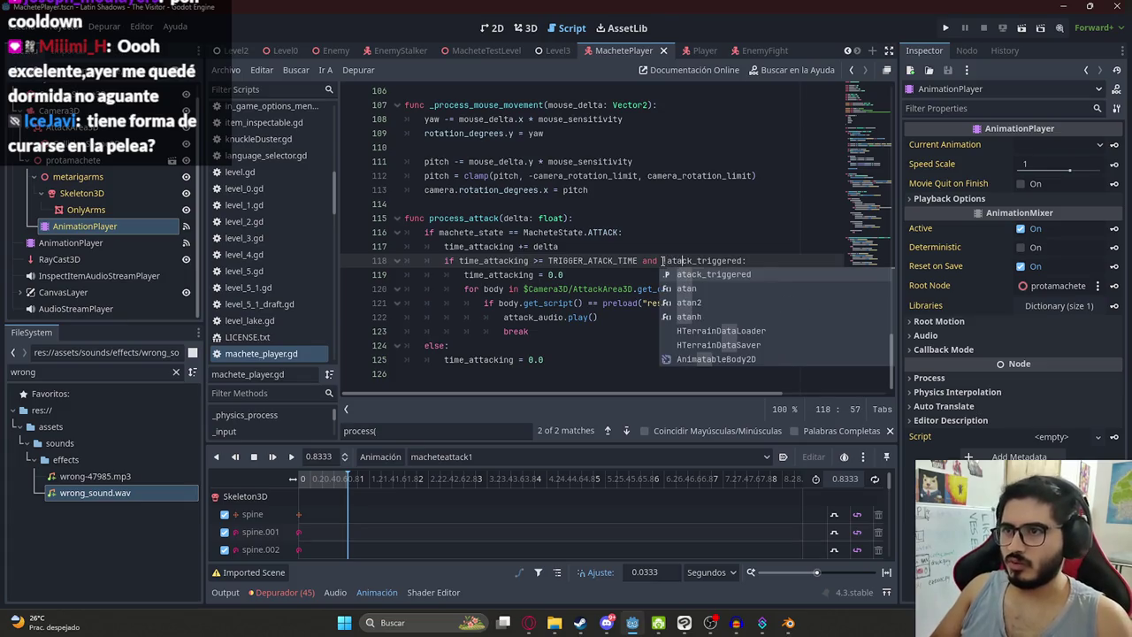
text(!)
Step: Set atack_triggered = true after attack_audio.play() and add a reset line in the else branch
click(630, 320)
key(Return)
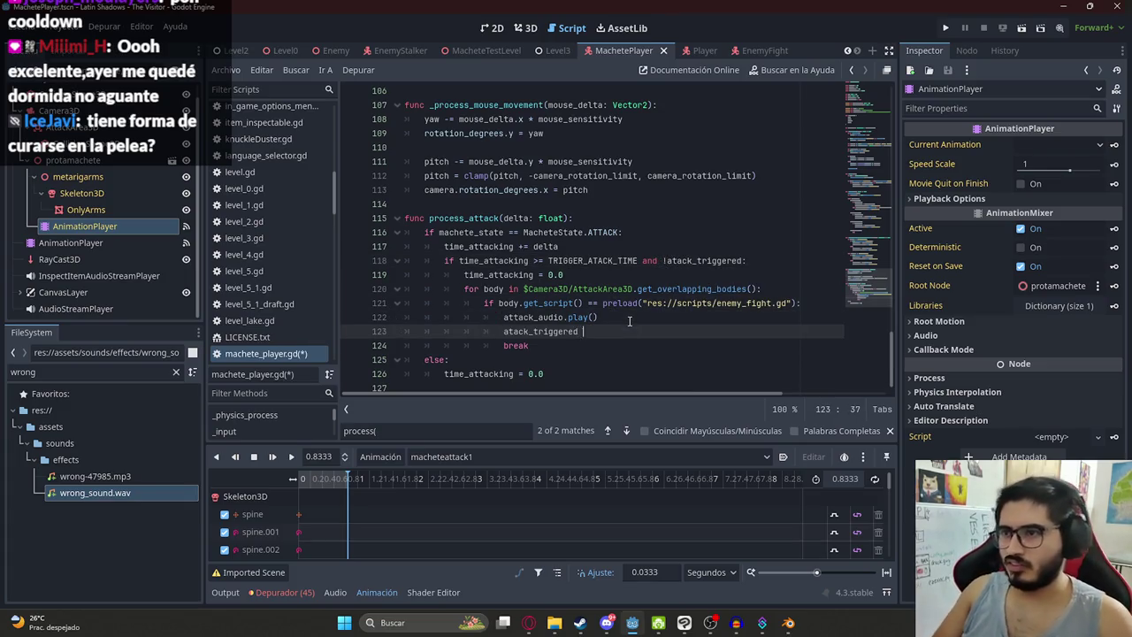
text(= true)
click(553, 332)
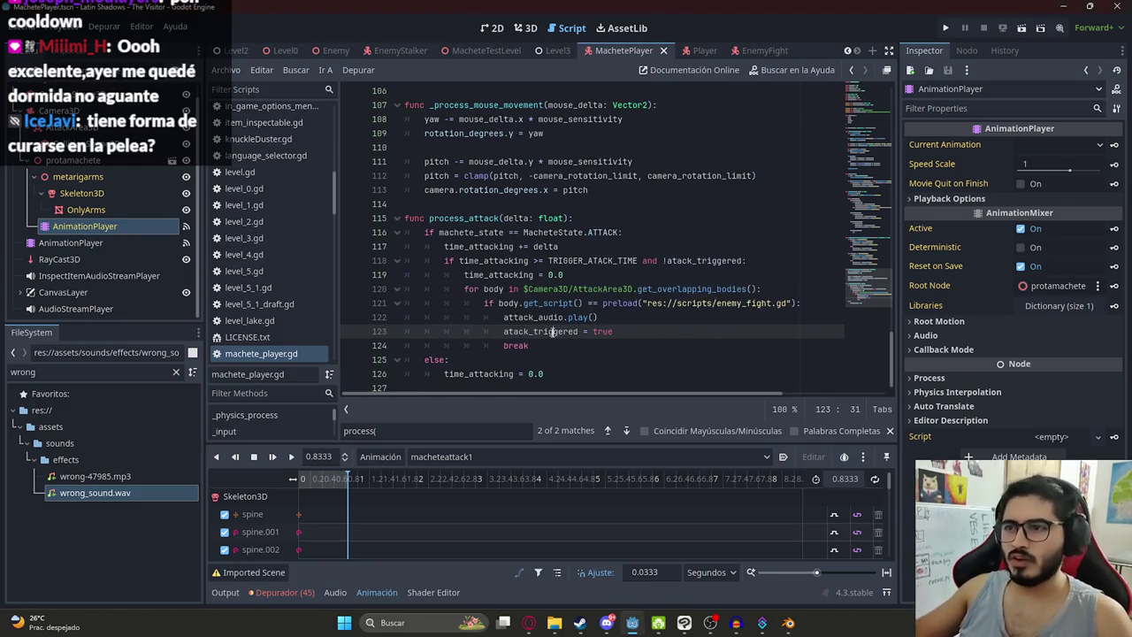
click(531, 359)
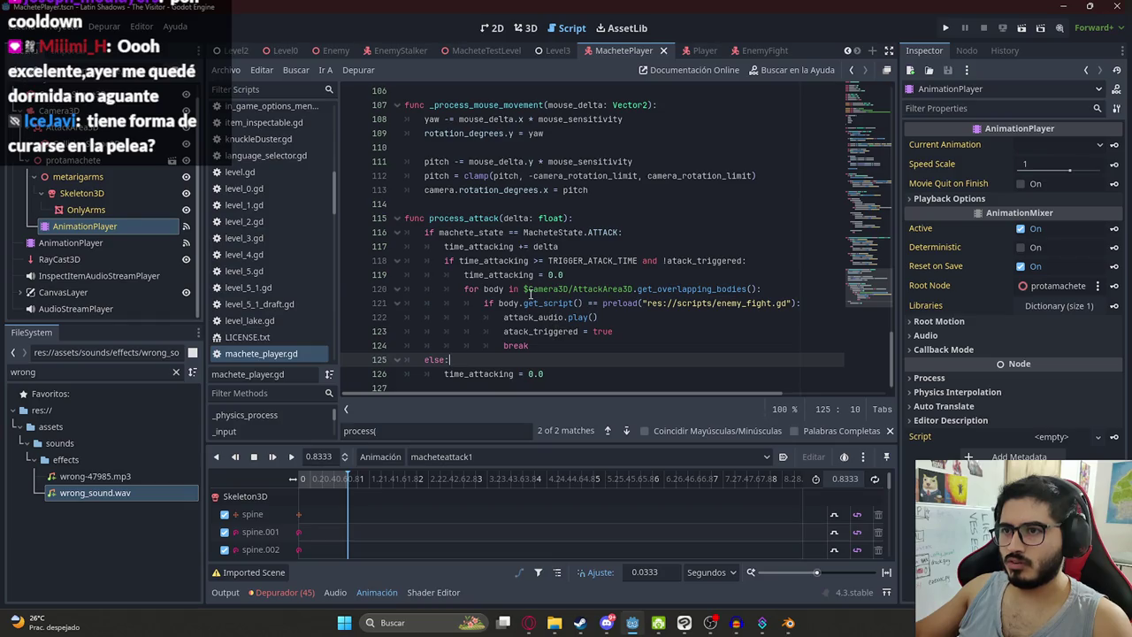
key(Return)
text(atack_triggered = false)
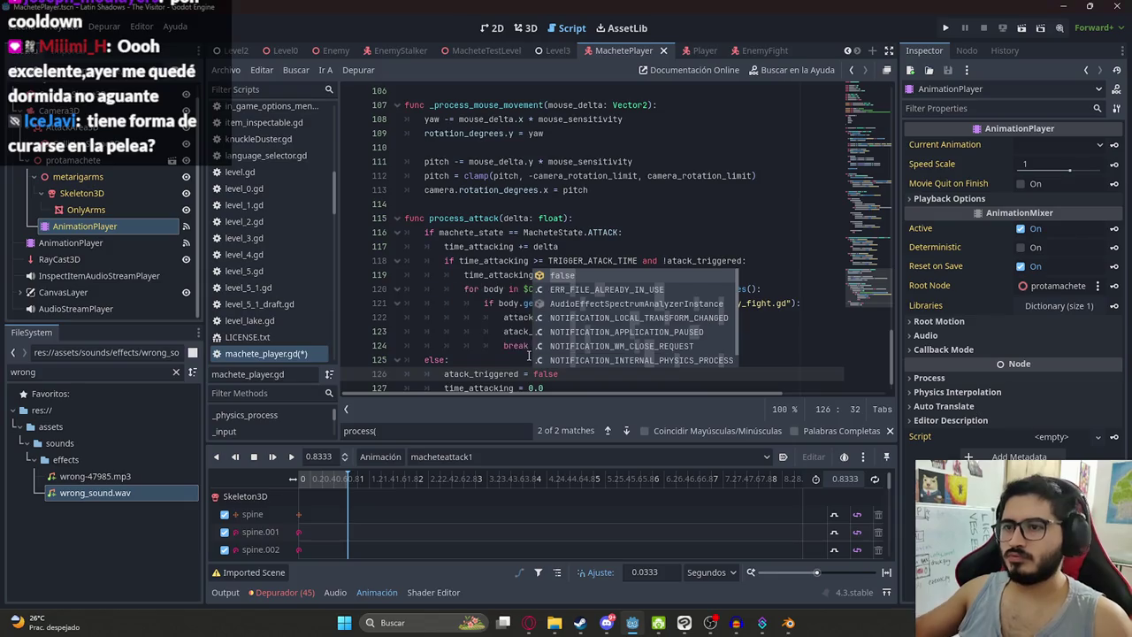
click(484, 331)
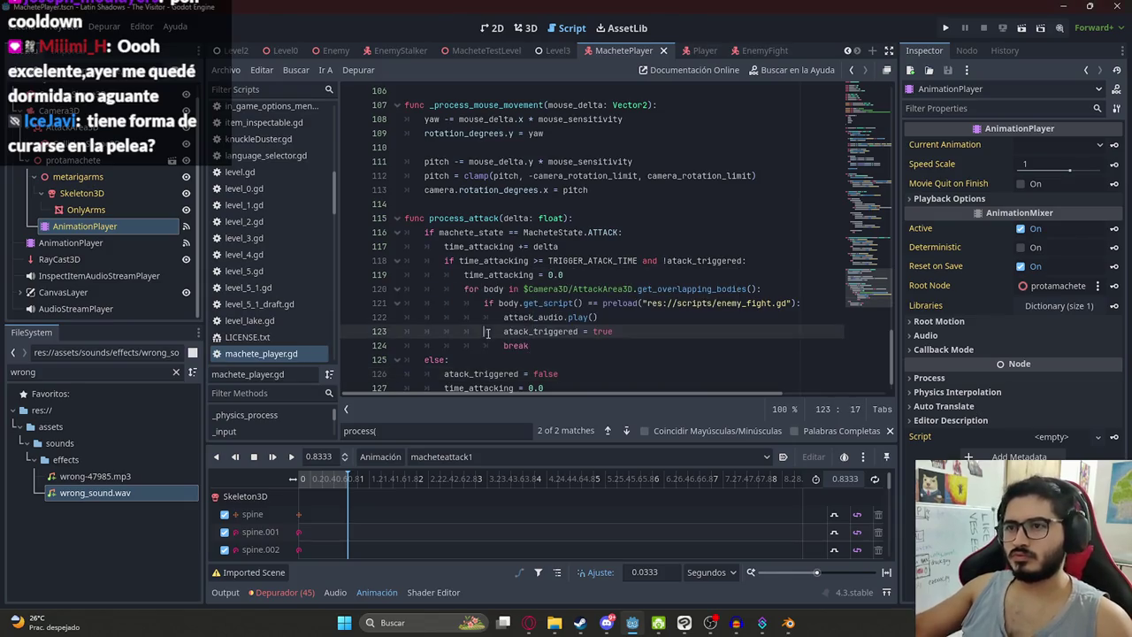
scroll(522, 232, down, 1)
click(585, 205)
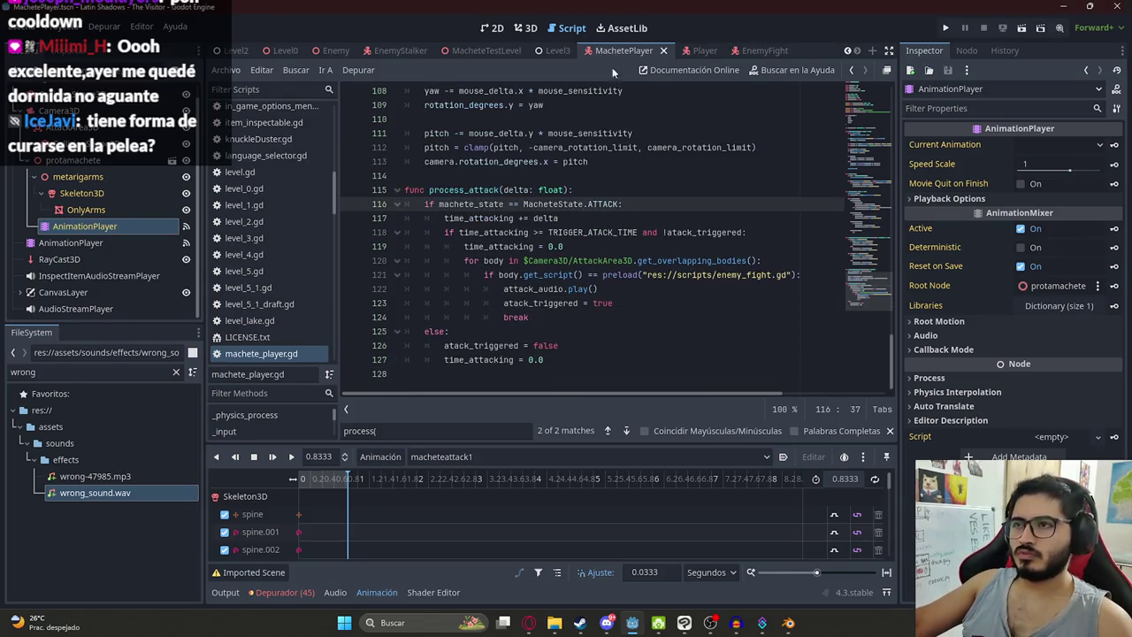
right_click(462, 51)
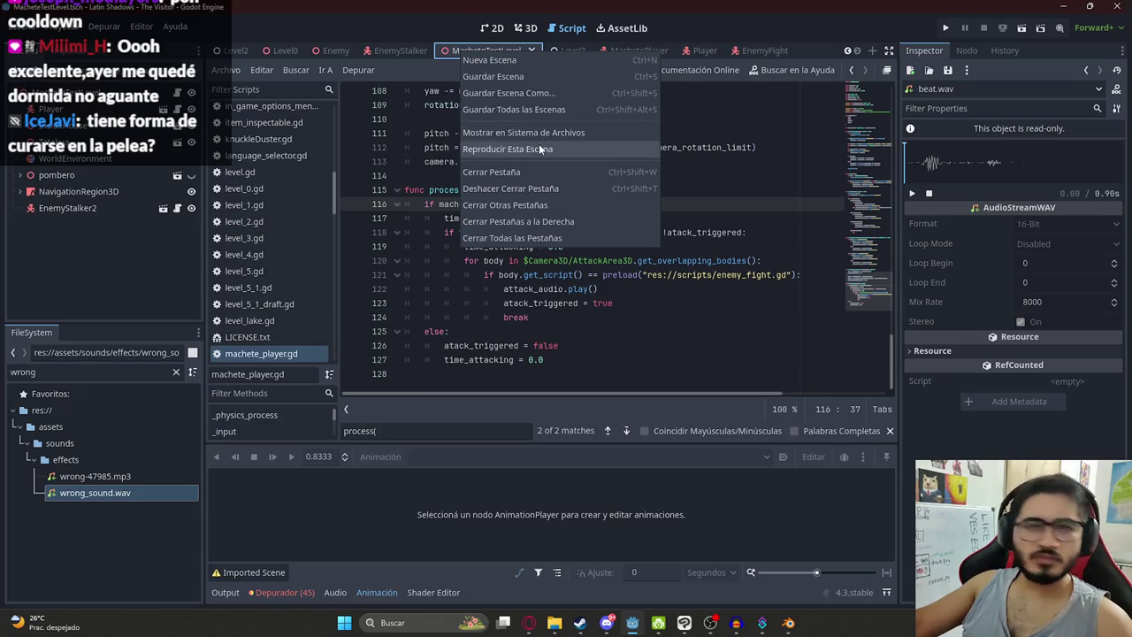
Step: Launch MacheteTestLevel with Reproducir Esta Escena to playtest the single-hit swing
click(539, 143)
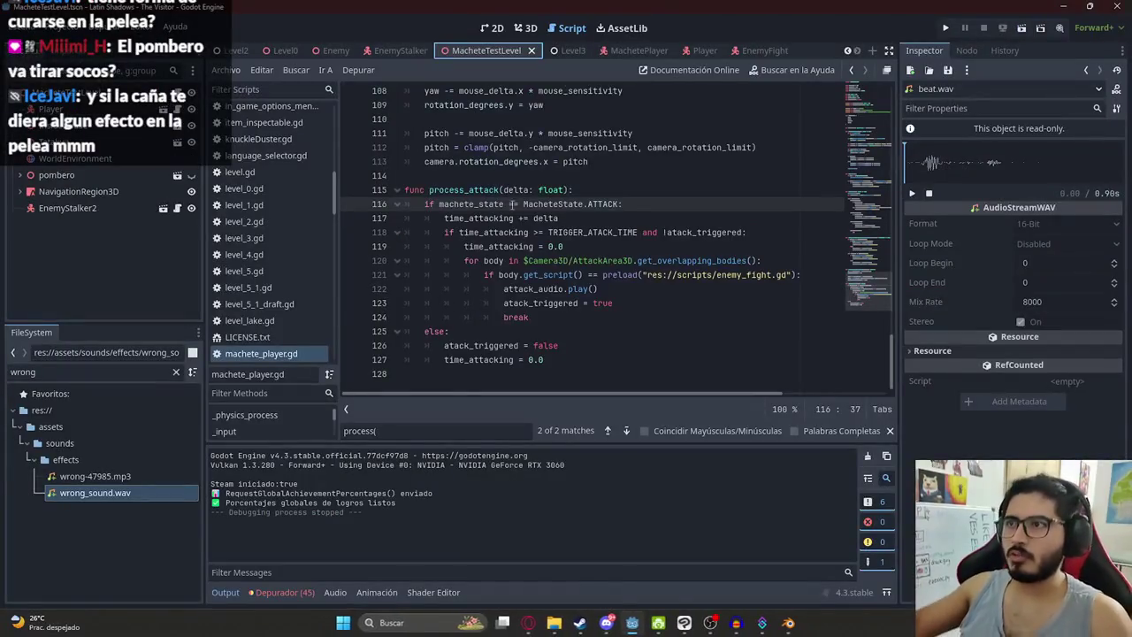
Step: In the MachetePlayer scene, shift the attack collision sphere slightly along Z
click(534, 34)
mouse_move(548, 214)
mouse_down()
mouse_move(478, 401)
mouse_move(629, 288)
mouse_up()
click(629, 288)
drag(511, 246, 540, 246)
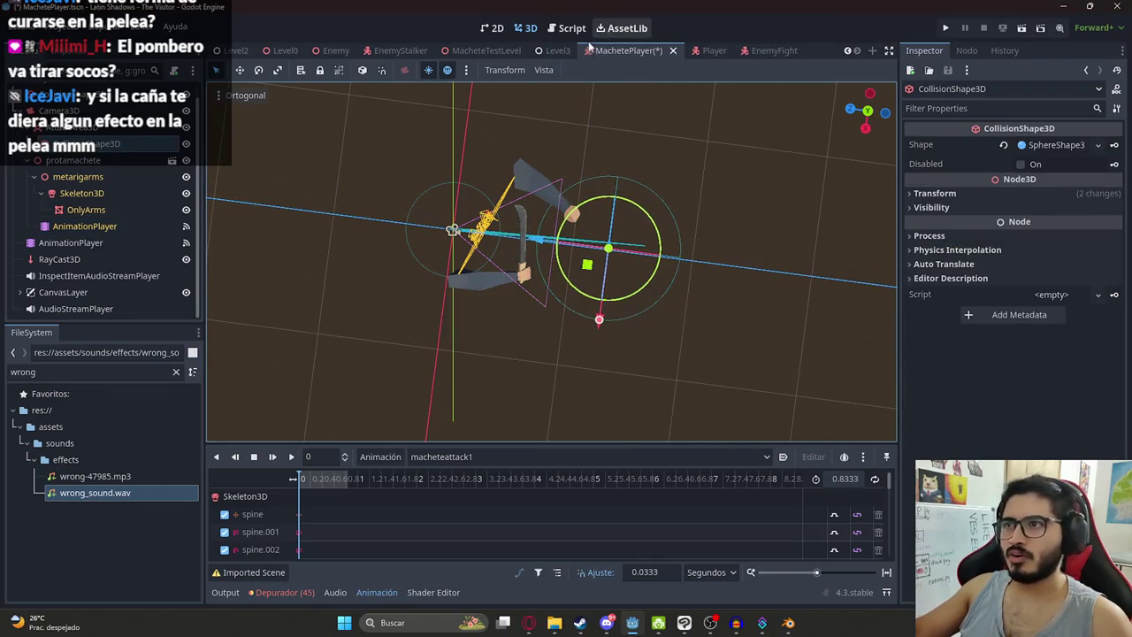
Step: Run the MacheteTestLevel scene and save the scenes
click(506, 52)
right_click(506, 51)
click(547, 145)
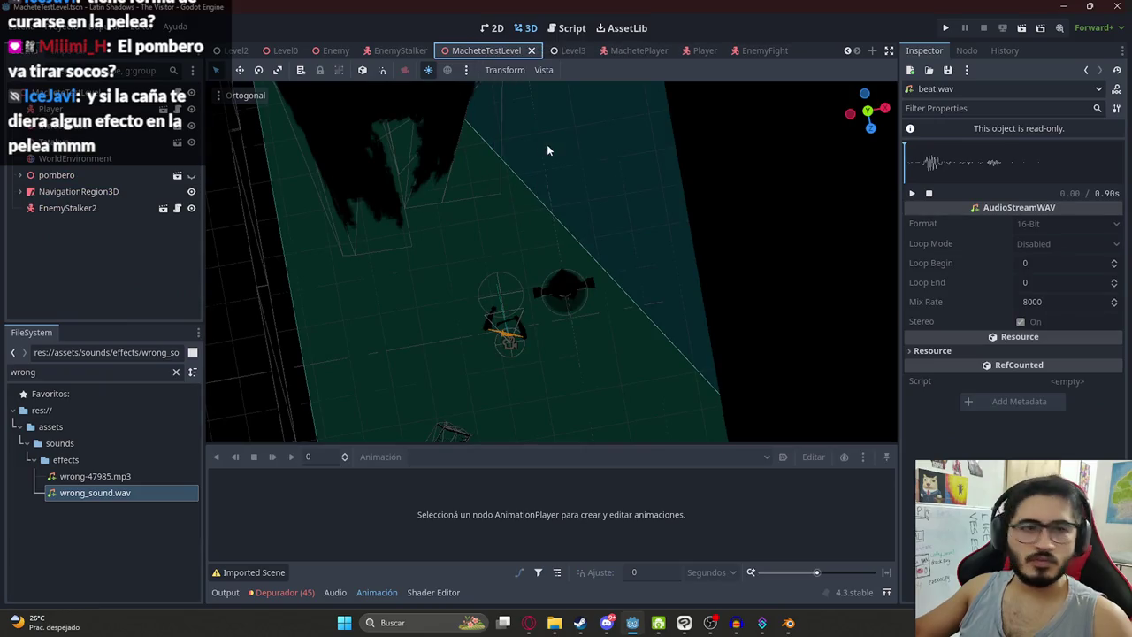
key(ctrl+s)
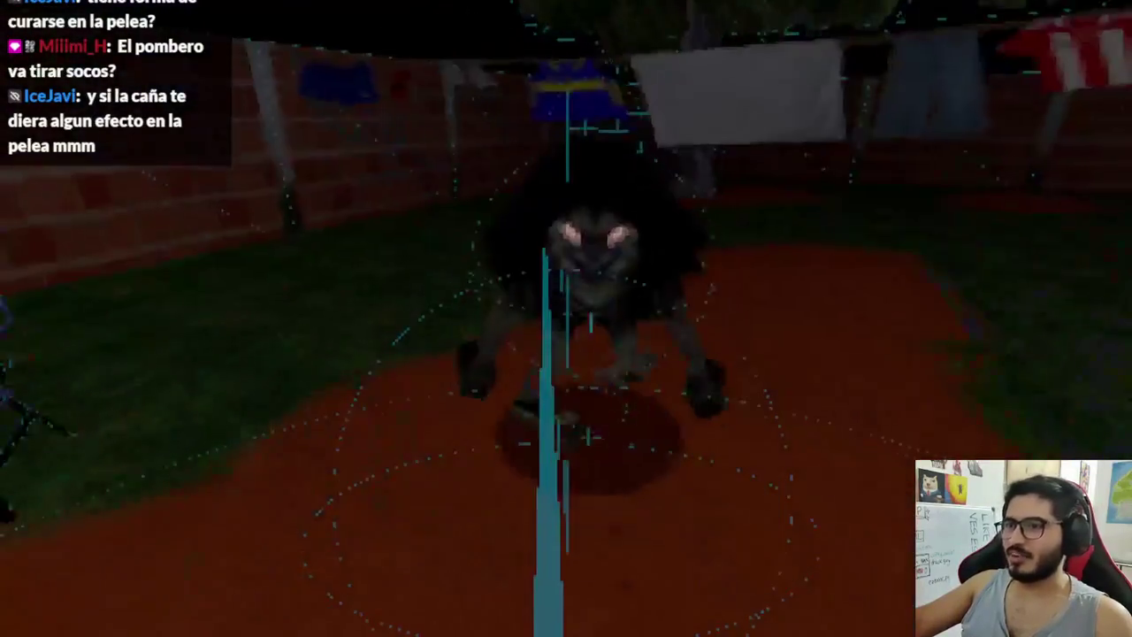
Step: Swing the machete repeatedly at the approaching creature, then stop the game with F8
click(567, 318)
click(566, 319)
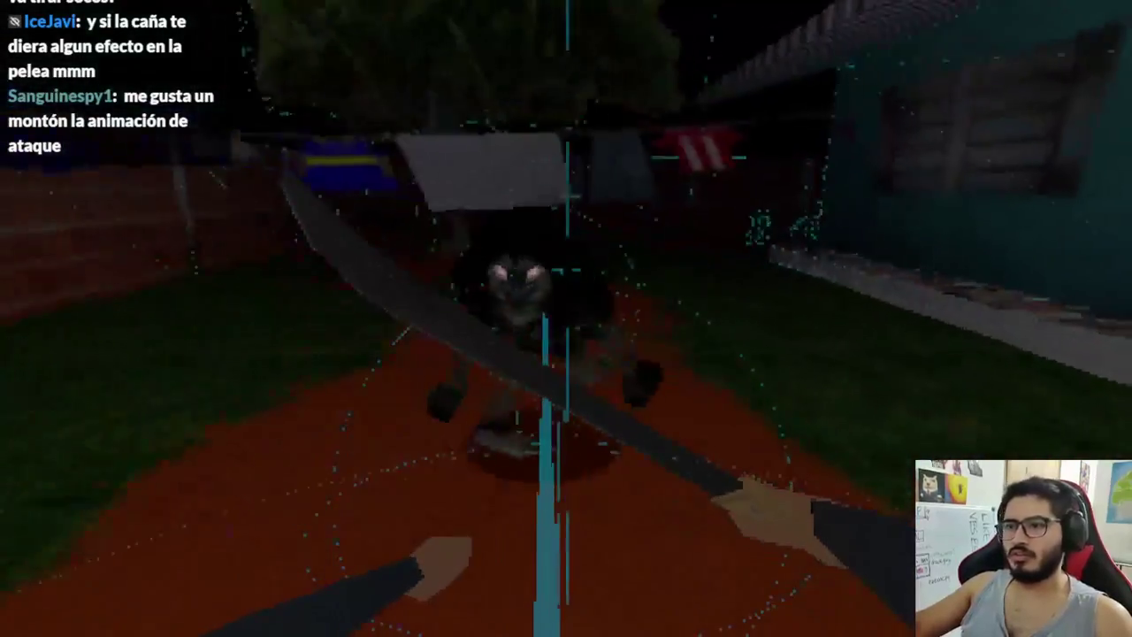
click(566, 319)
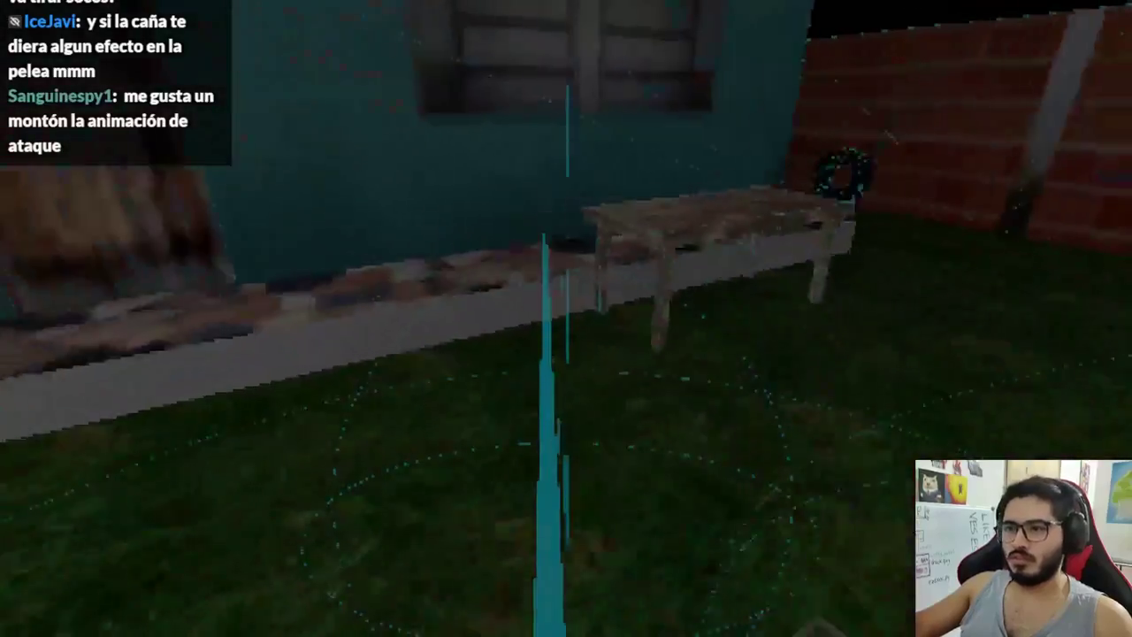
click(566, 318)
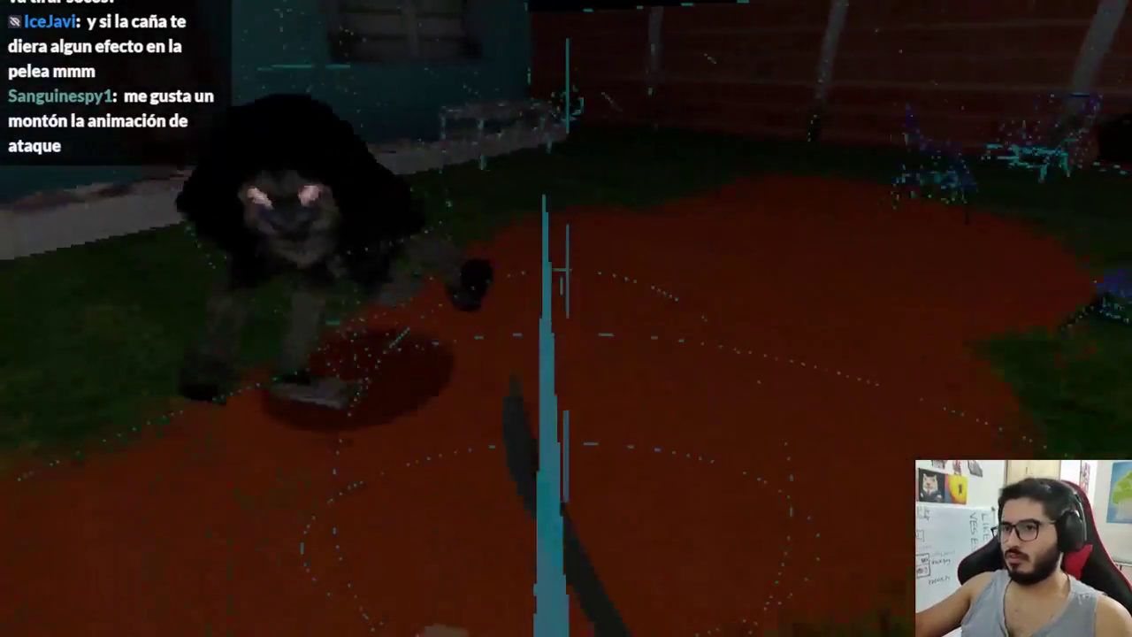
click(566, 319)
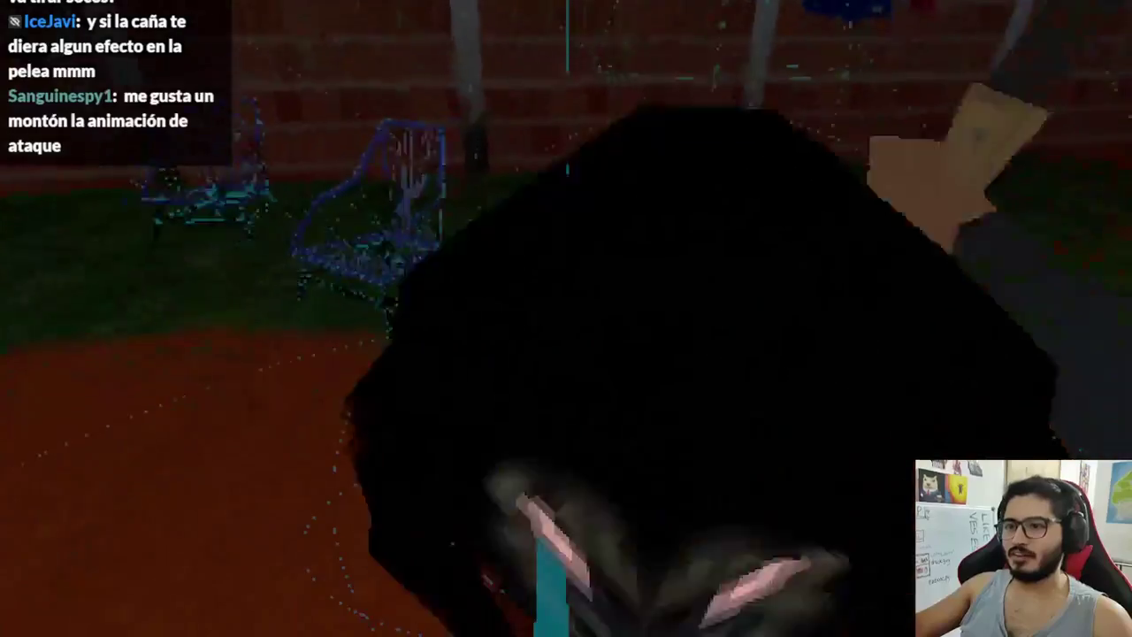
click(566, 318)
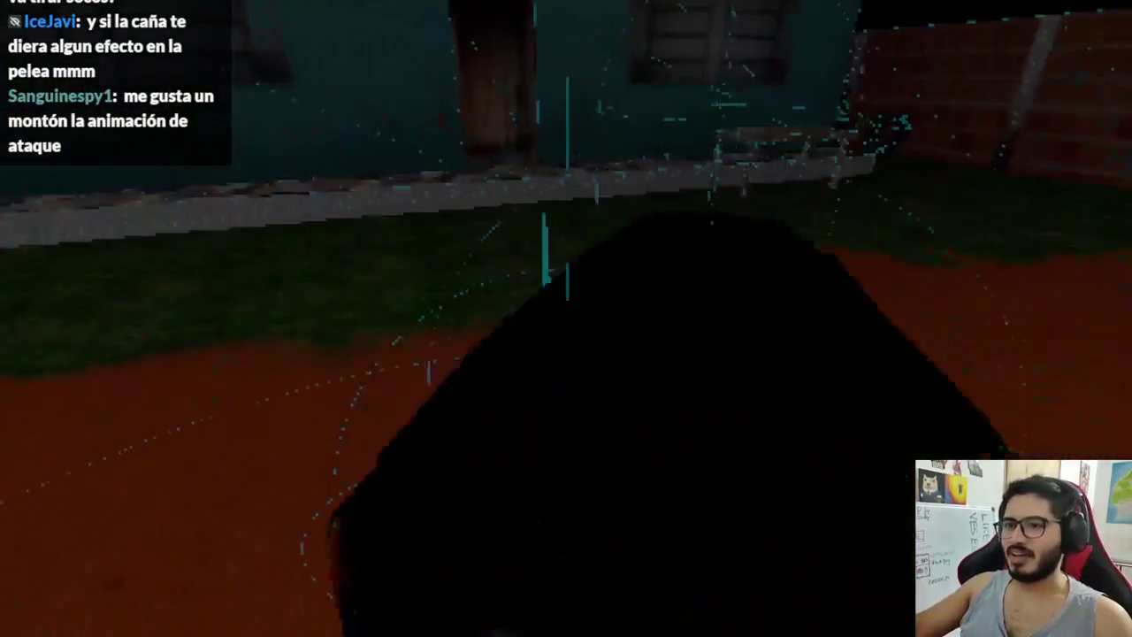
click(566, 318)
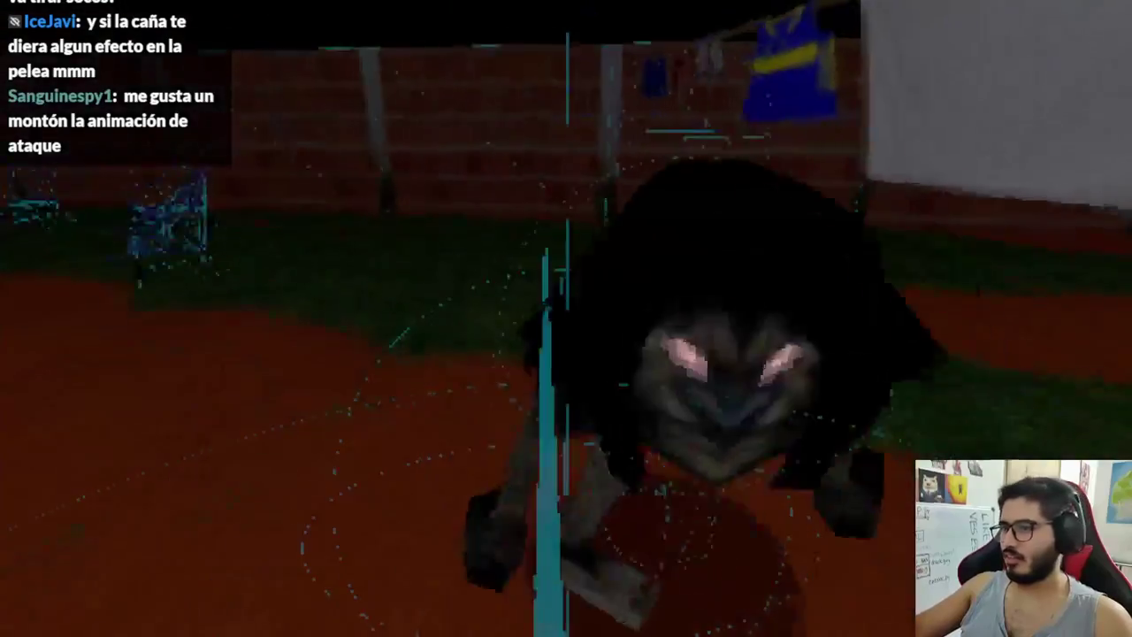
click(566, 319)
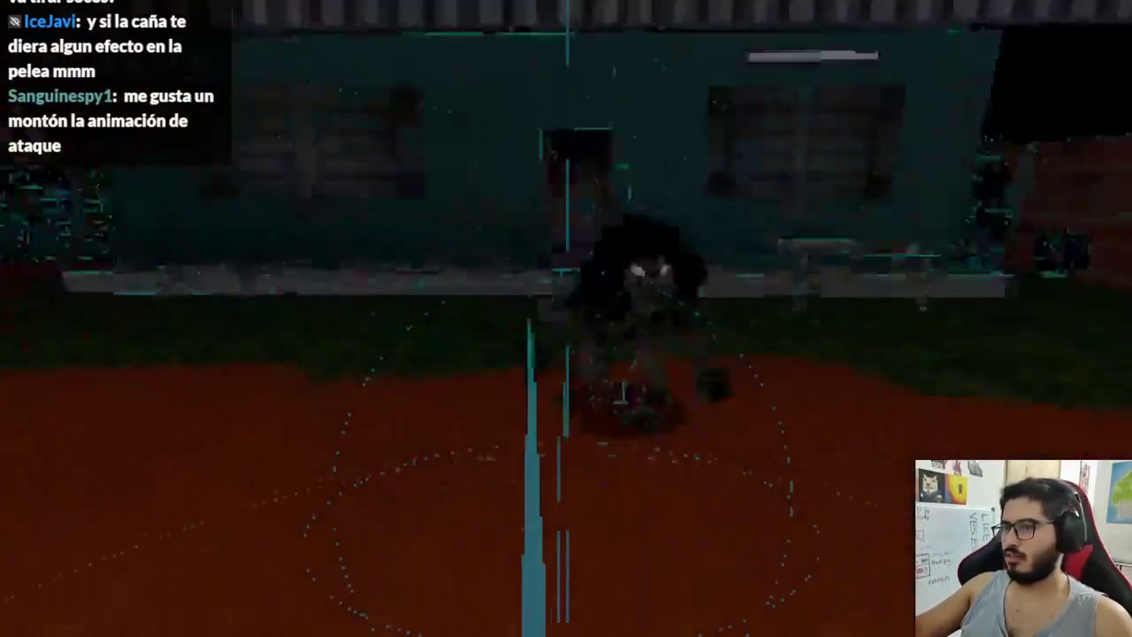
click(566, 318)
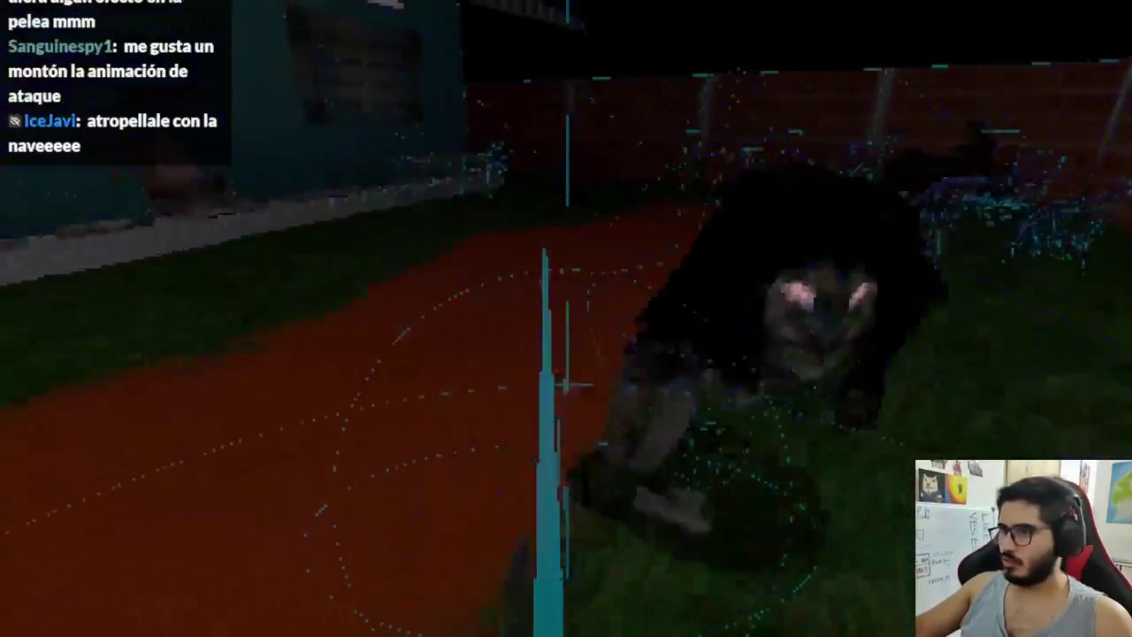
click(566, 319)
click(566, 318)
click(566, 318)
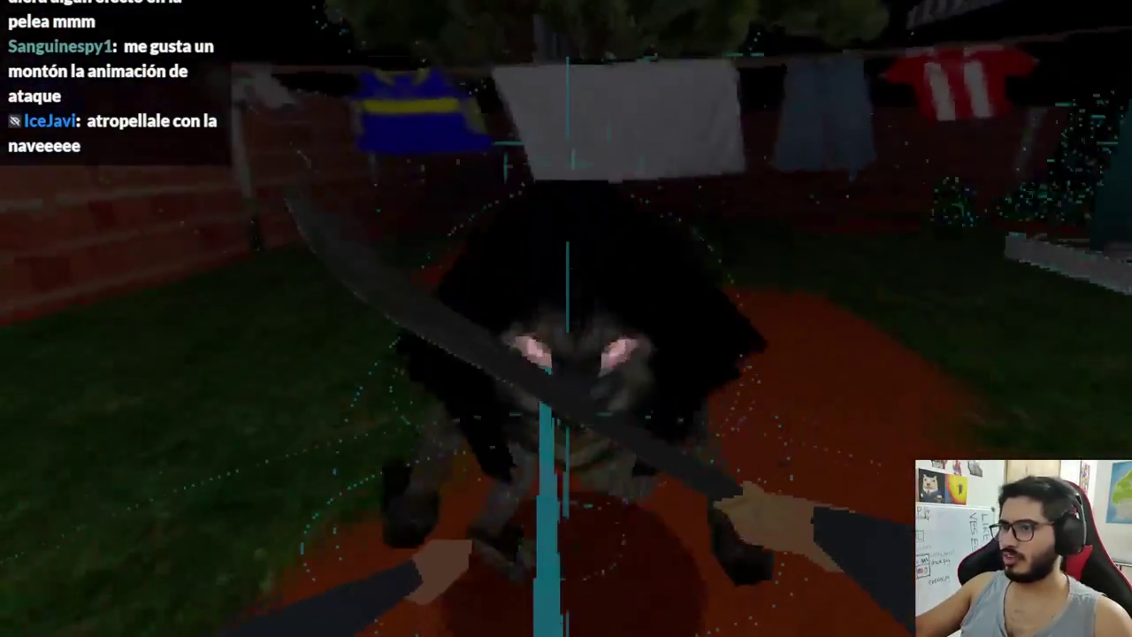
click(567, 319)
click(567, 318)
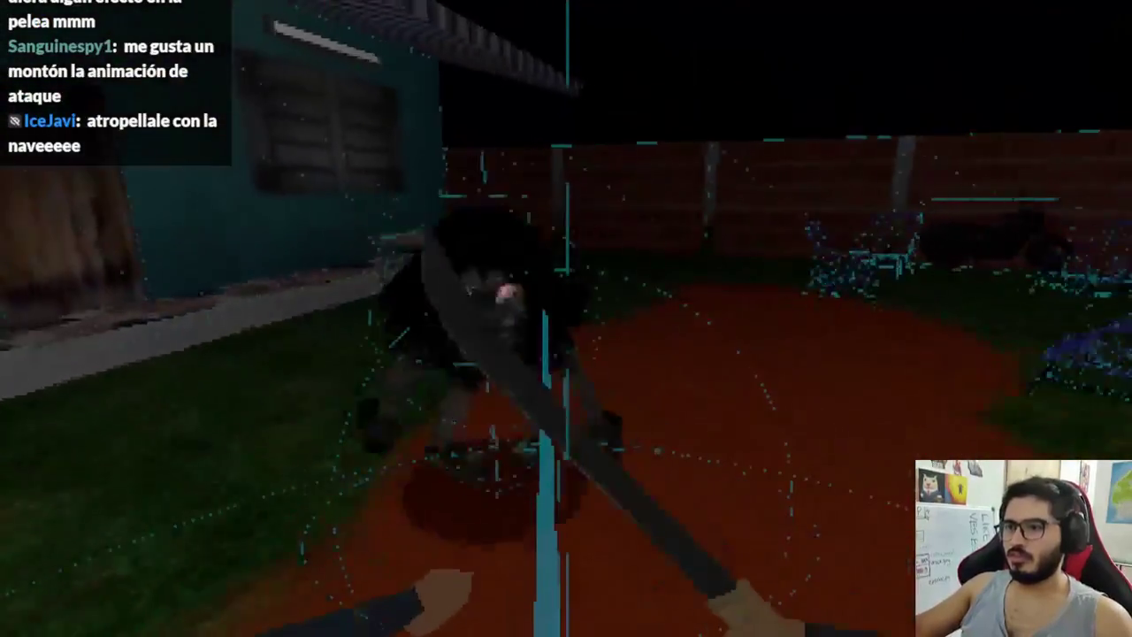
click(566, 319)
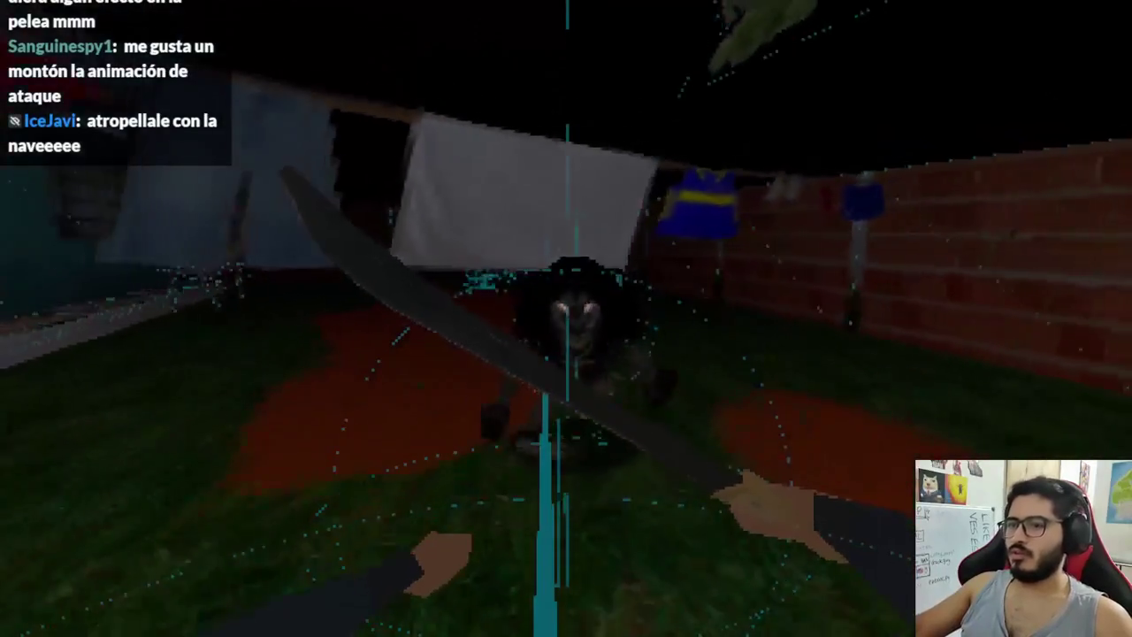
key(F8)
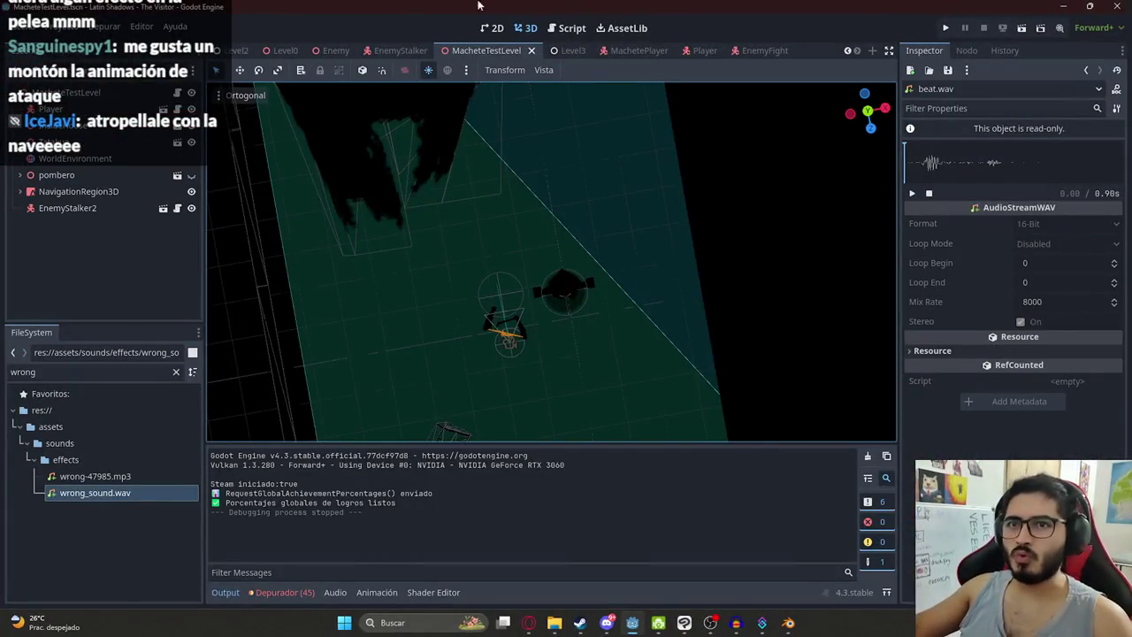
Step: Replace the MachetePlayer CollisionShape3D's sphere with a new BoxShape3D
click(624, 48)
click(88, 161)
click(89, 143)
click(1039, 145)
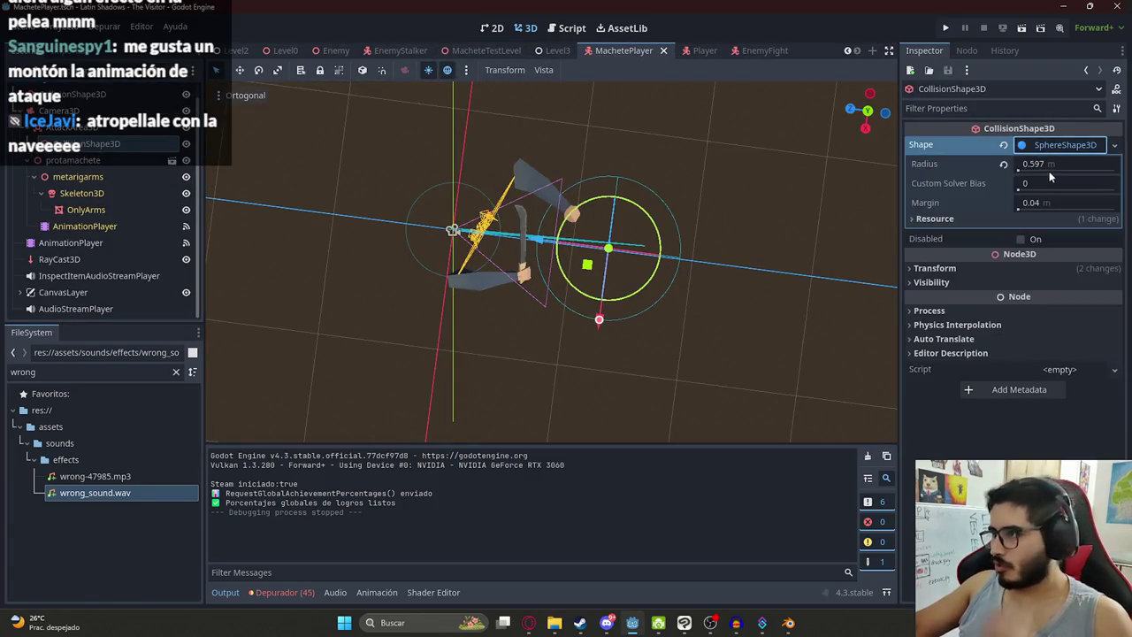
click(1015, 149)
right_click(1015, 146)
click(1003, 190)
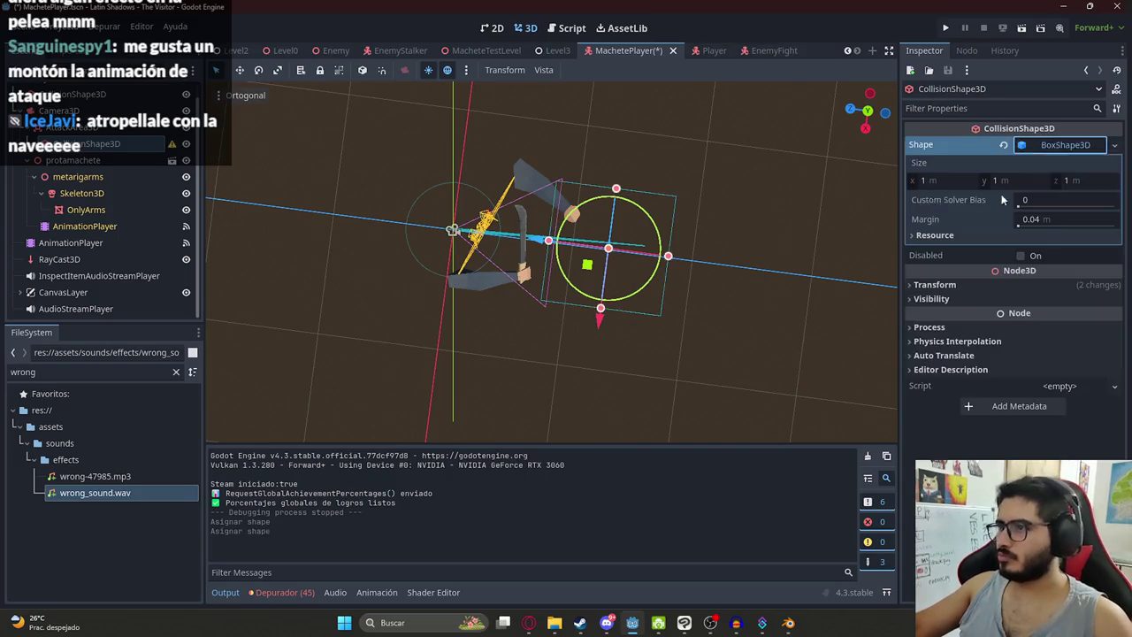
Step: Lower the collision box slightly on Y, save, and run MacheteTestLevel
mouse_move(582, 286)
mouse_down()
mouse_move(622, 122)
mouse_move(548, 420)
mouse_move(541, 152)
mouse_move(595, 142)
mouse_up()
mouse_move(608, 233)
mouse_down()
mouse_move(608, 254)
mouse_move(605, 204)
mouse_up()
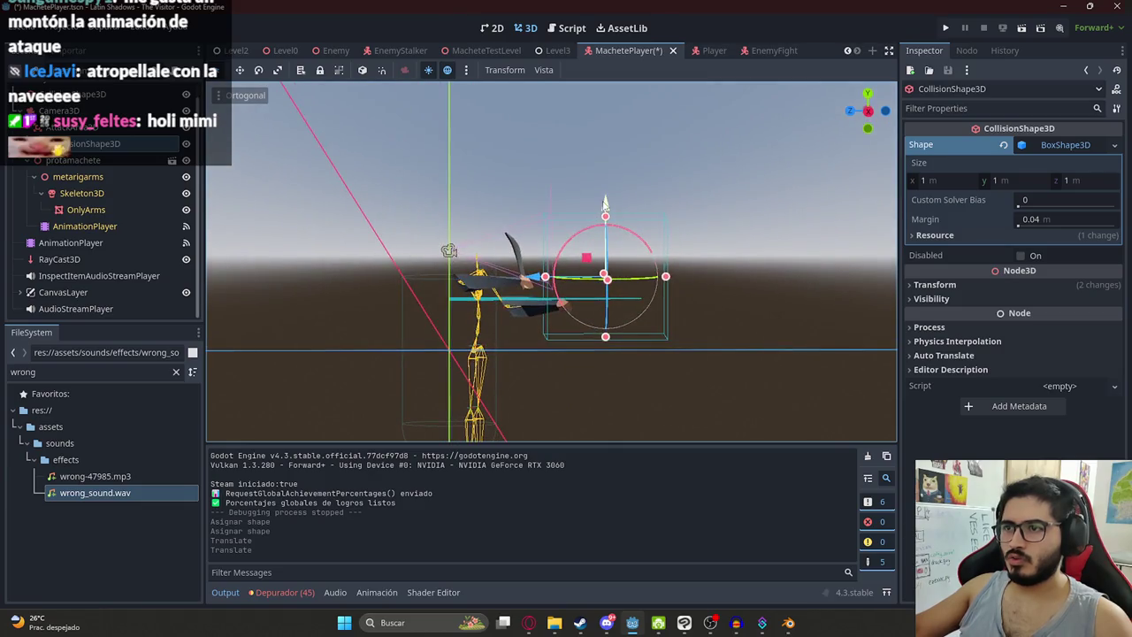
key(ctrl+s)
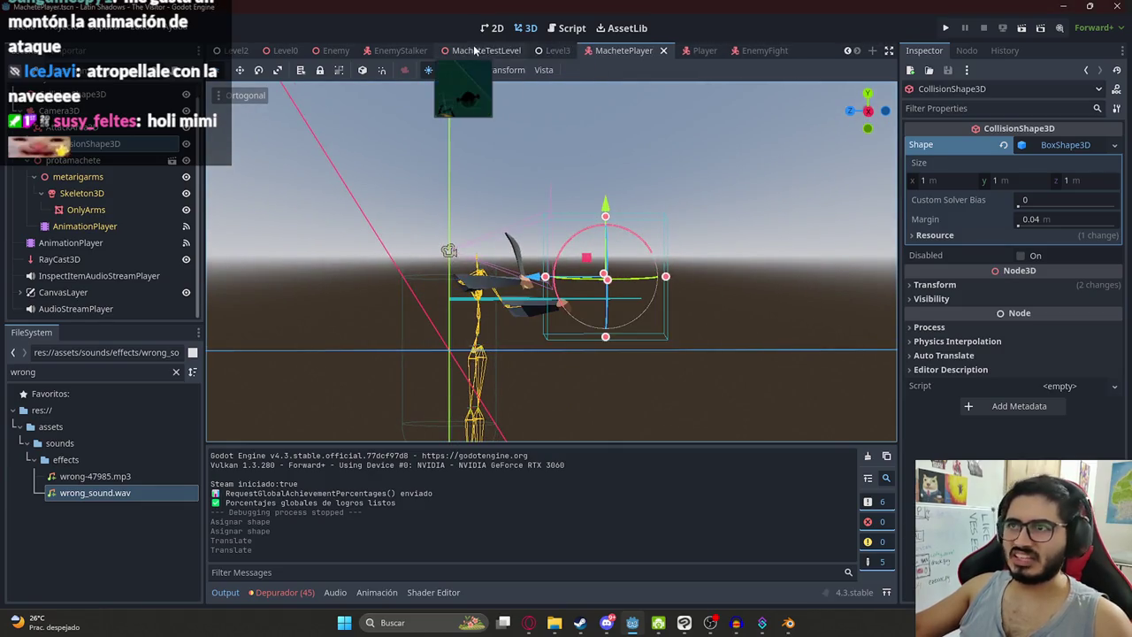
right_click(475, 51)
click(561, 145)
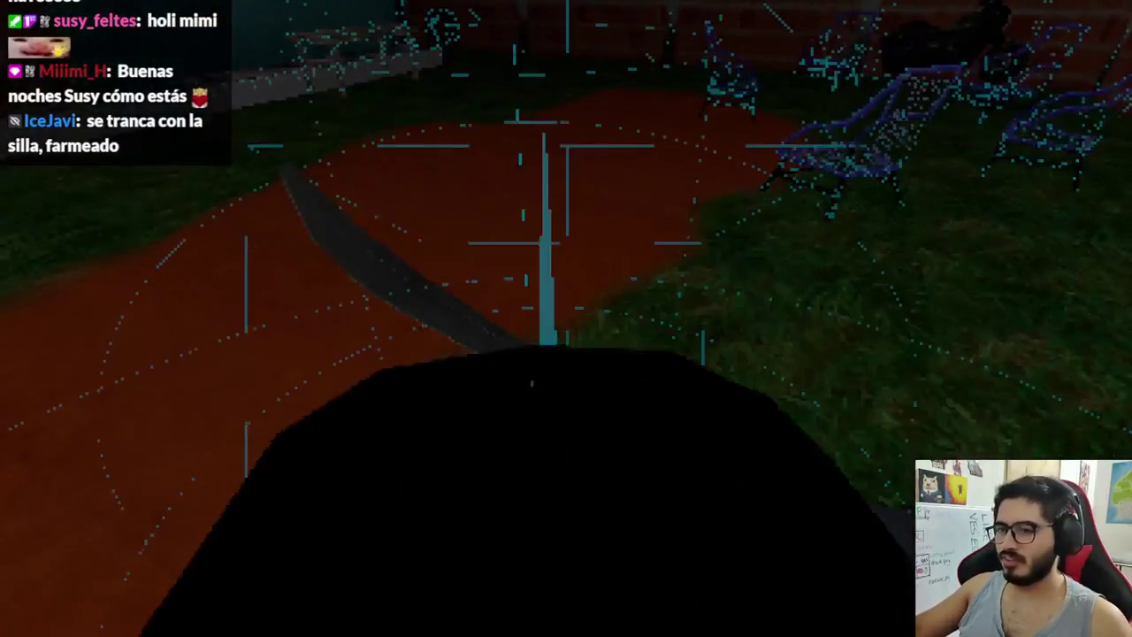
Step: Stop the running playtest with F8 to return to the editor
key(F8)
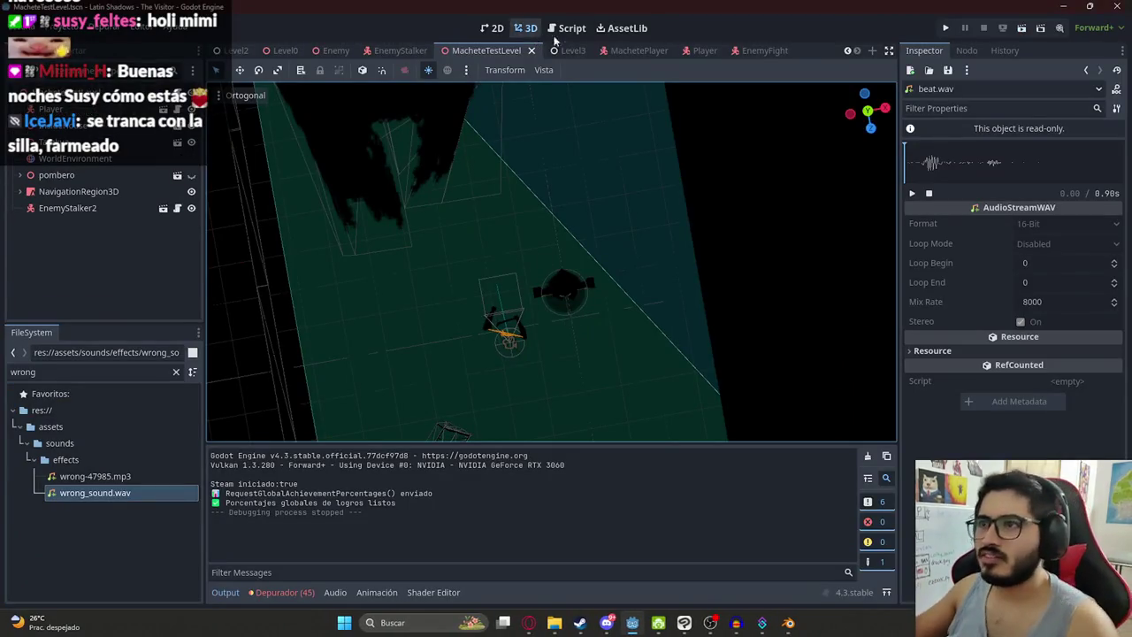
Step: Set EnemyStalker2's Stop Distance to 10 and playtest the level
click(86, 168)
click(83, 193)
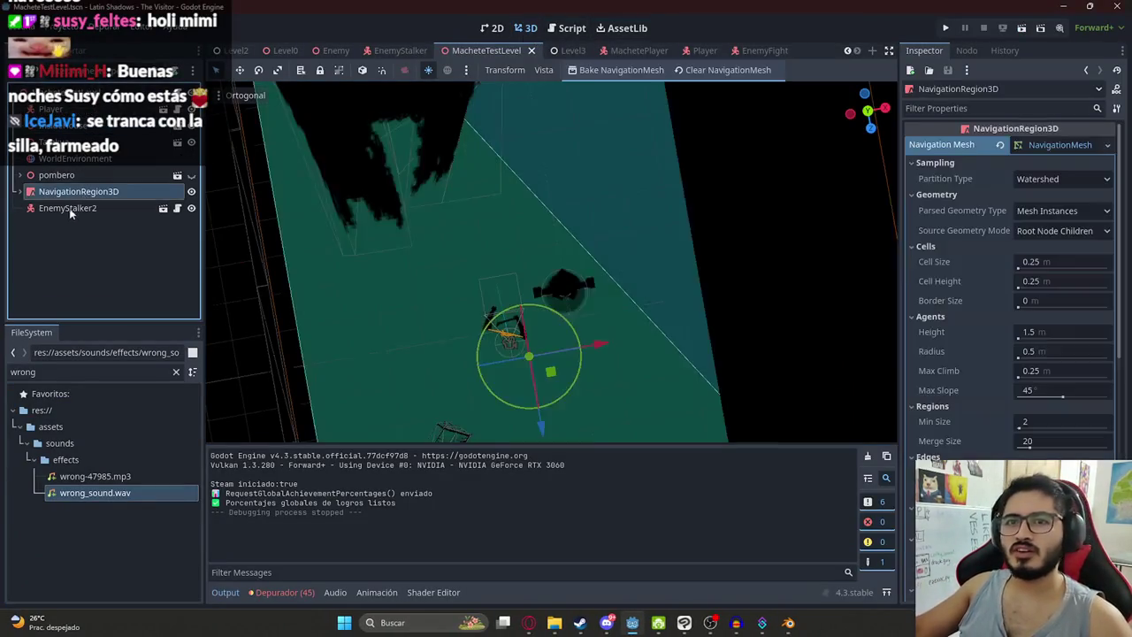
click(67, 209)
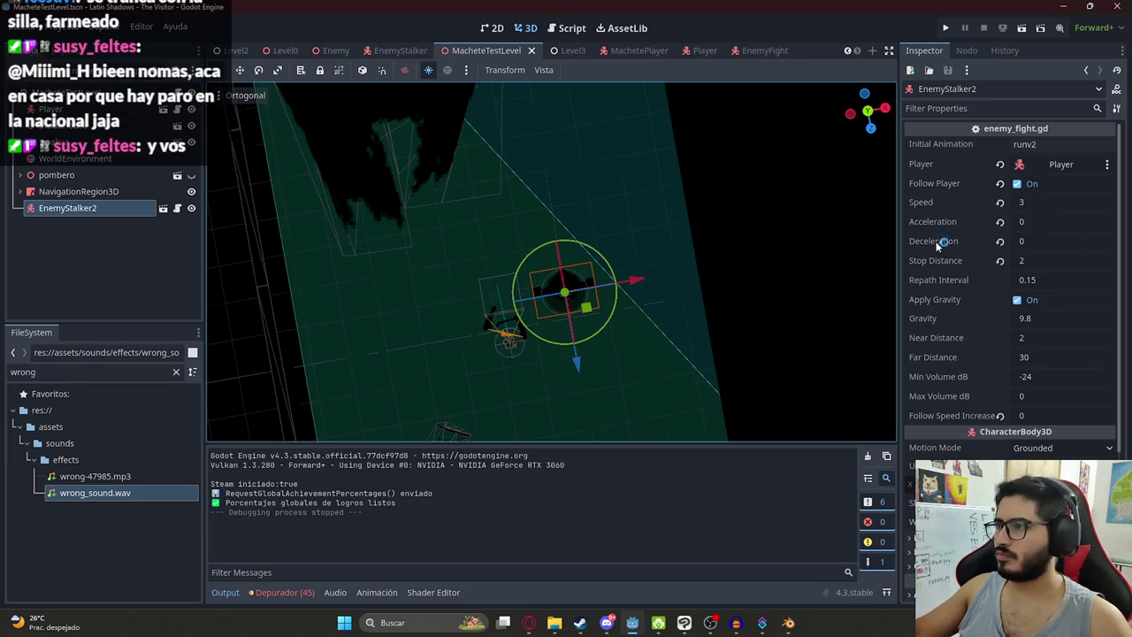
click(1058, 261)
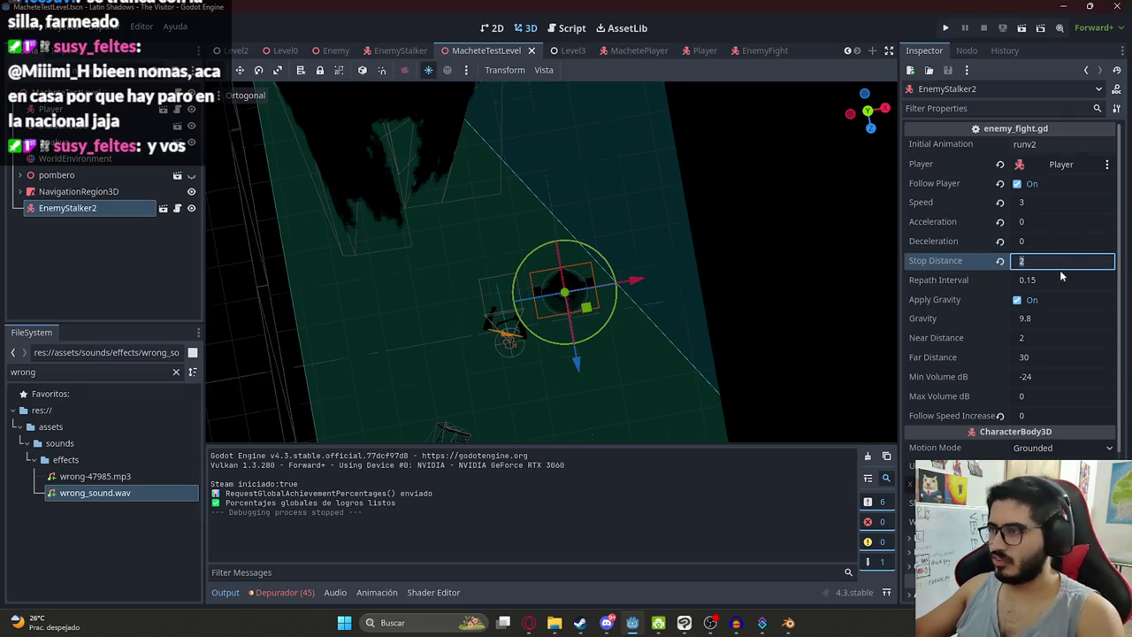
text(10)
key(Return)
right_click(479, 48)
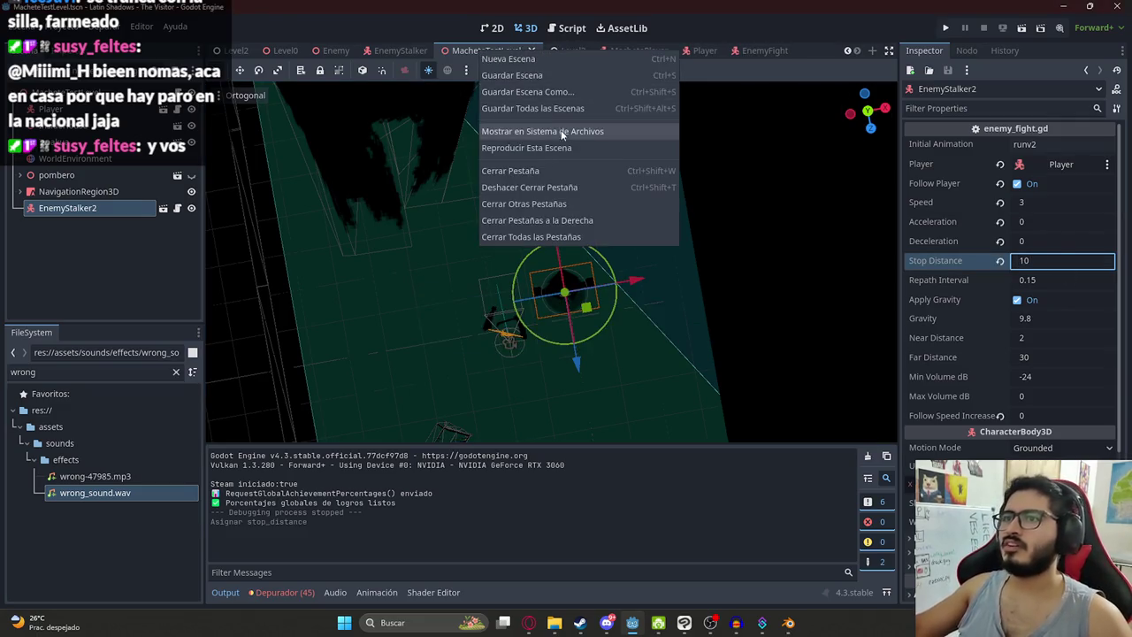
click(559, 147)
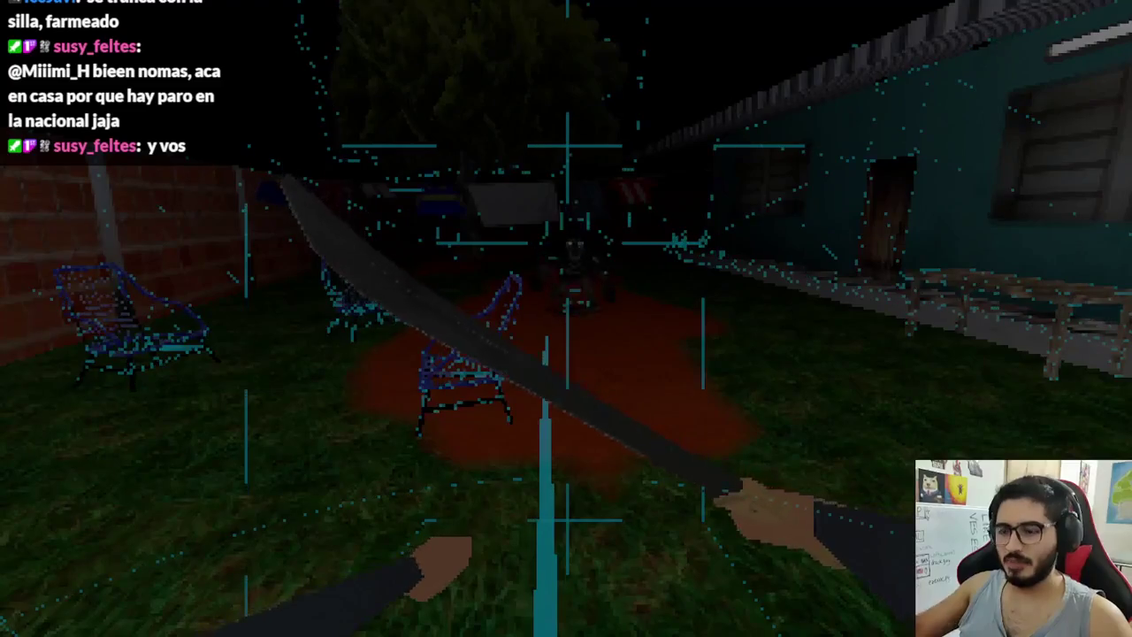
key(F8)
Step: Change Stop Distance to 5, save, and run the level again
text(50)
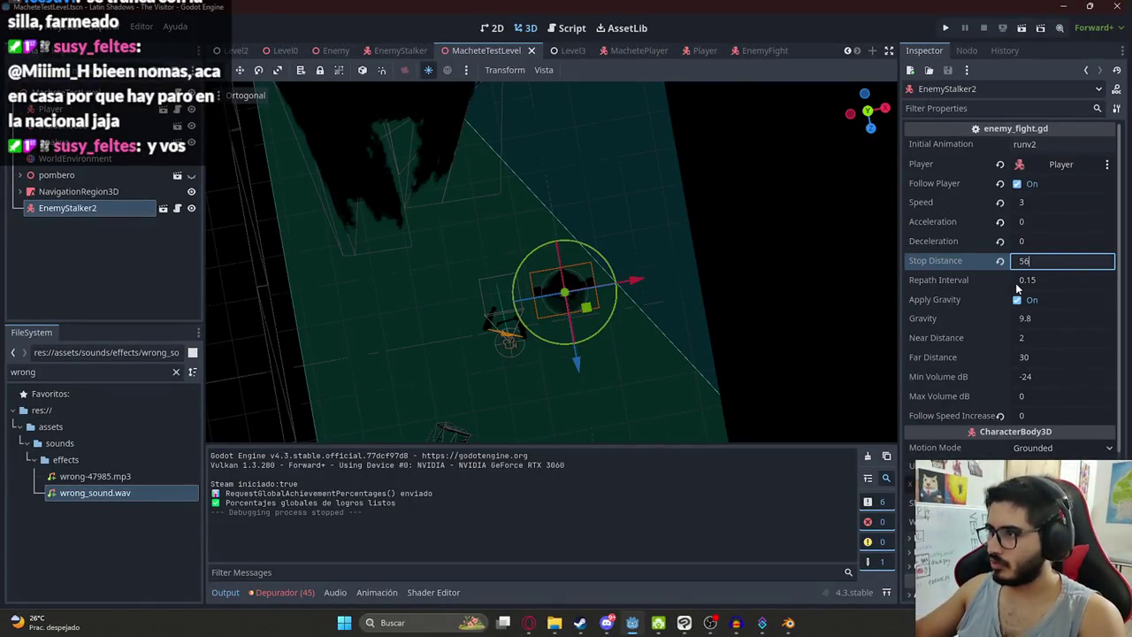
key(Return)
key(ctrl+s)
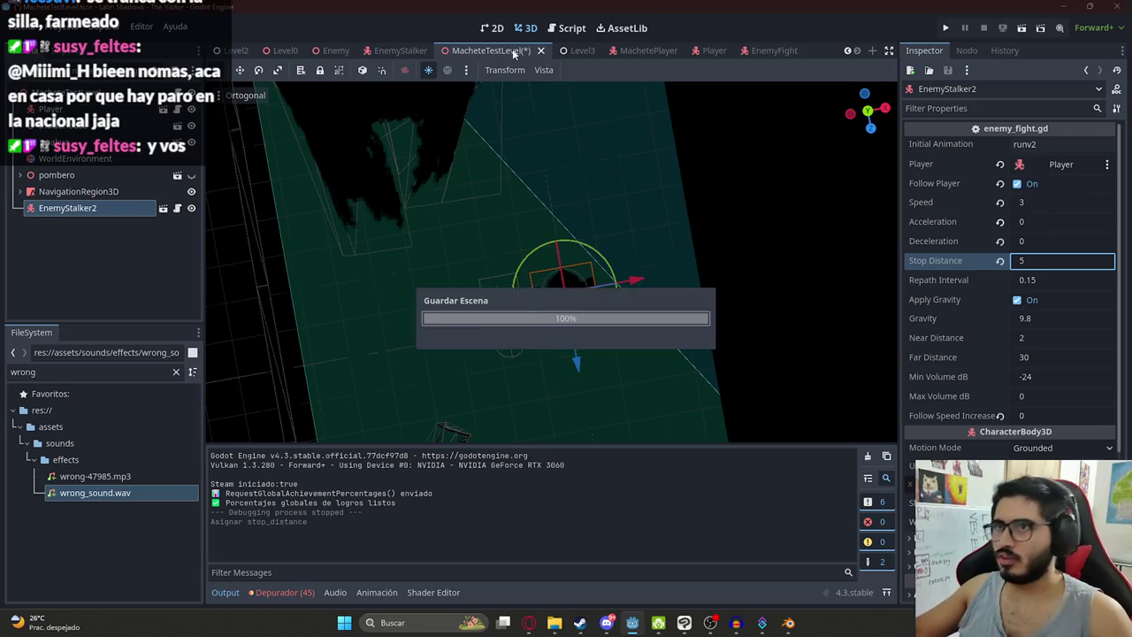
right_click(479, 54)
click(522, 154)
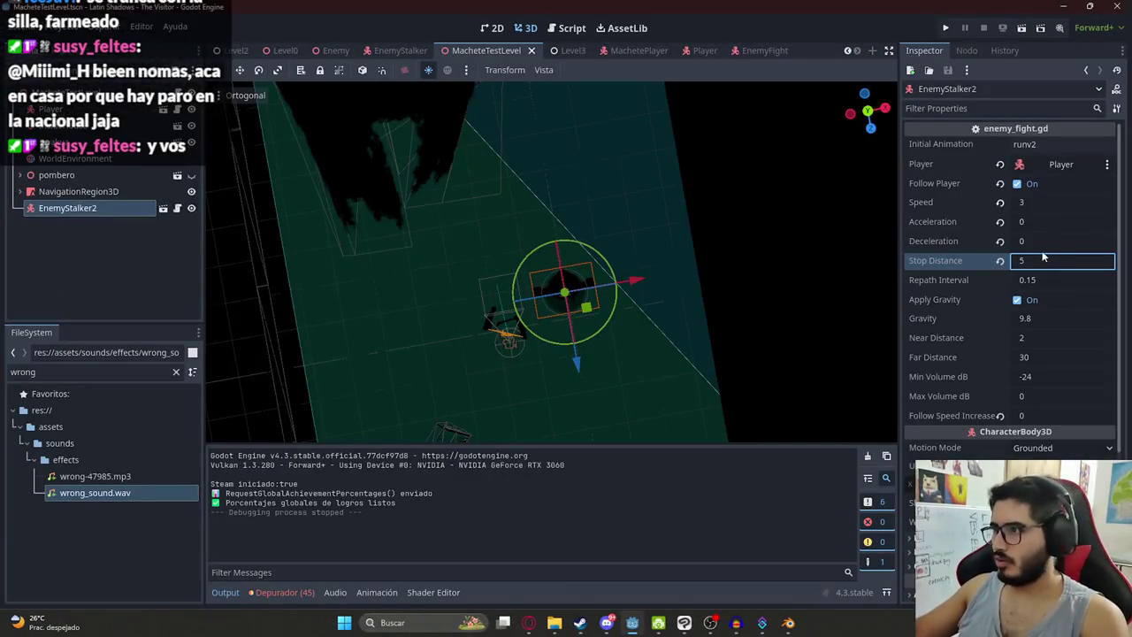
Step: Set Stop Distance to 3 and save the level scene
text(3)
key(Return)
key(ctrl+s)
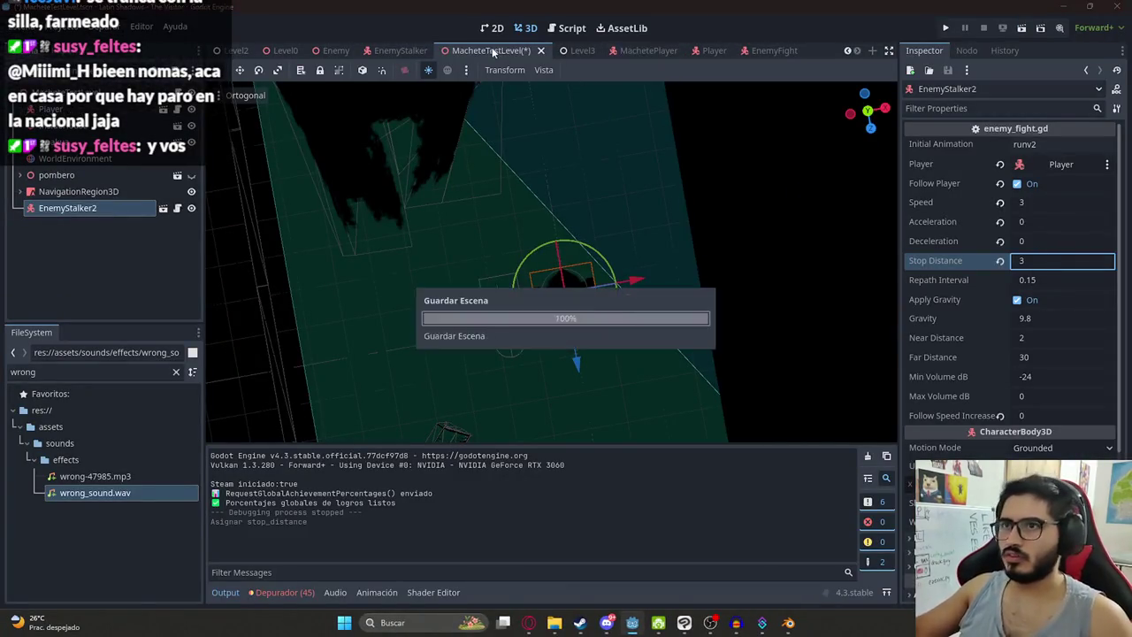
Step: Playtest the level with Stop Distance 3, then stop the game
right_click(493, 52)
click(488, 131)
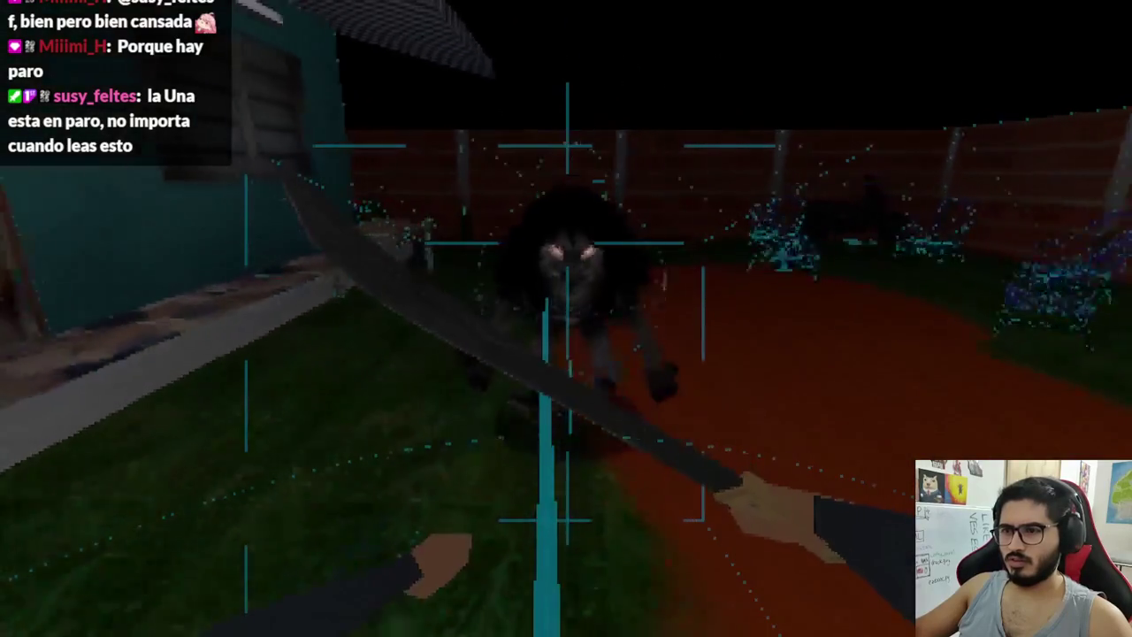
key(F8)
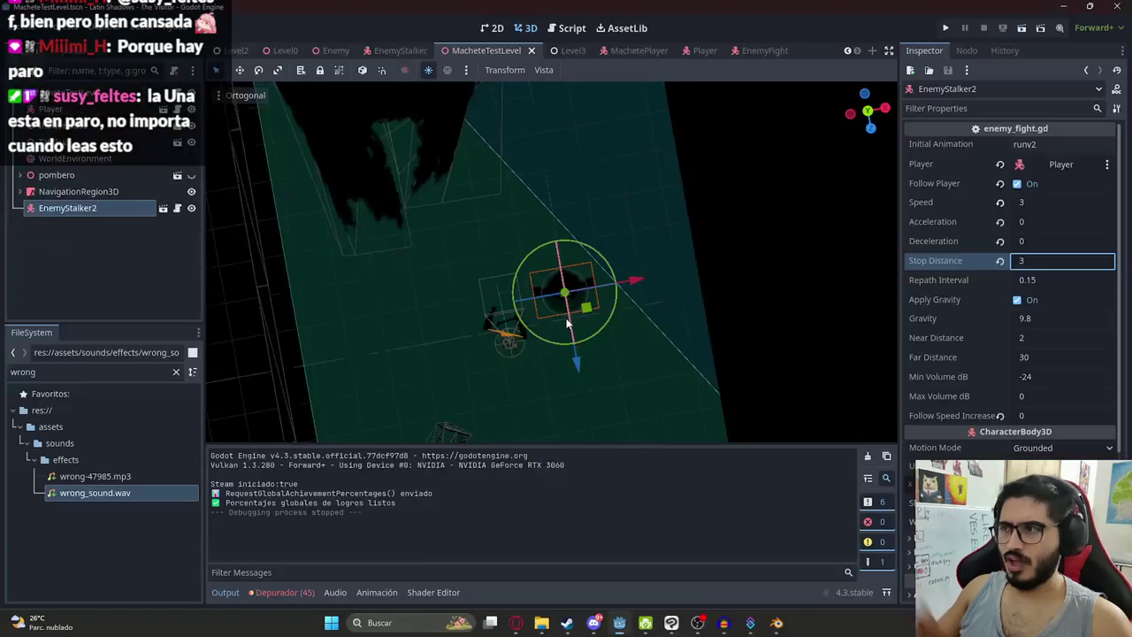
Step: Set Stop Distance to 4, save, and run the level again
text(4)
key(ctrl+s)
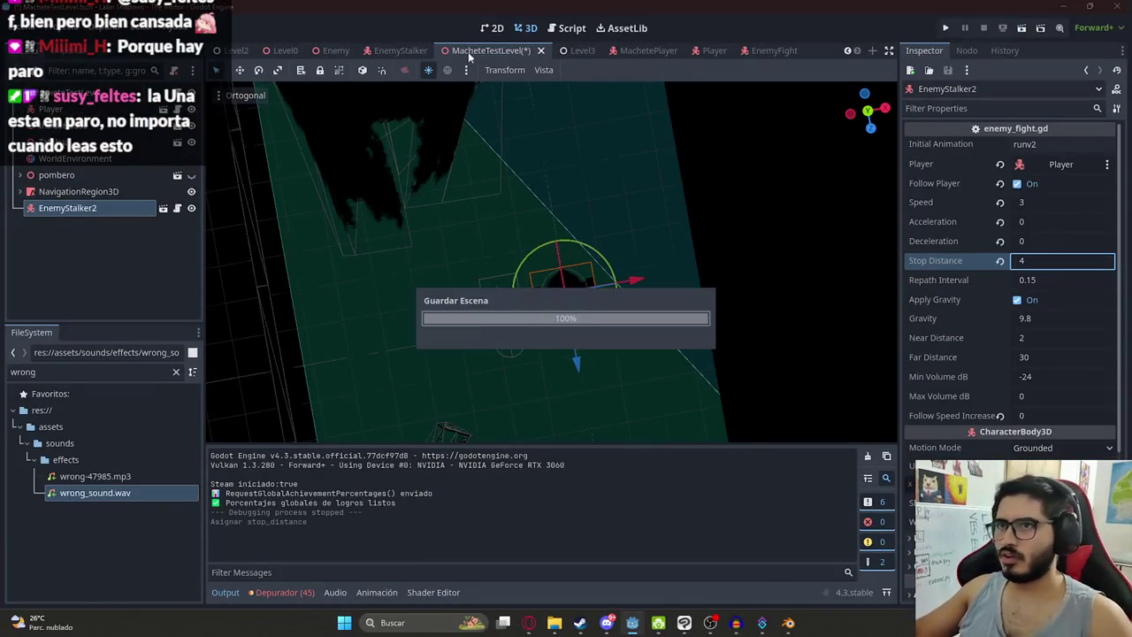
right_click(470, 51)
click(568, 148)
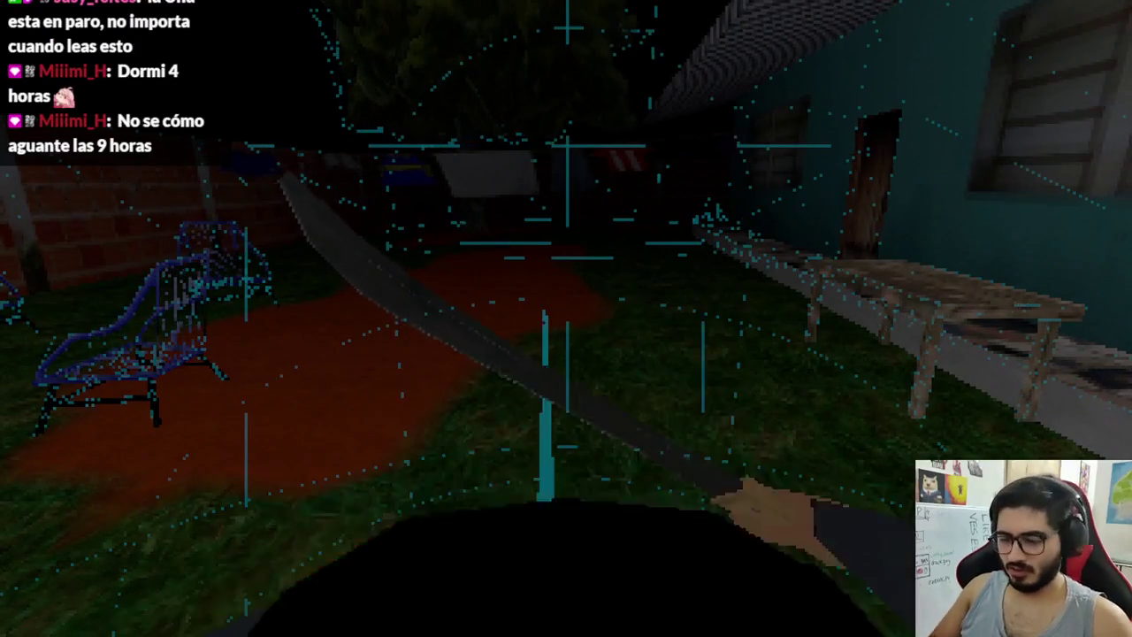
Step: Stop the game, revert Stop Distance to its default 1.25, and open the EnemyFight scene
key(F8)
click(999, 260)
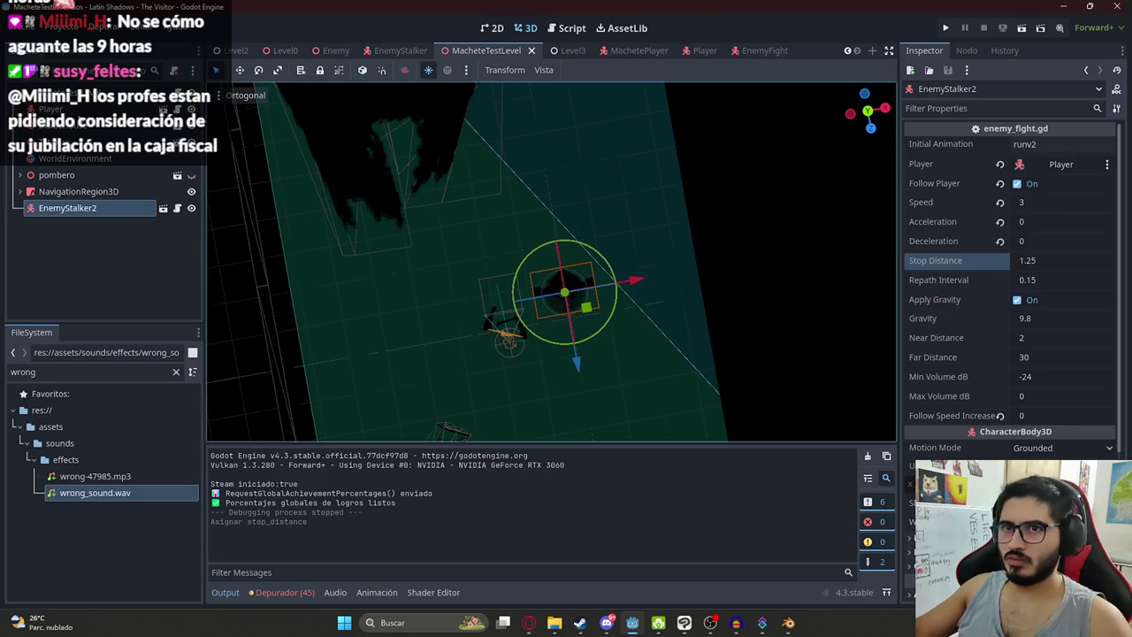
click(761, 50)
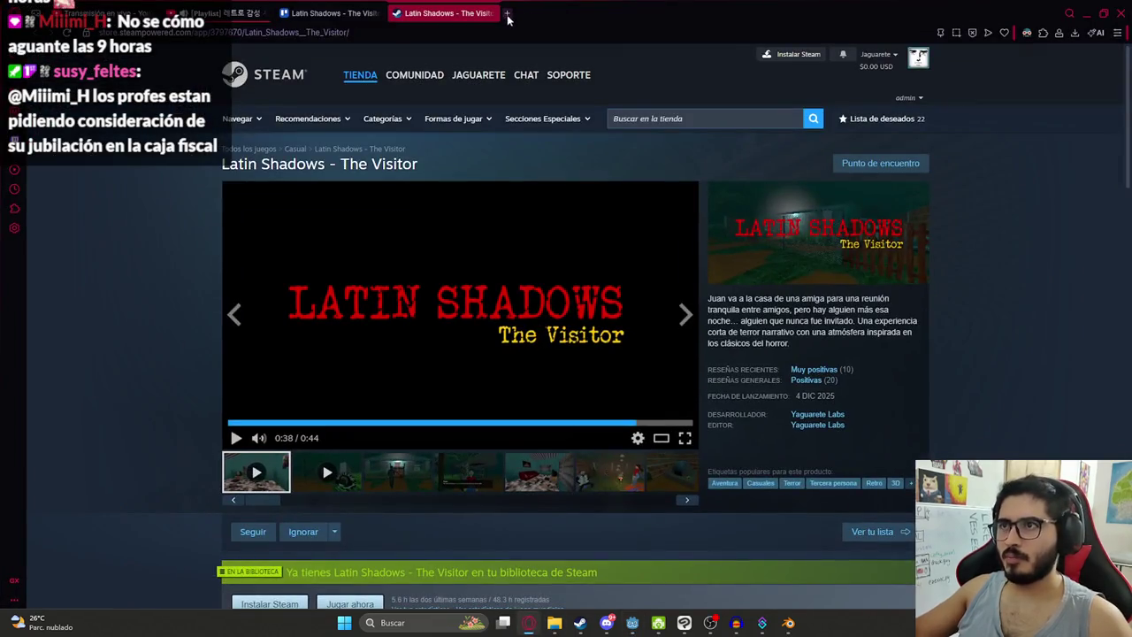
Step: Open ChatGPT in a new browser tab
click(507, 13)
text(chat)
key(Return)
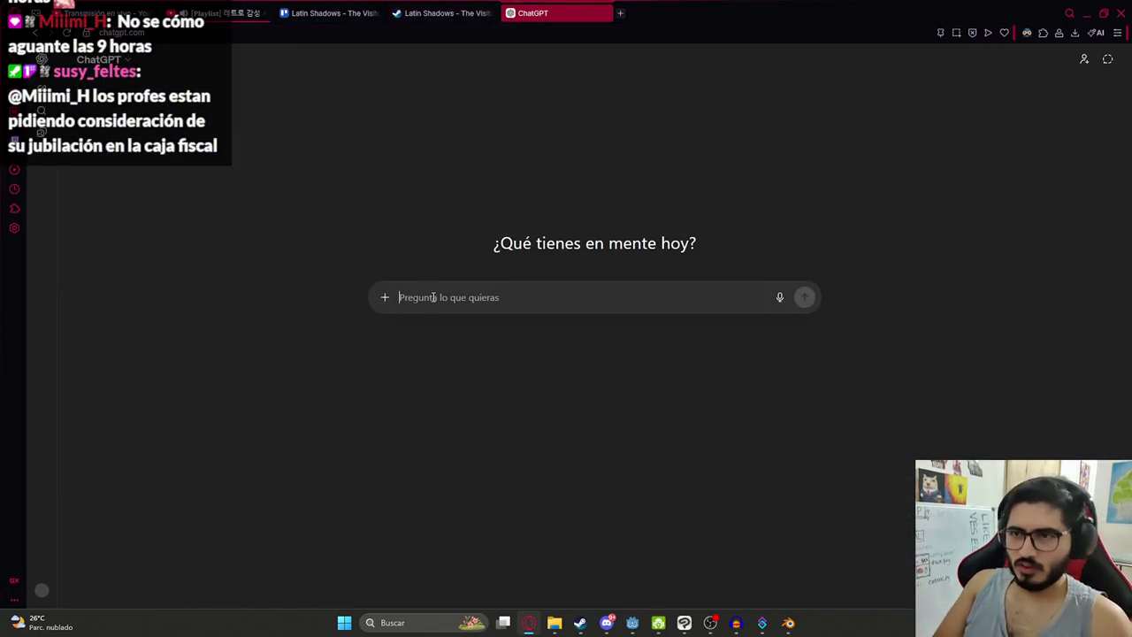
Step: Ask in Spanish why stop_distance isn't working, paste the enemy_fight.gd script, and send
text(En este script de ene)
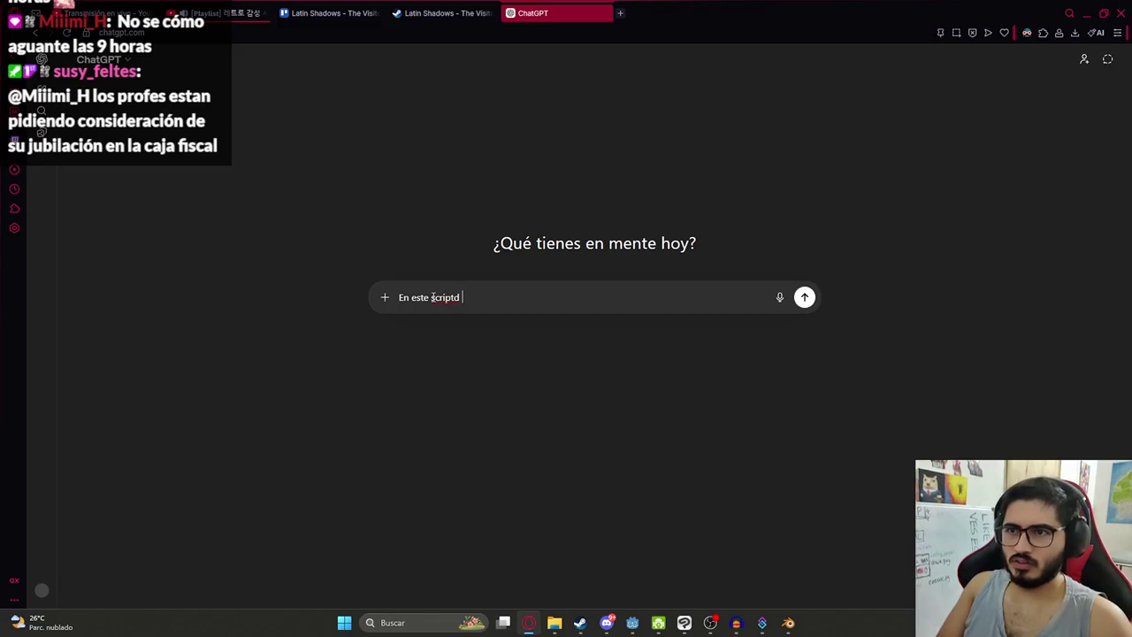
text(migo, quiero que siemp)
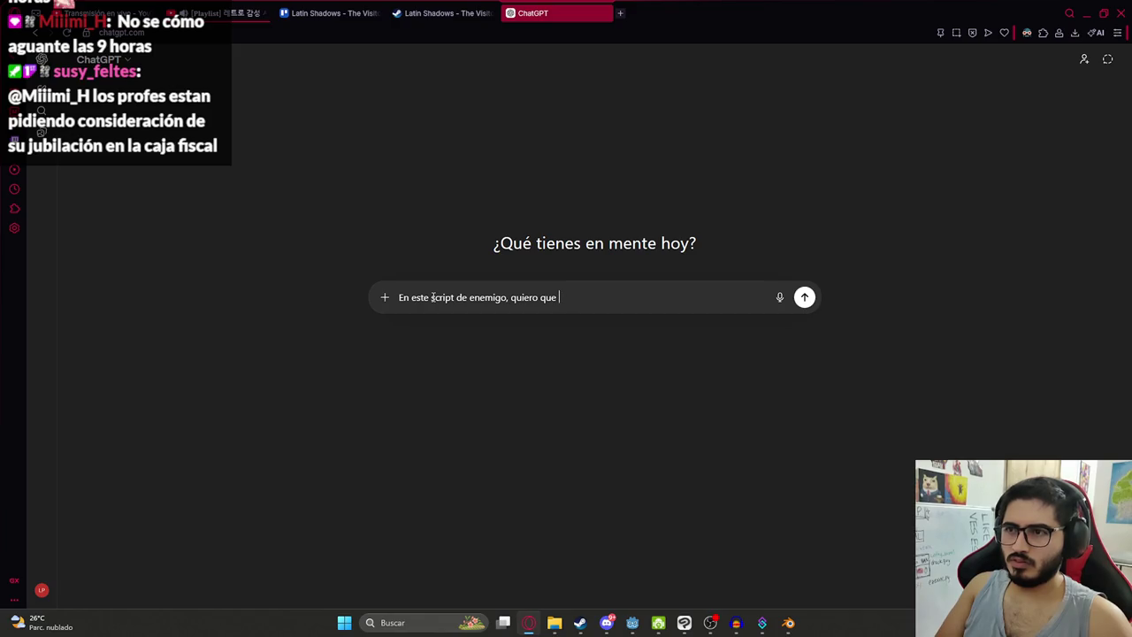
text(re @)
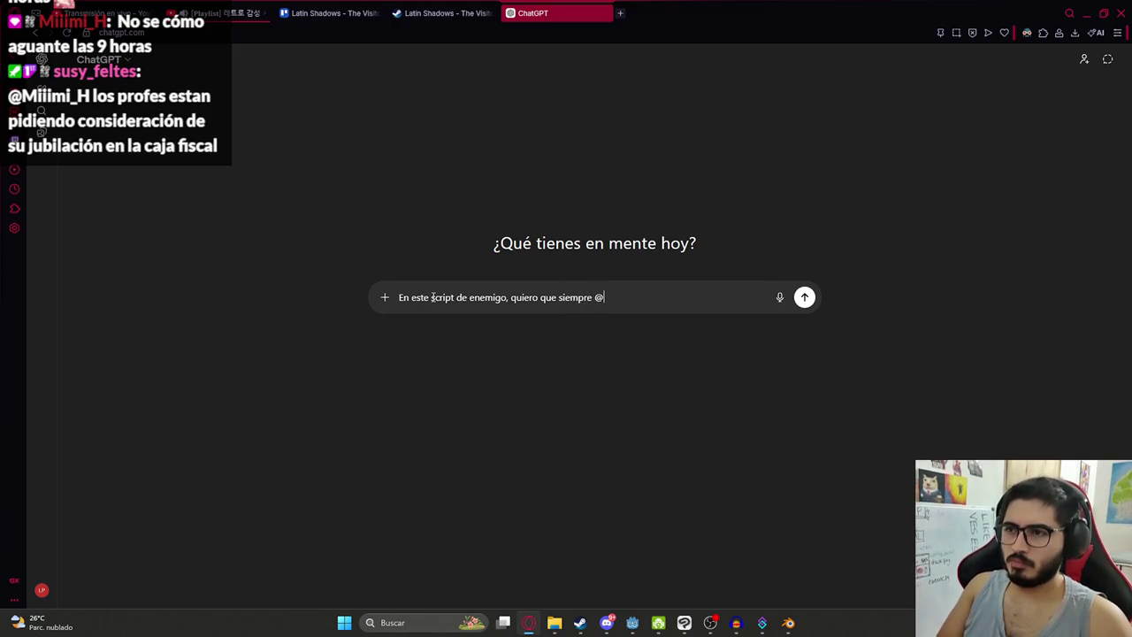
key(BackSpace)
text(")
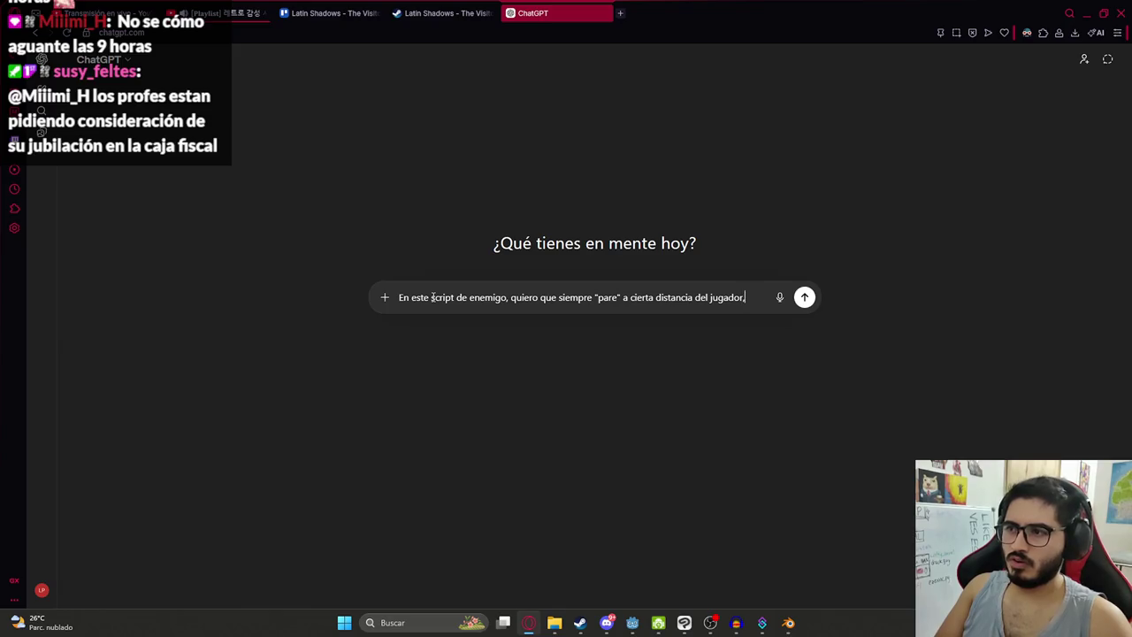
text(ariable)
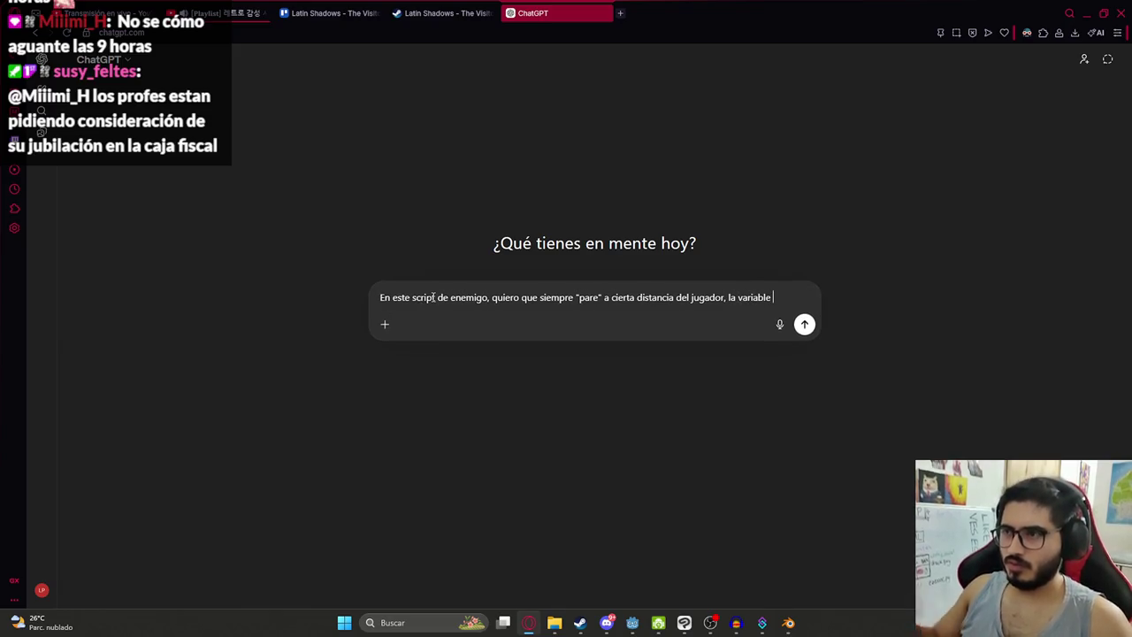
key(alt+Tab)
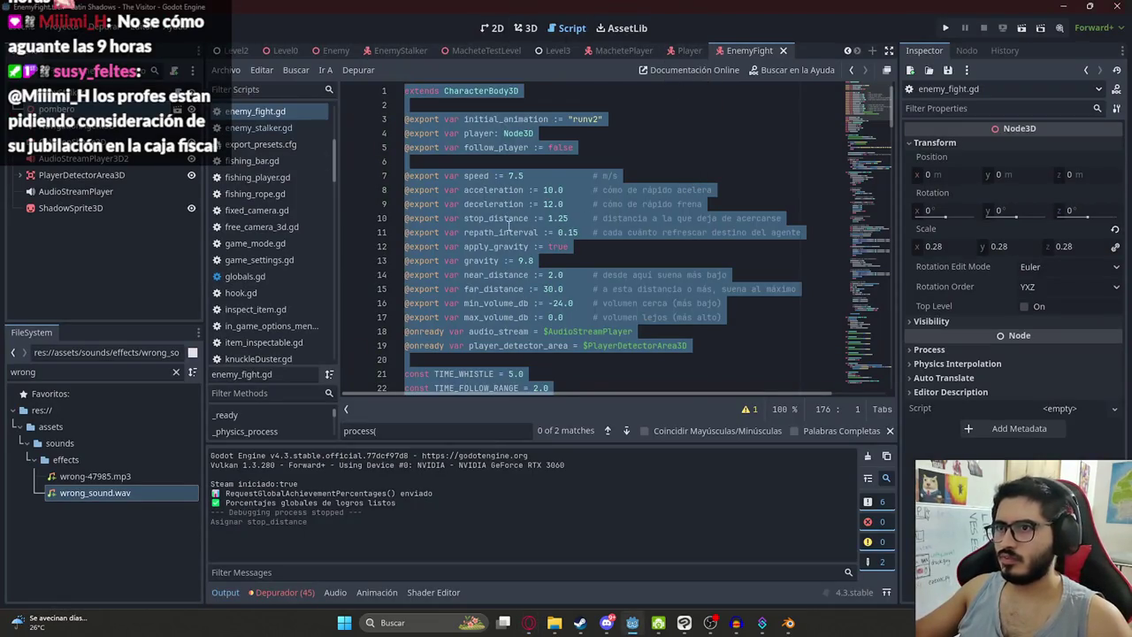
key(alt+Tab)
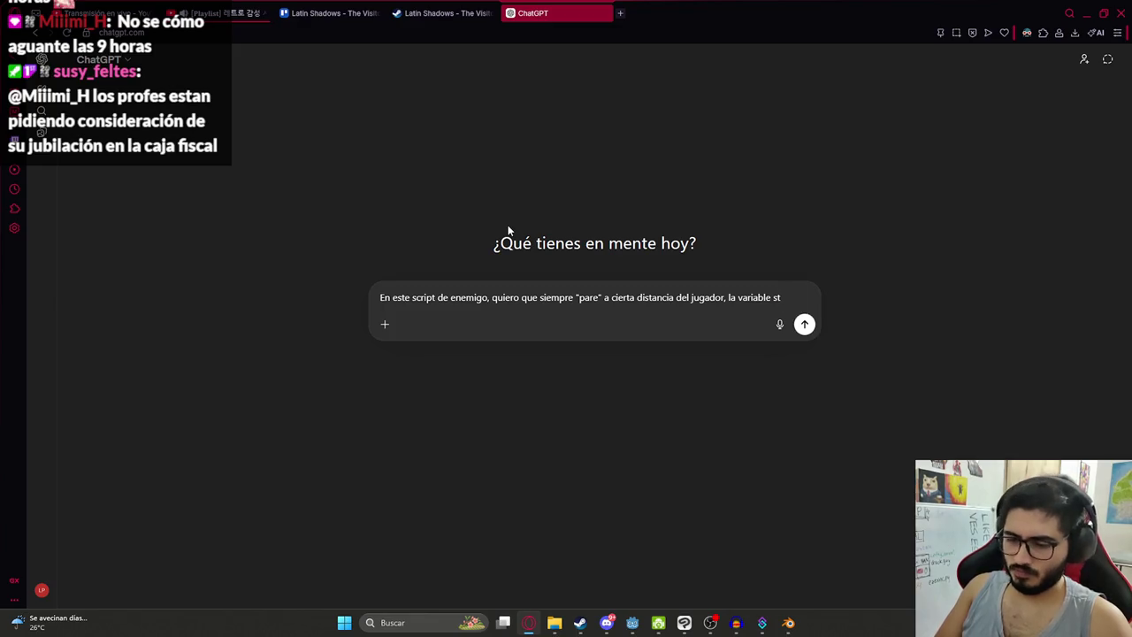
text(tance )
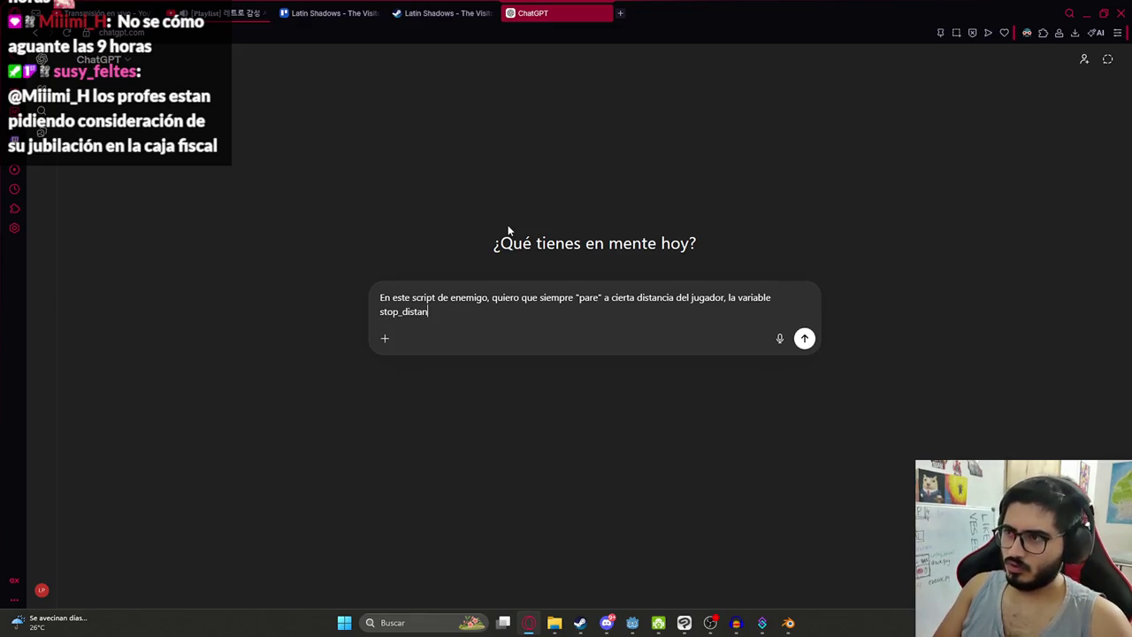
text(no esta funcionando)
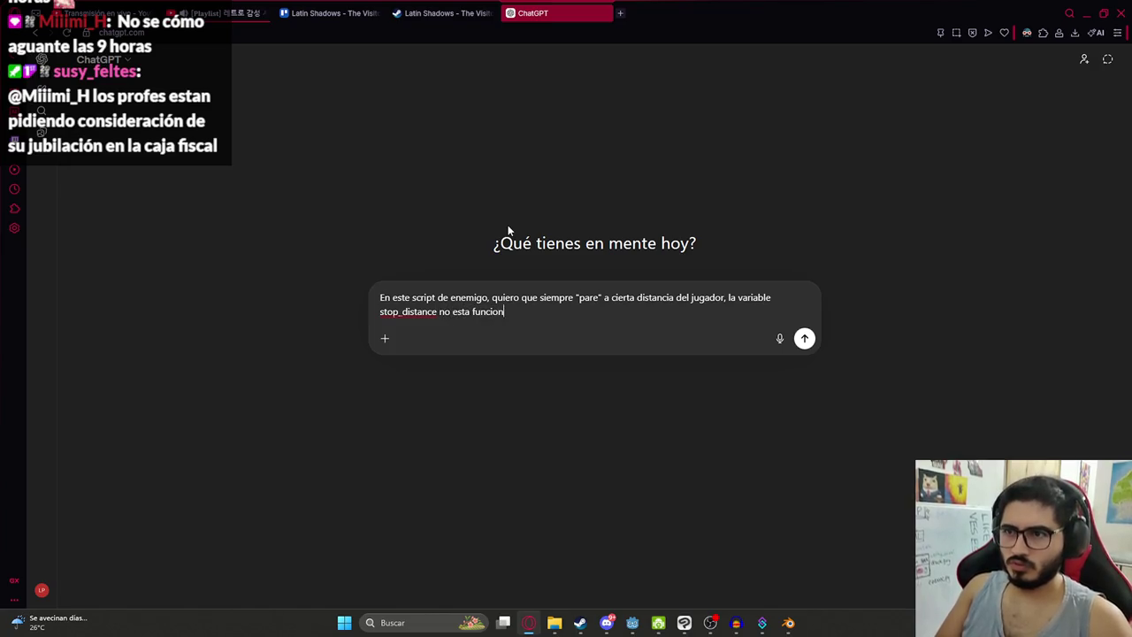
text( correctamente)
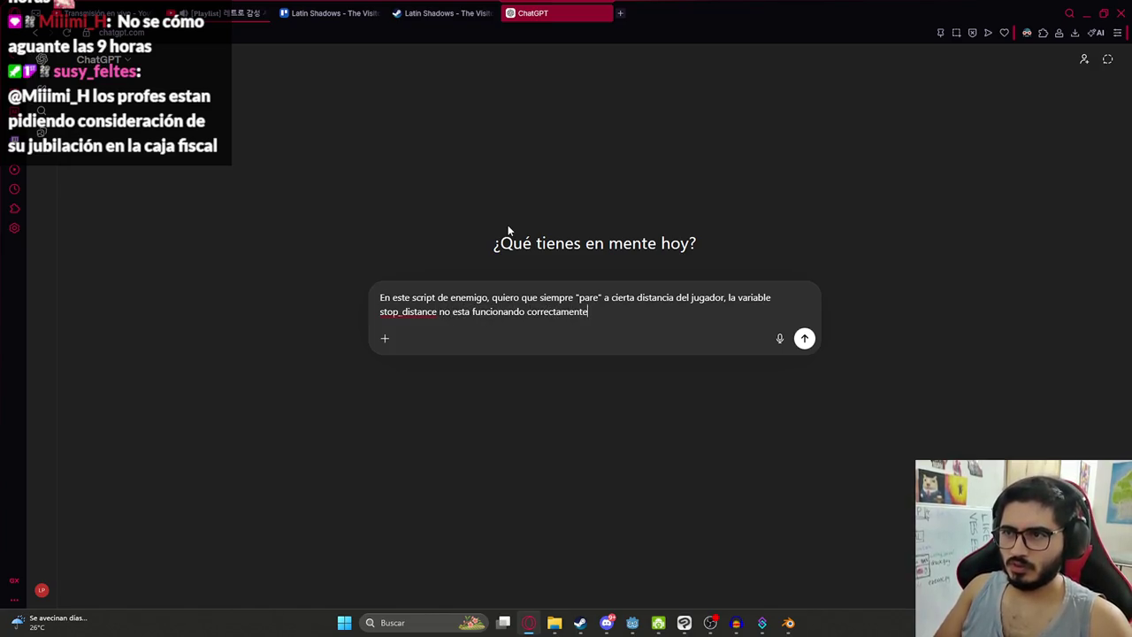
key(shift+Return)
key(ctrl+v)
key(Return)
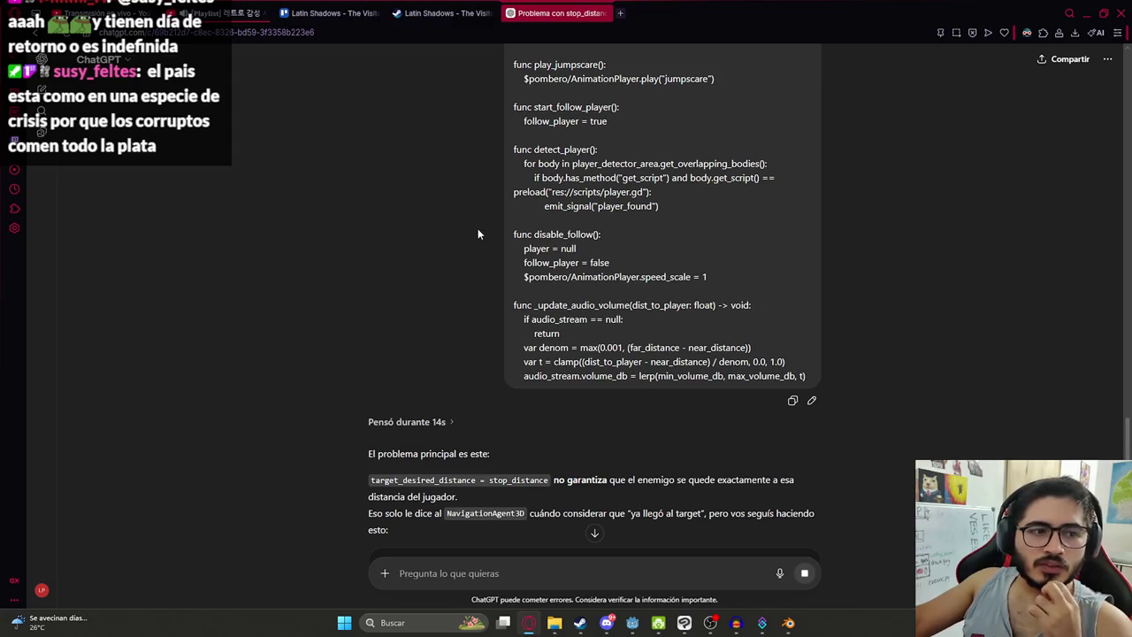
Step: Read ChatGPT's reply and copy the recommended _physics_process code block
scroll(699, 328, down, 4)
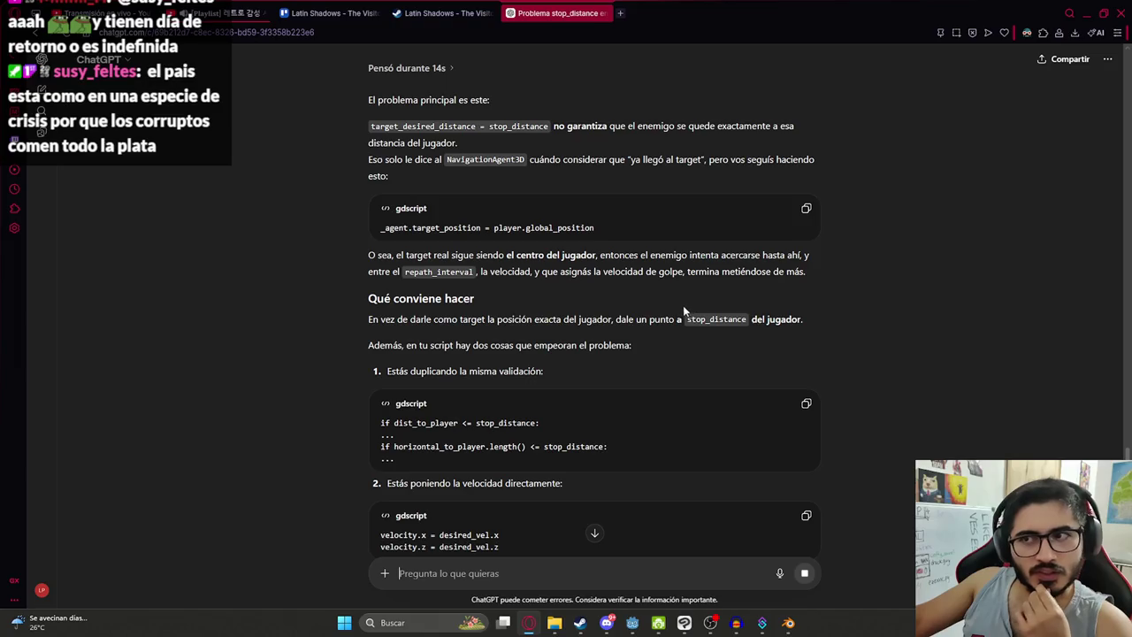
scroll(676, 301, down, 6)
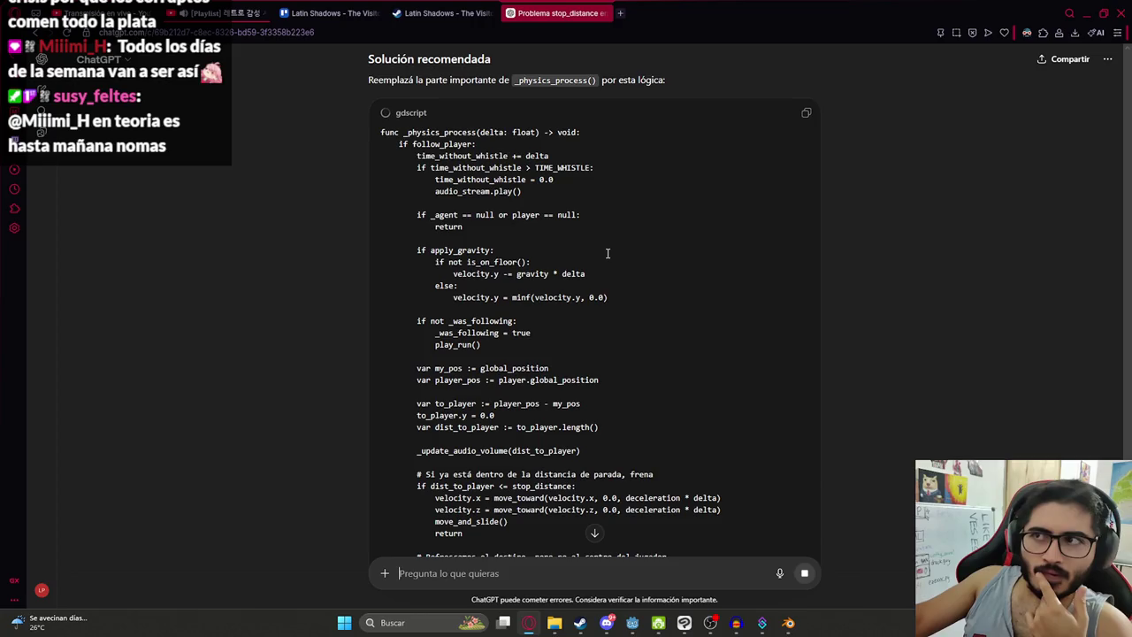
scroll(608, 253, down, 3)
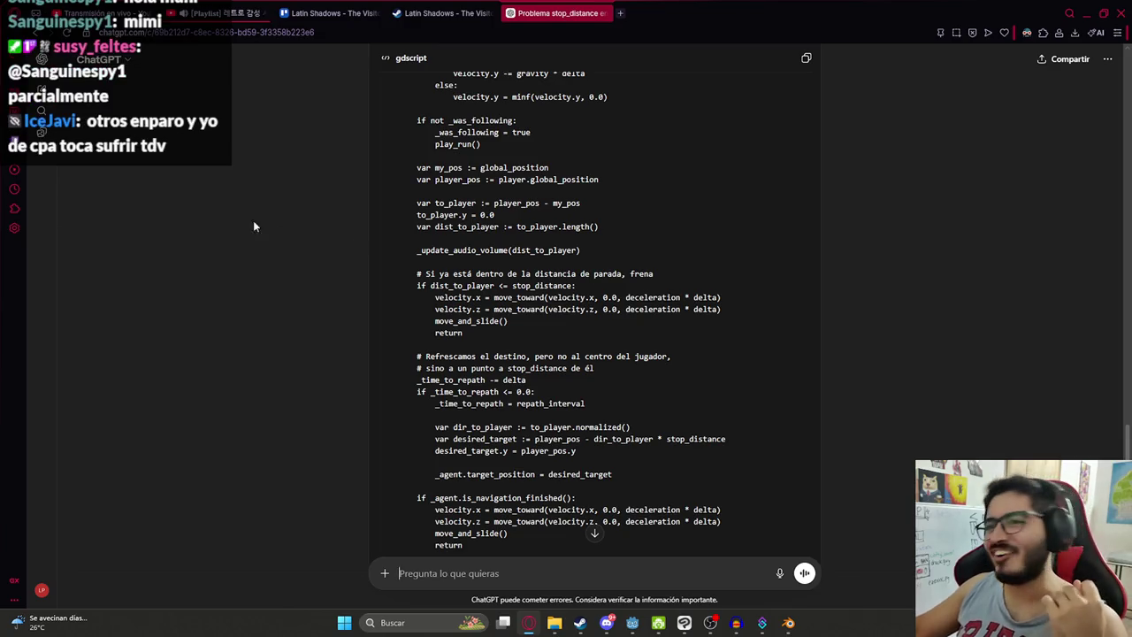
scroll(384, 312, down, 5)
scroll(384, 312, up, 6)
scroll(384, 312, up, 3)
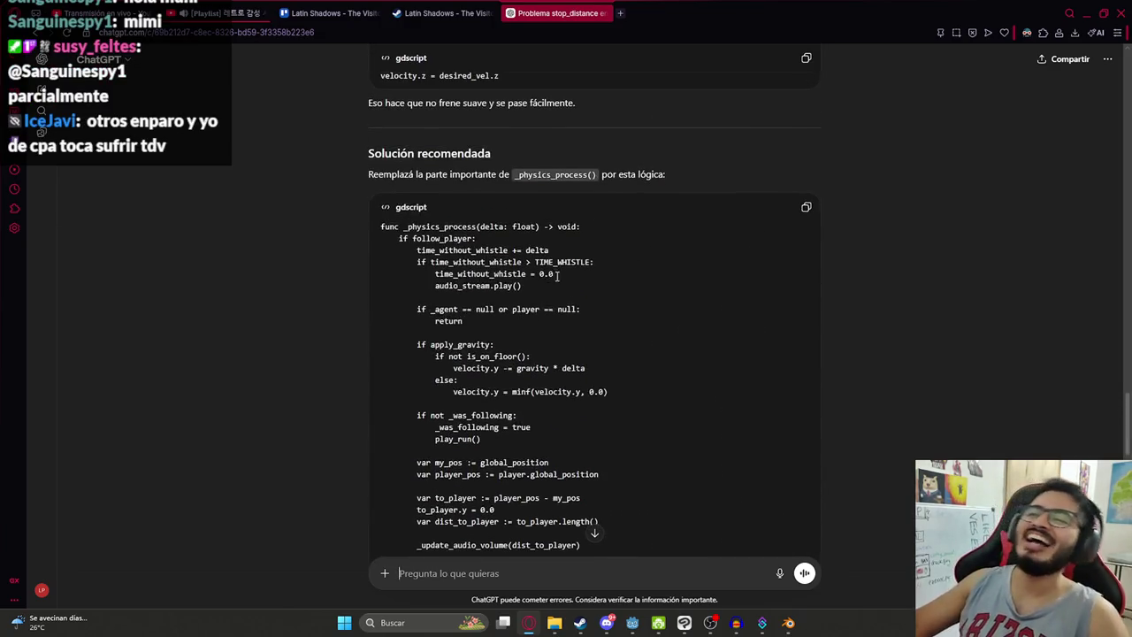
click(806, 207)
Step: Return to enemy_fight.gd in the Godot editor
scroll(563, 332, down, 10)
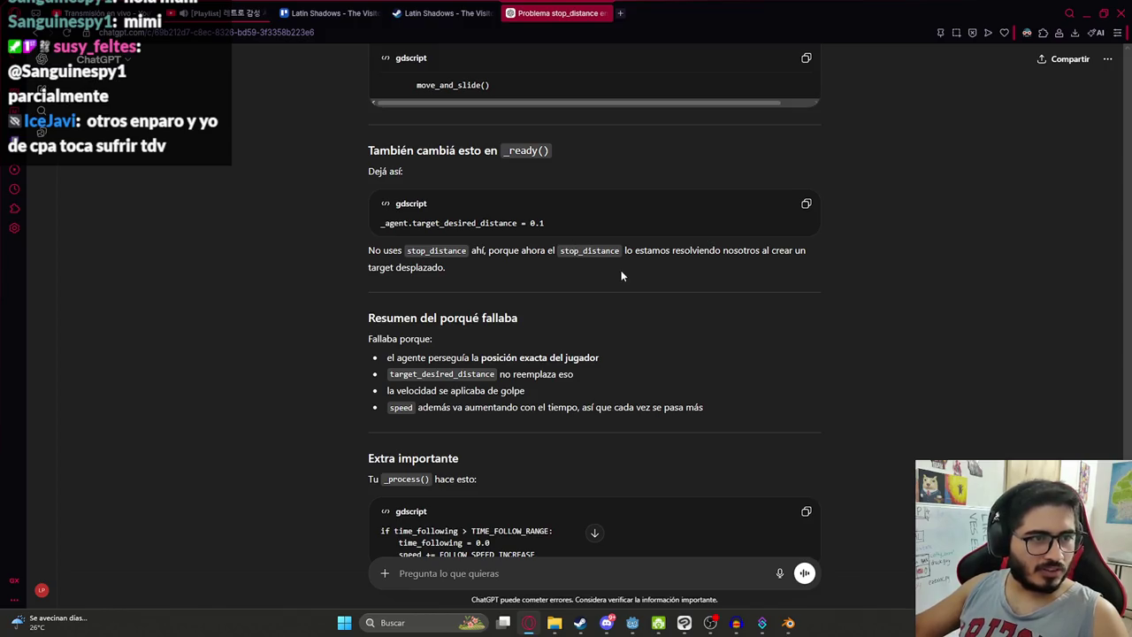
key(alt+Tab)
click(583, 277)
key(alt+Tab)
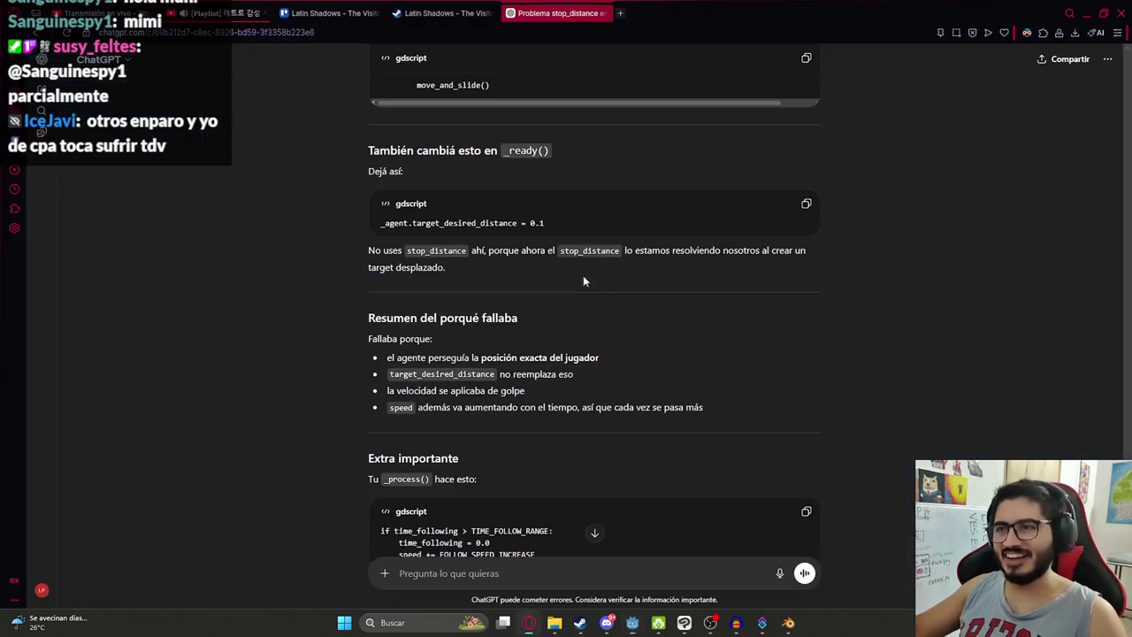
key(alt+Tab)
scroll(862, 151, down, 5)
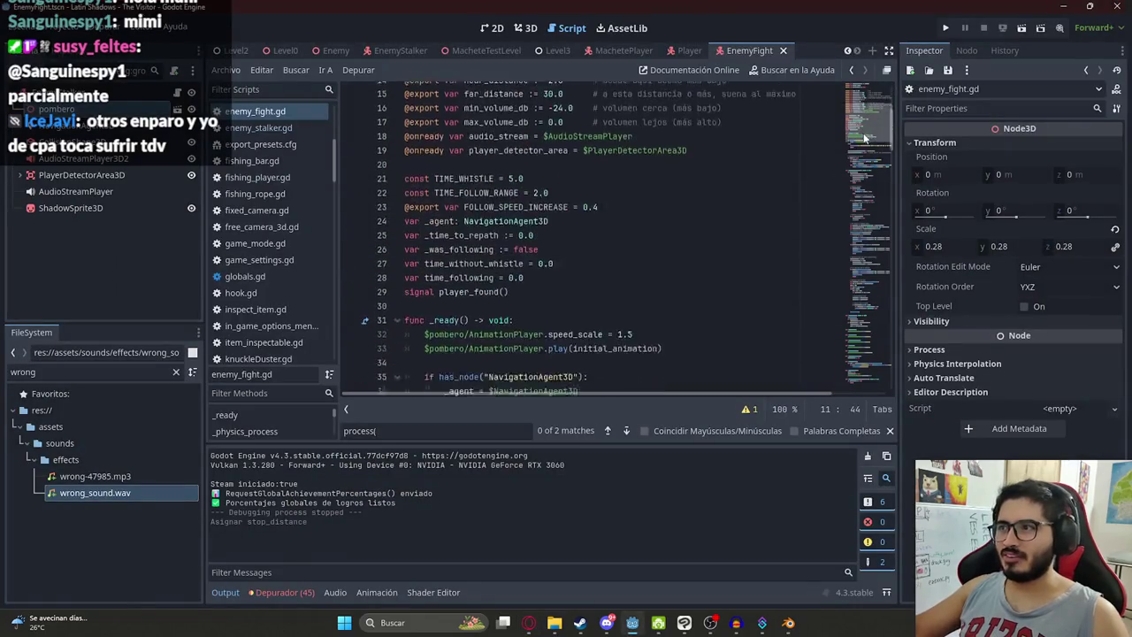
Step: Replace the old _physics_process body with ChatGPT's copied code
scroll(863, 150, down, 9)
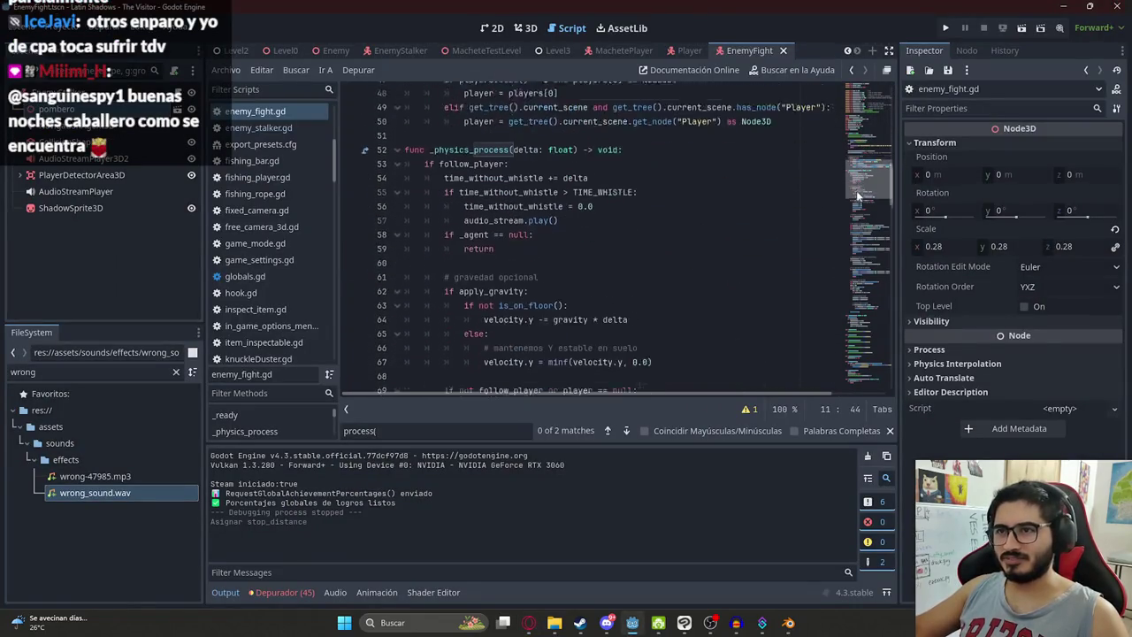
drag(857, 197, 845, 322)
mouse_move(405, 201)
mouse_down()
mouse_move(443, 89)
mouse_move(463, 133)
mouse_move(443, 182)
mouse_move(442, 221)
mouse_move(443, 84)
mouse_move(435, 222)
mouse_up()
key(Right)
scroll(577, 298, up, 20)
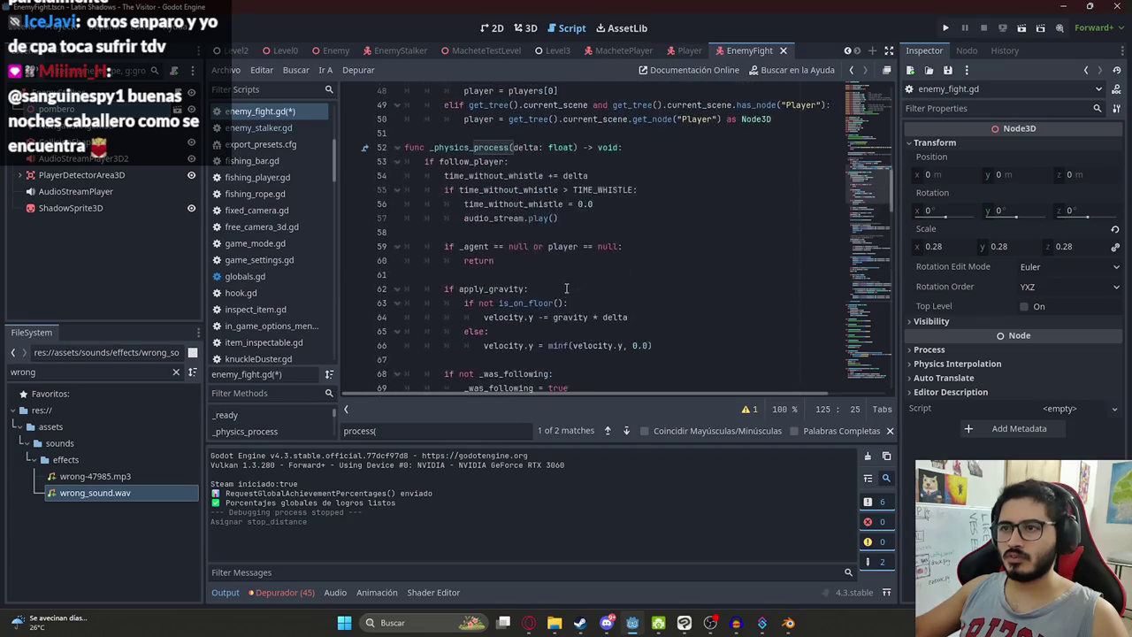
click(592, 306)
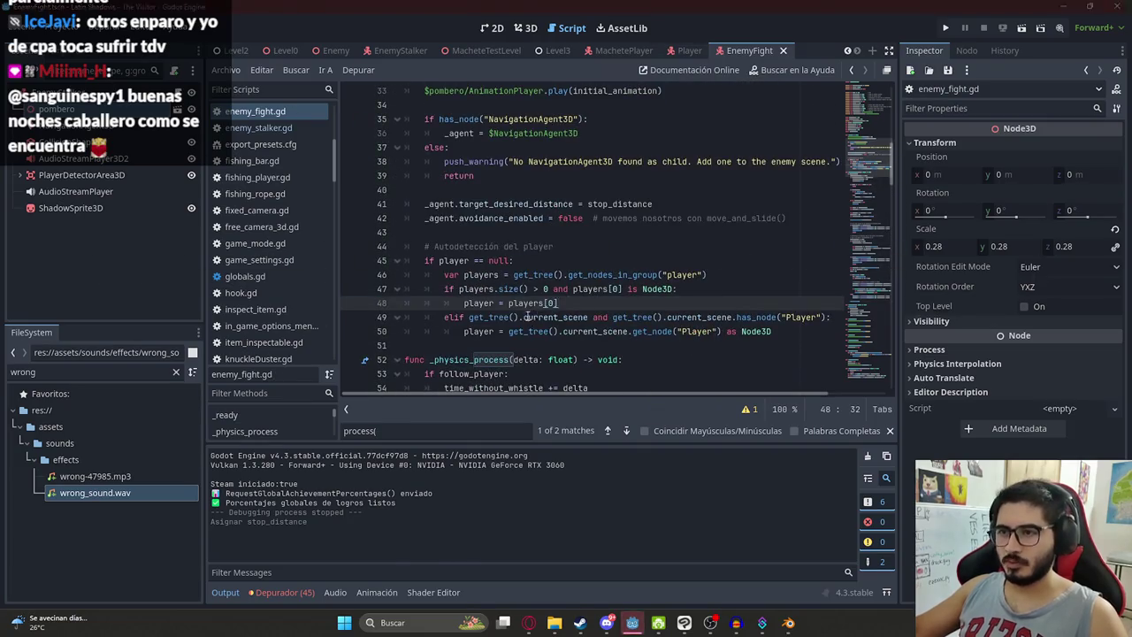
Step: Copy the target_desired_distance = 0.1 line from ChatGPT and paste it into _ready
key(alt+Tab)
scroll(590, 313, up, 10)
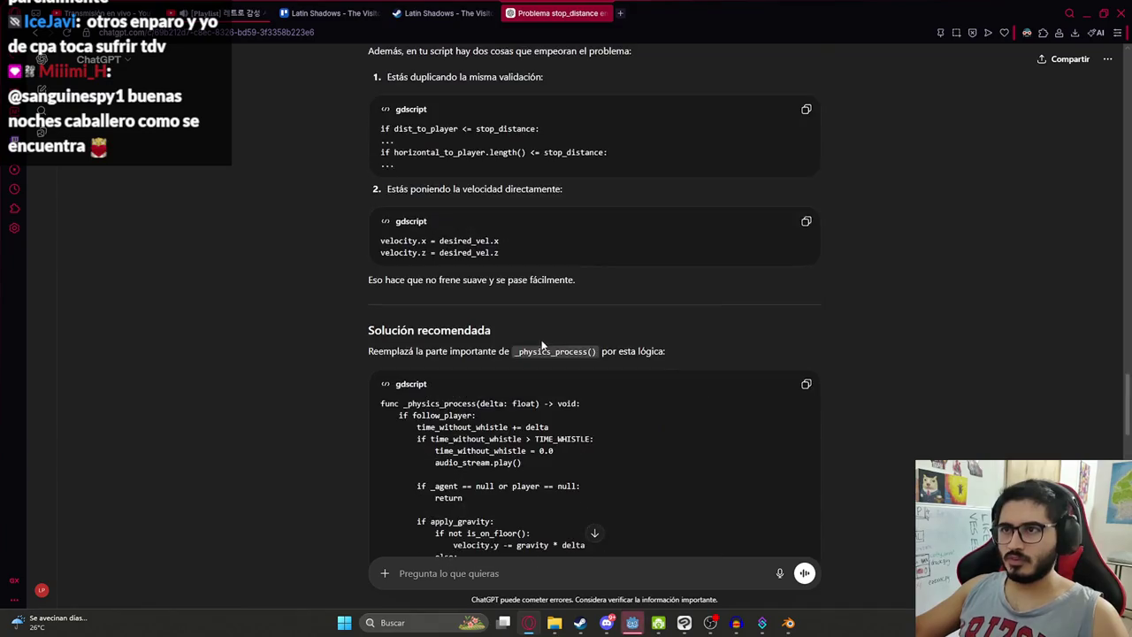
scroll(430, 366, down, 15)
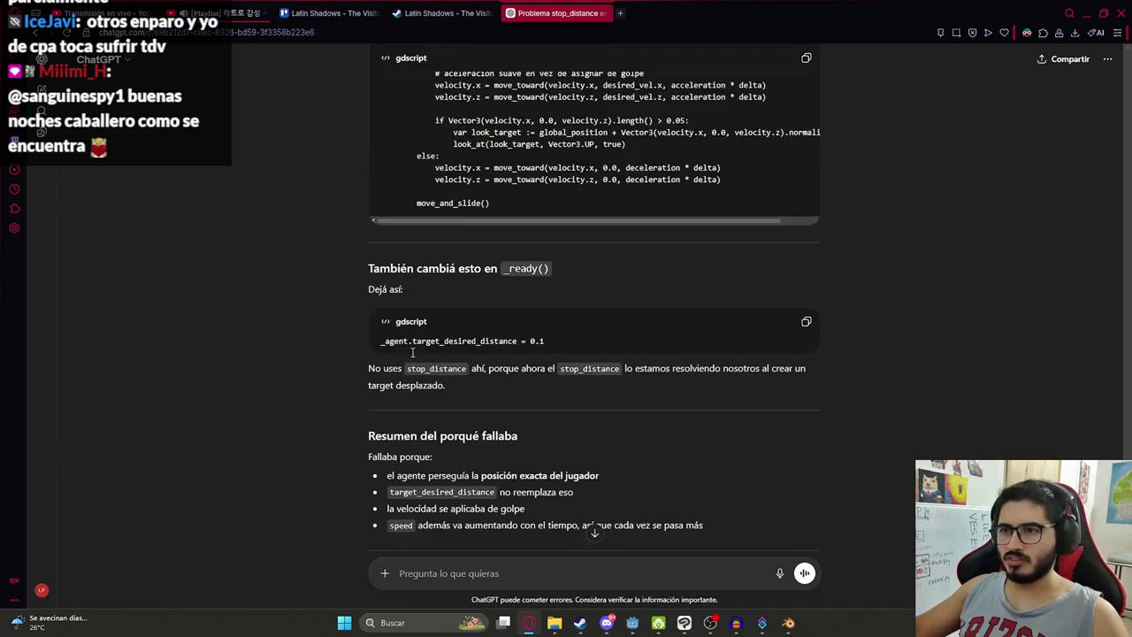
click(810, 323)
key(alt+Tab)
scroll(854, 149, up, 3)
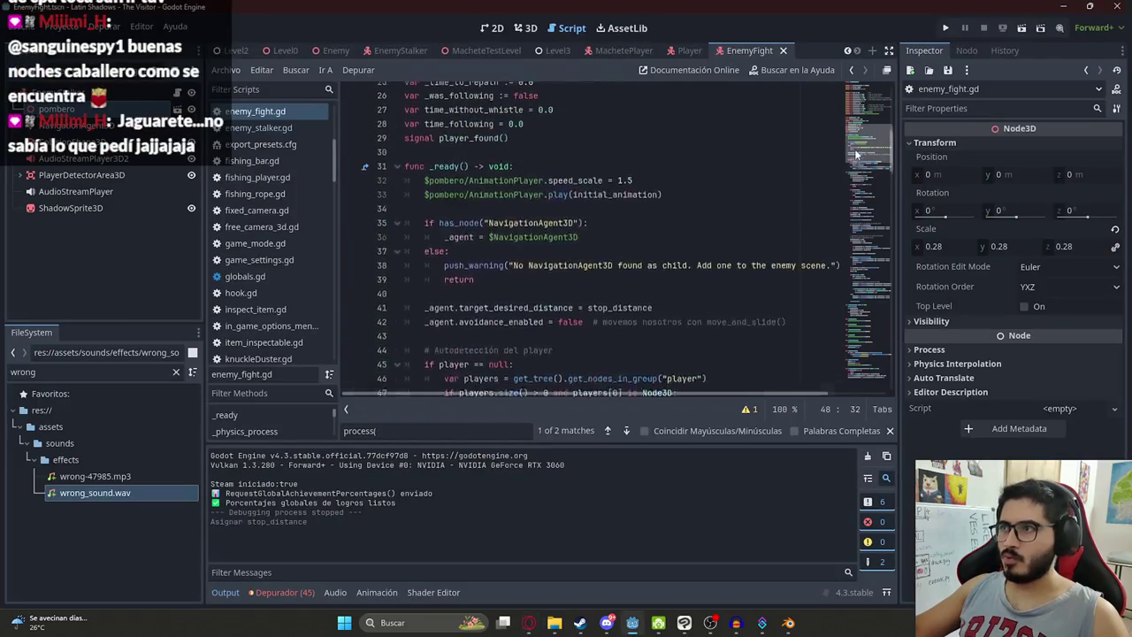
click(590, 173)
key(Return)
key(ctrl+v)
Step: Remove the misplaced line, change the existing assignment from stop_distance to 0.1, and save
double_click(443, 186)
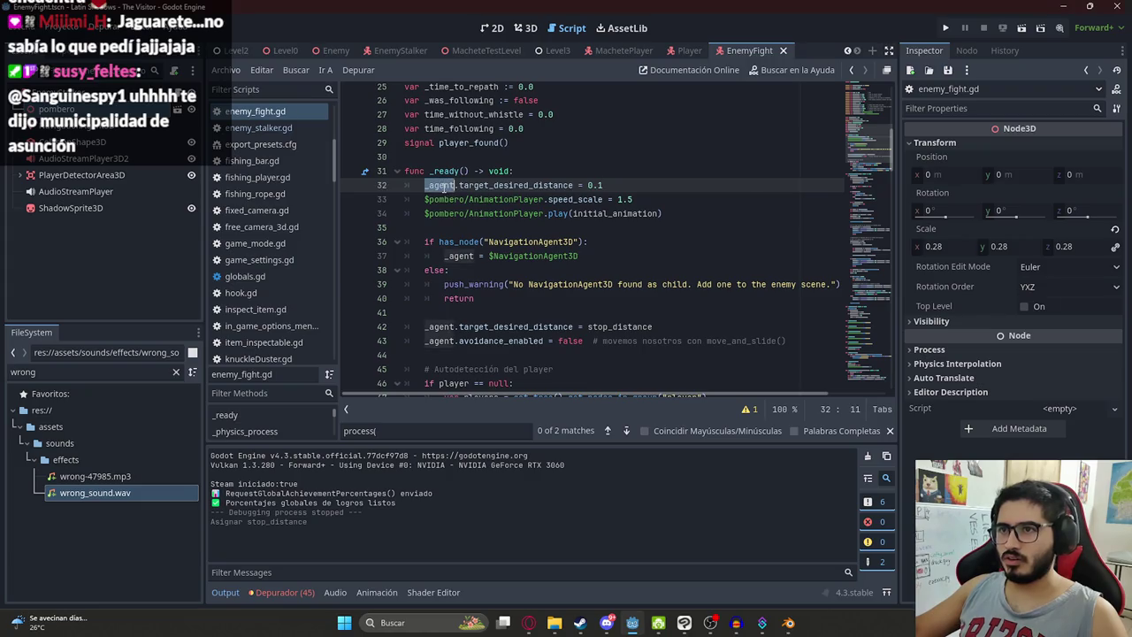
key(End)
key(shift+Home)
key(BackSpace)
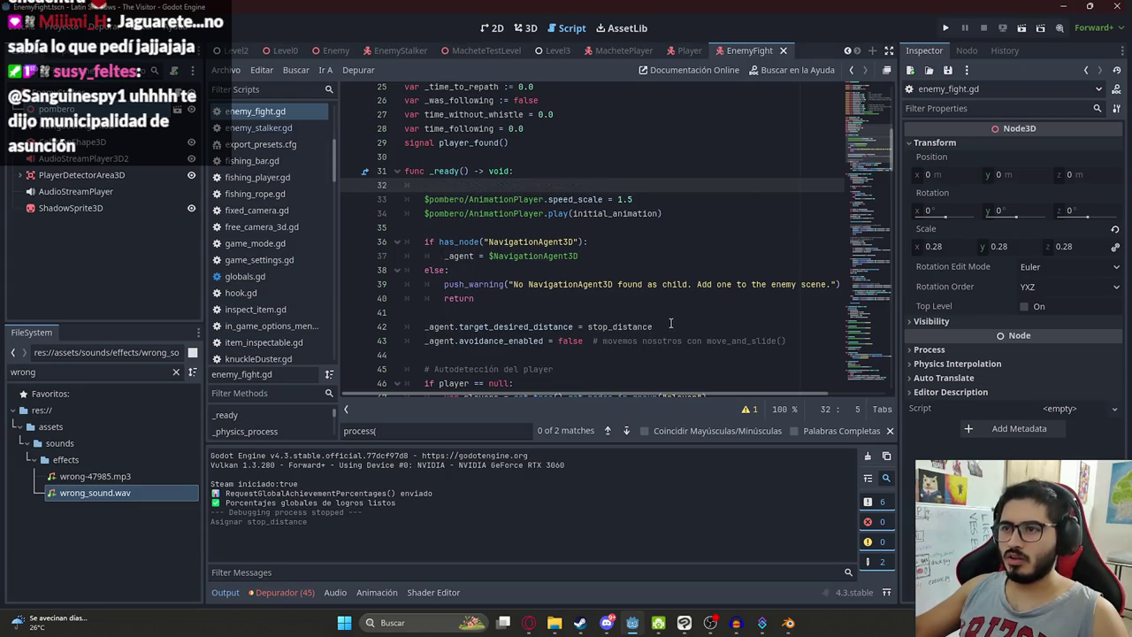
click(671, 323)
key(shift+Home)
key(ctrl+v)
key(ctrl+s)
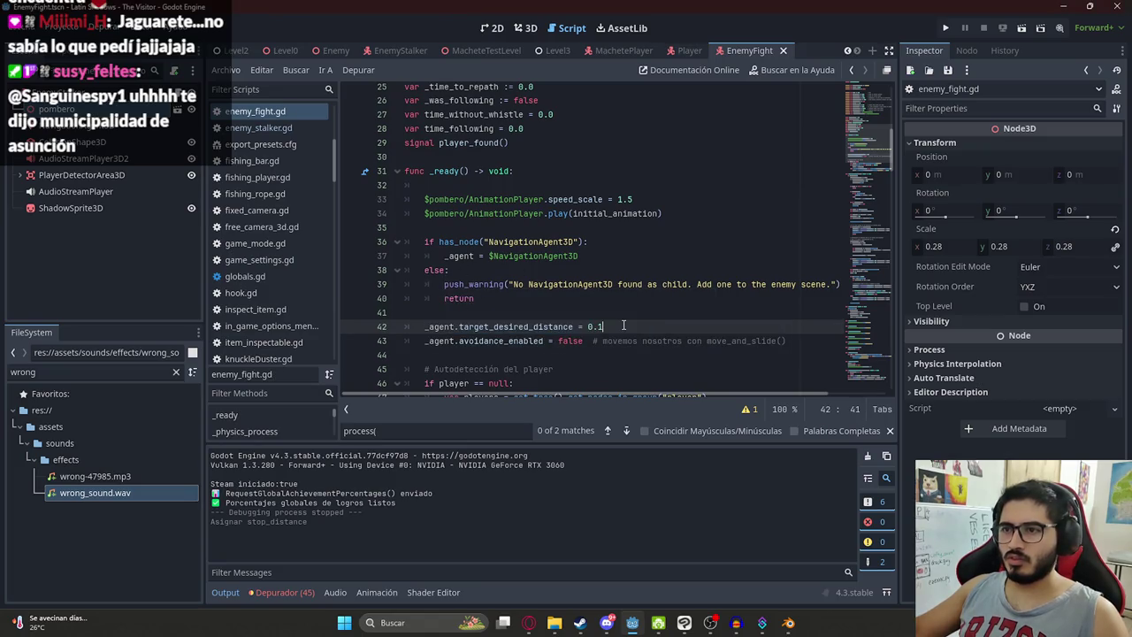
Step: Read the rest of ChatGPT's reply about a max_speed cap, then return to Godot
key(alt+Tab)
scroll(604, 284, down, 5)
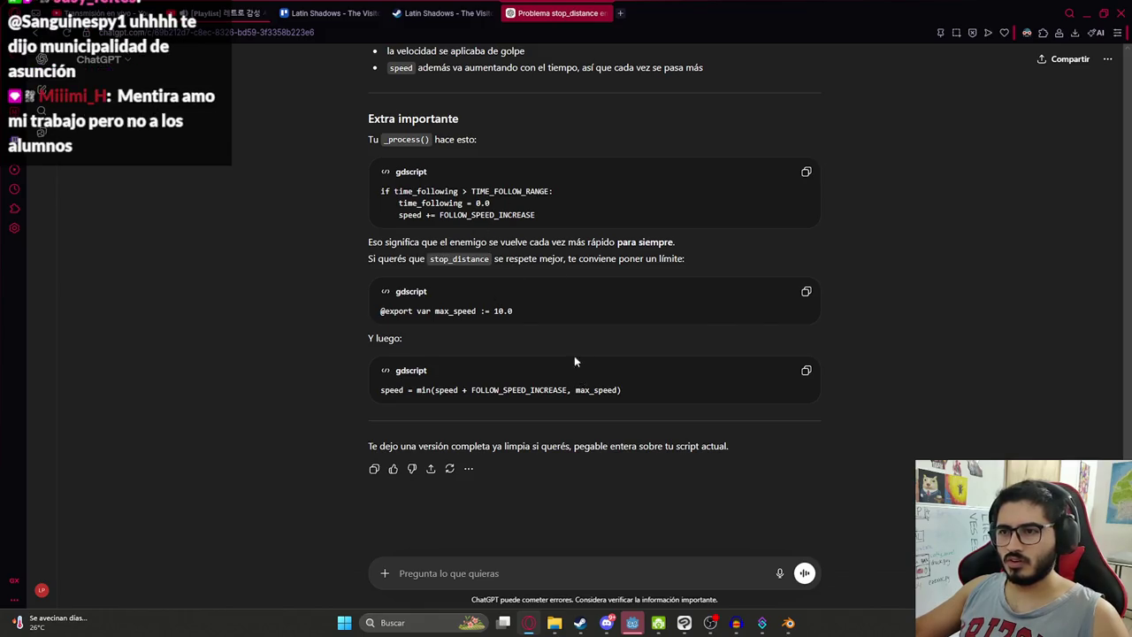
key(alt+Tab)
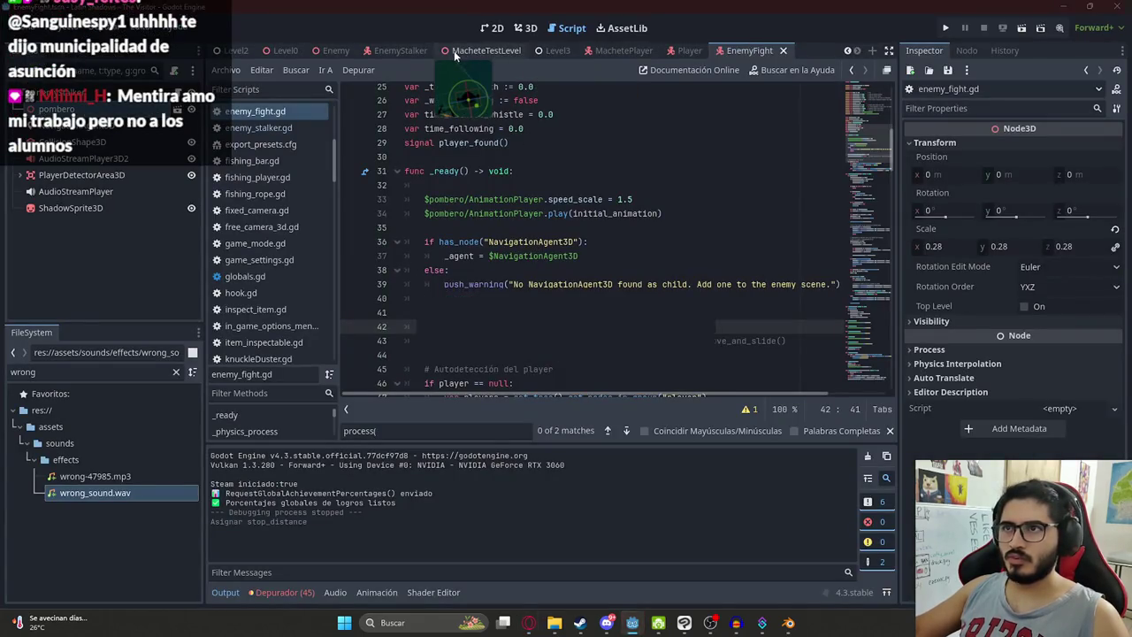
Step: Run MacheteTestLevel to playtest the rewritten enemy movement, then stop it with F8
right_click(454, 50)
click(526, 148)
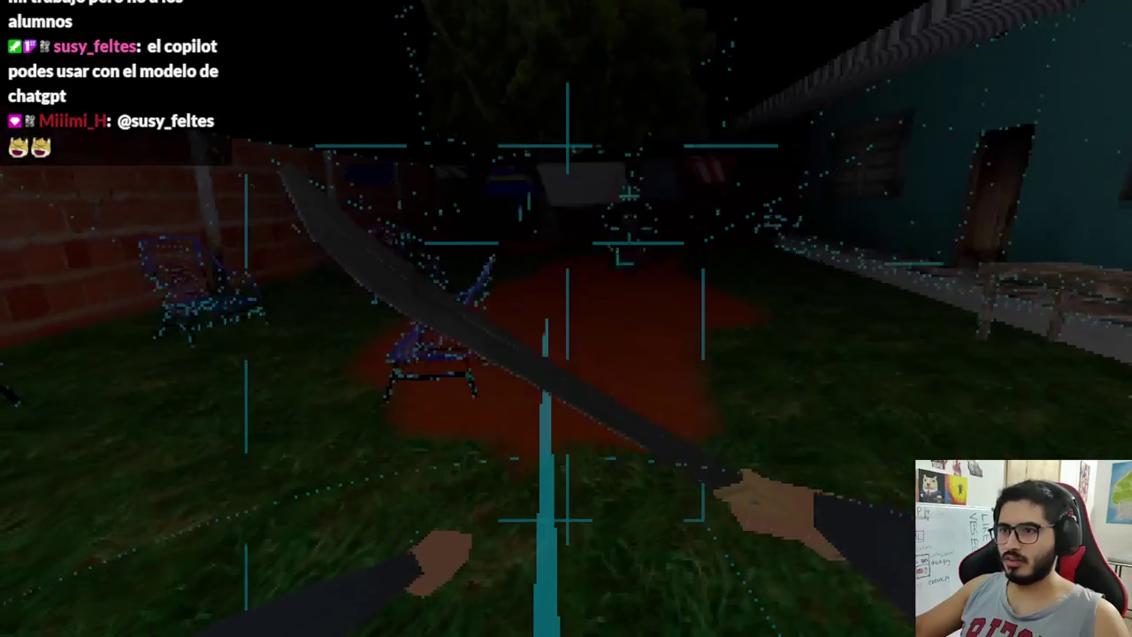
key(F8)
click(548, 327)
scroll(550, 326, up, 8)
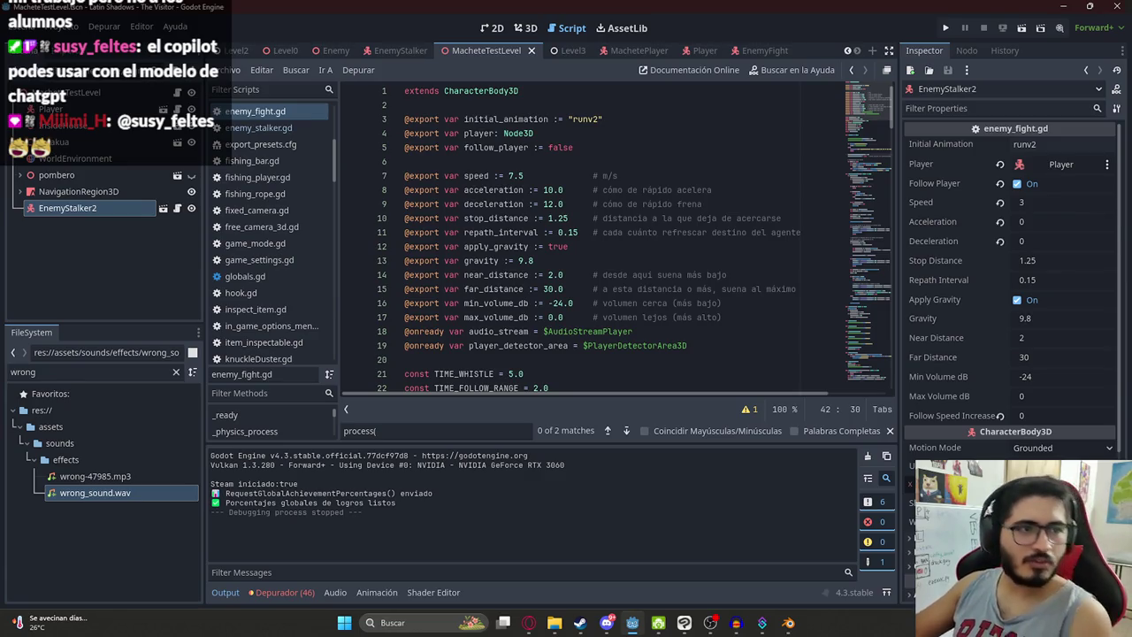
Step: Undo enemy_fight.gd edits until _ready sets target_desired_distance back to stop_distance
click(677, 302)
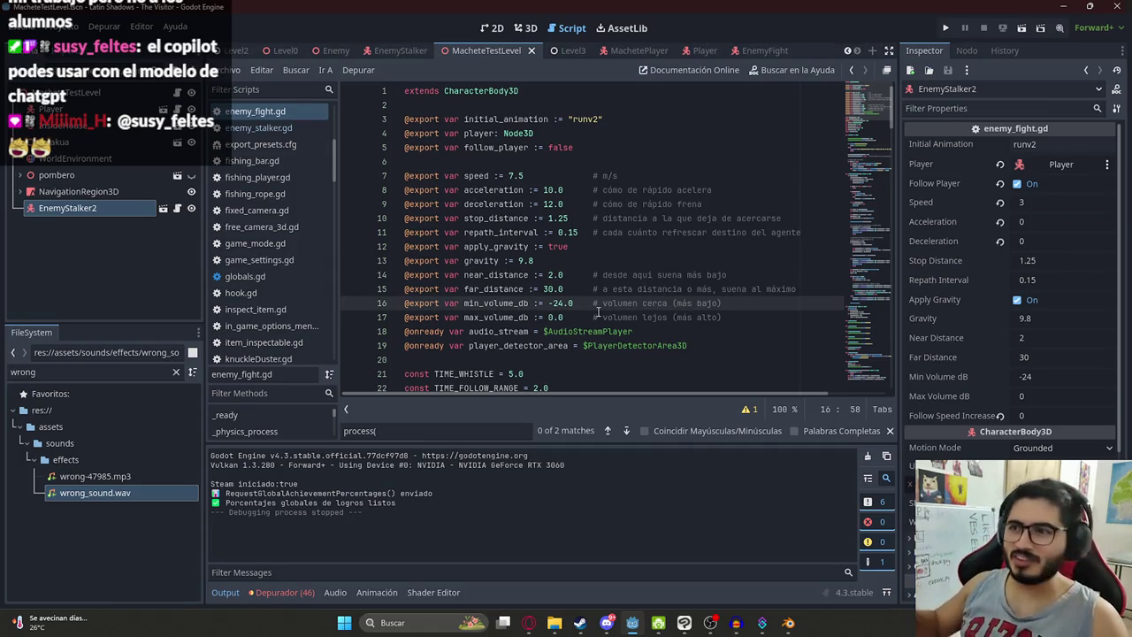
click(638, 257)
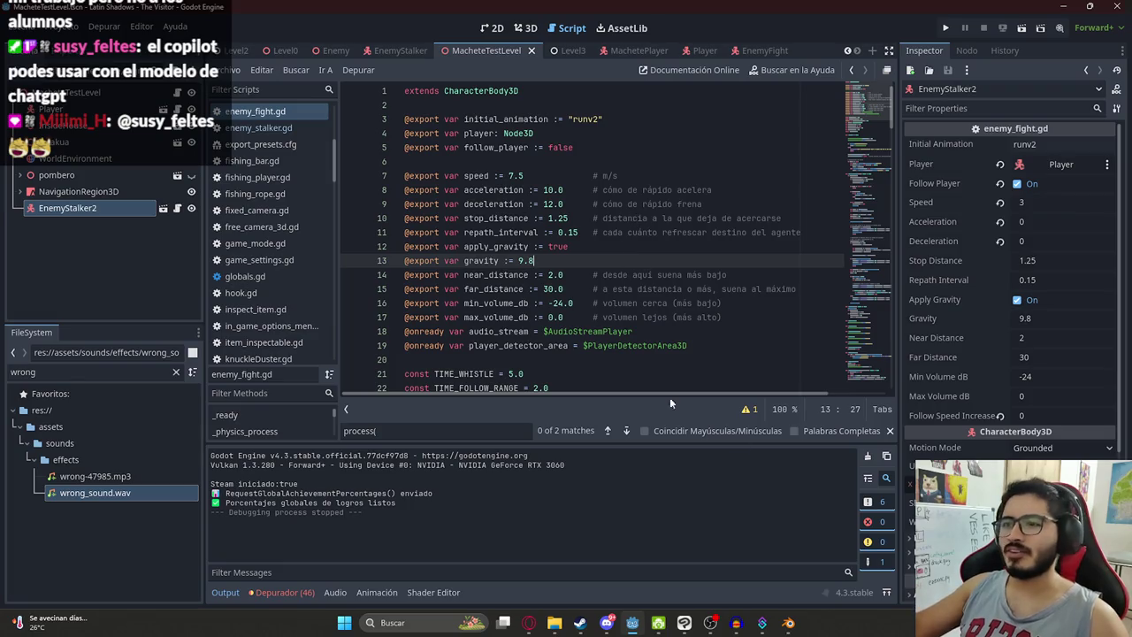
scroll(708, 217, down, 5)
scroll(708, 217, up, 5)
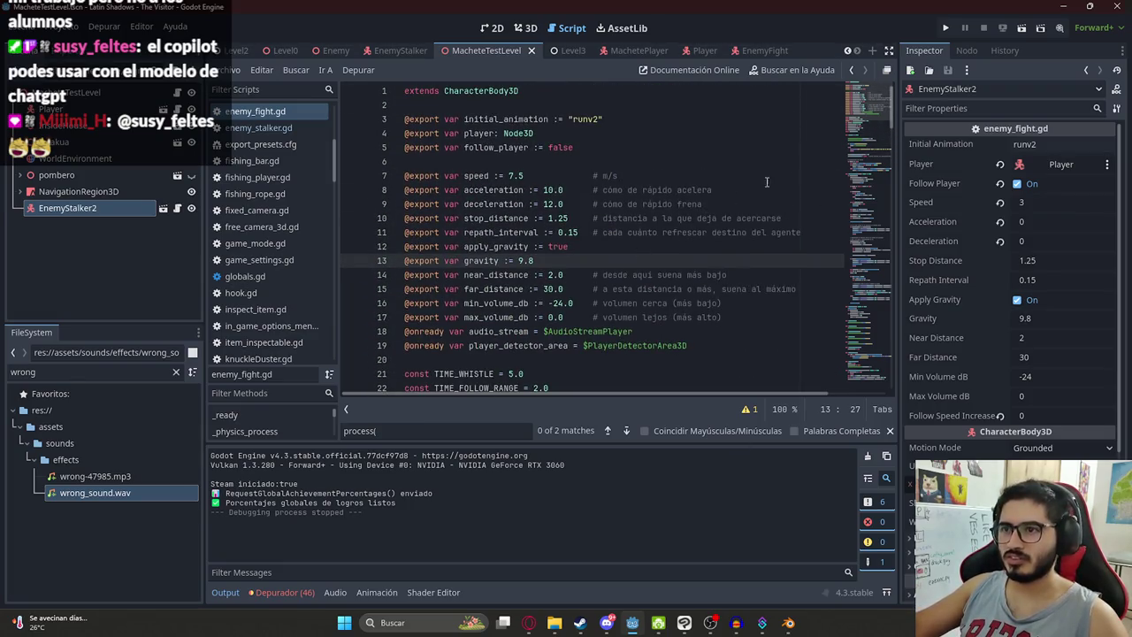
scroll(867, 106, down, 10)
scroll(870, 108, up, 10)
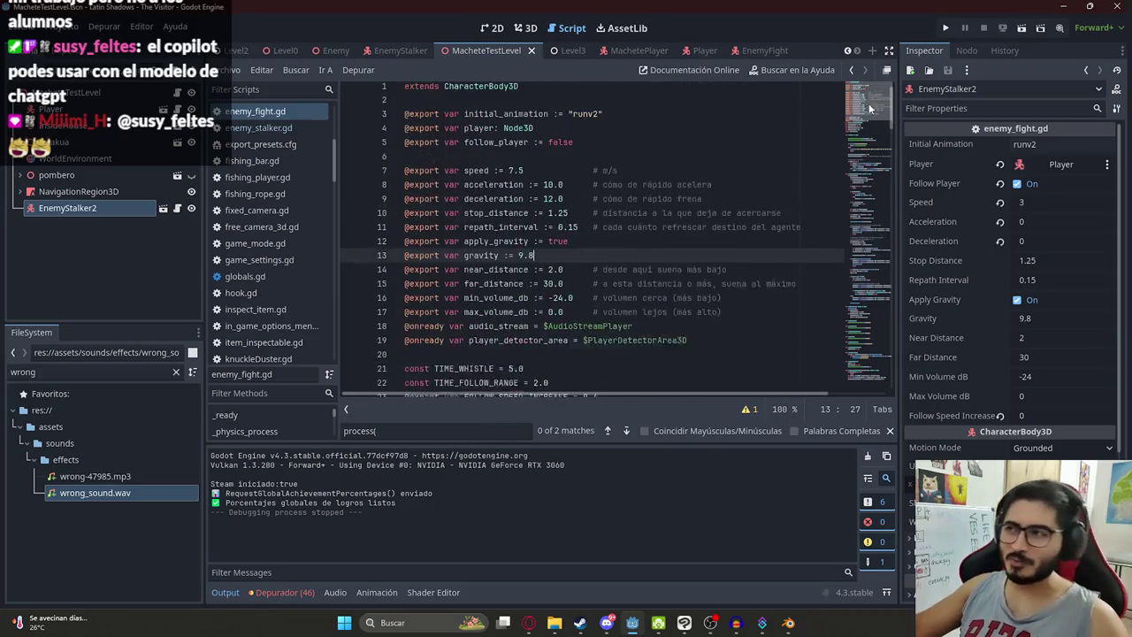
scroll(870, 108, down, 6)
click(584, 231)
key(ctrl+z)
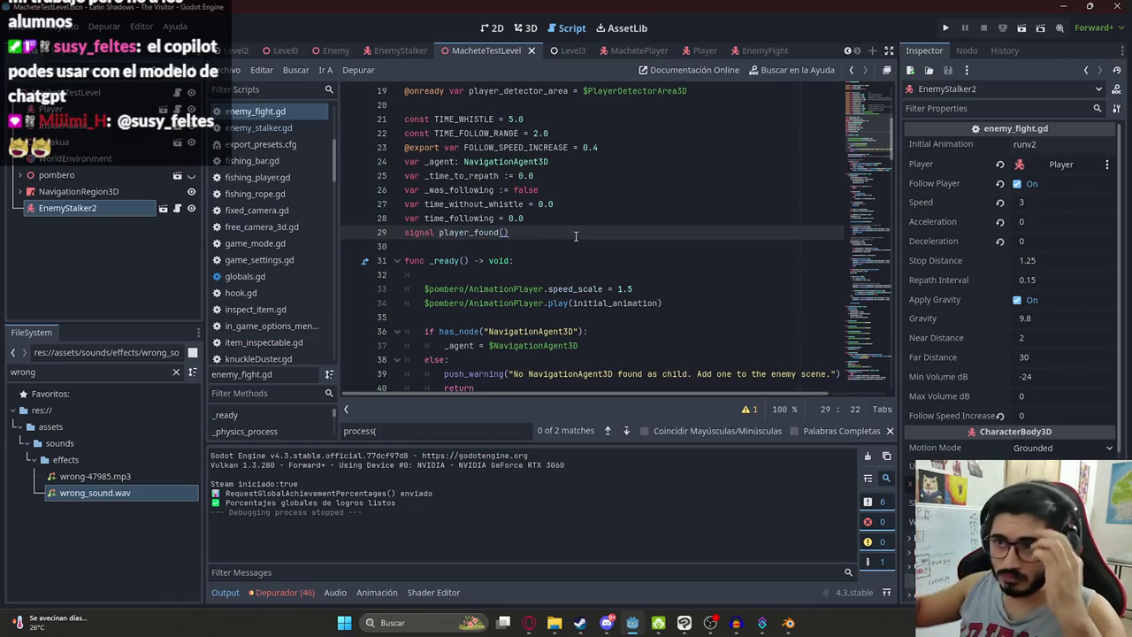
key(ctrl+z)
key(ctrl+z)
key(ctrl+z)
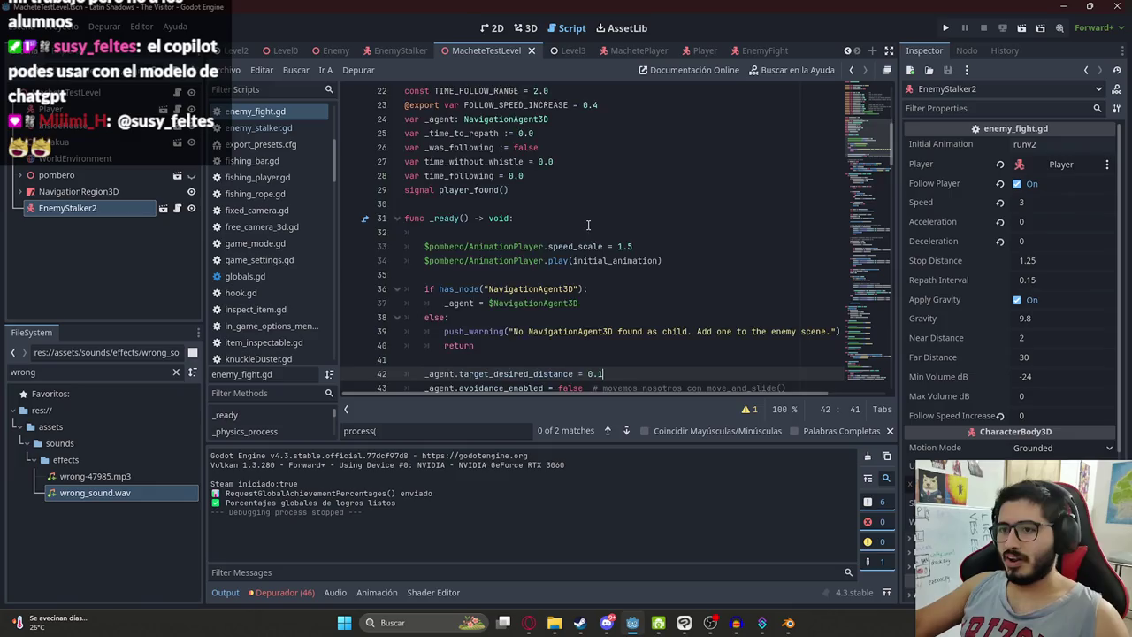
scroll(523, 210, down, 4)
key(ctrl+z)
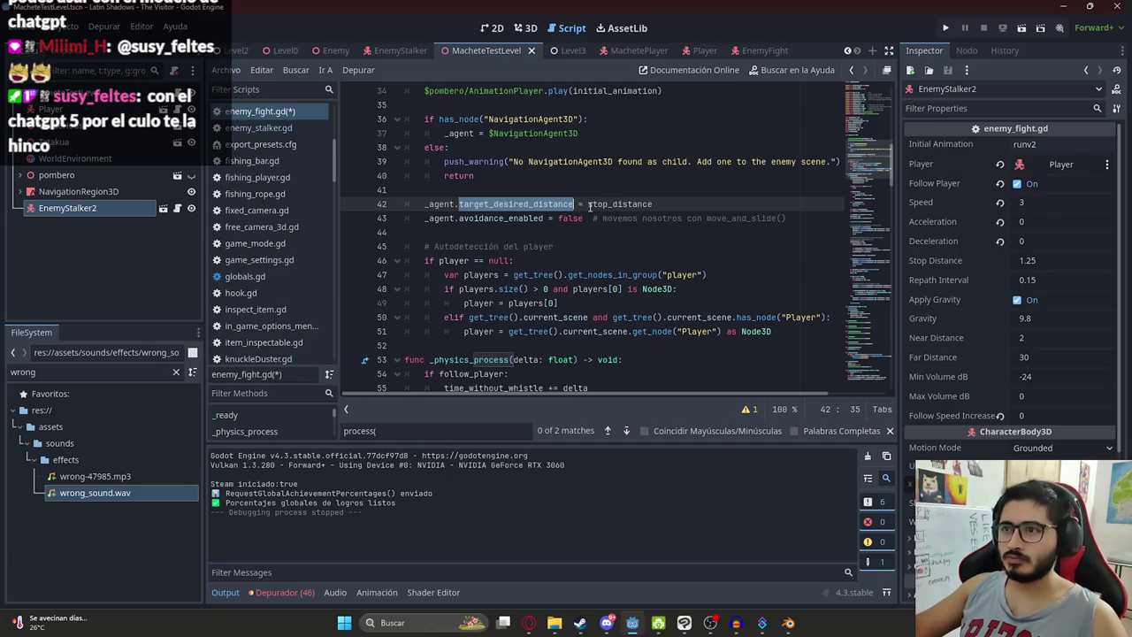
Step: Undo once more, then redo three edits to restore the script code
key(ctrl+z)
key(ctrl+z)
key(ctrl+z)
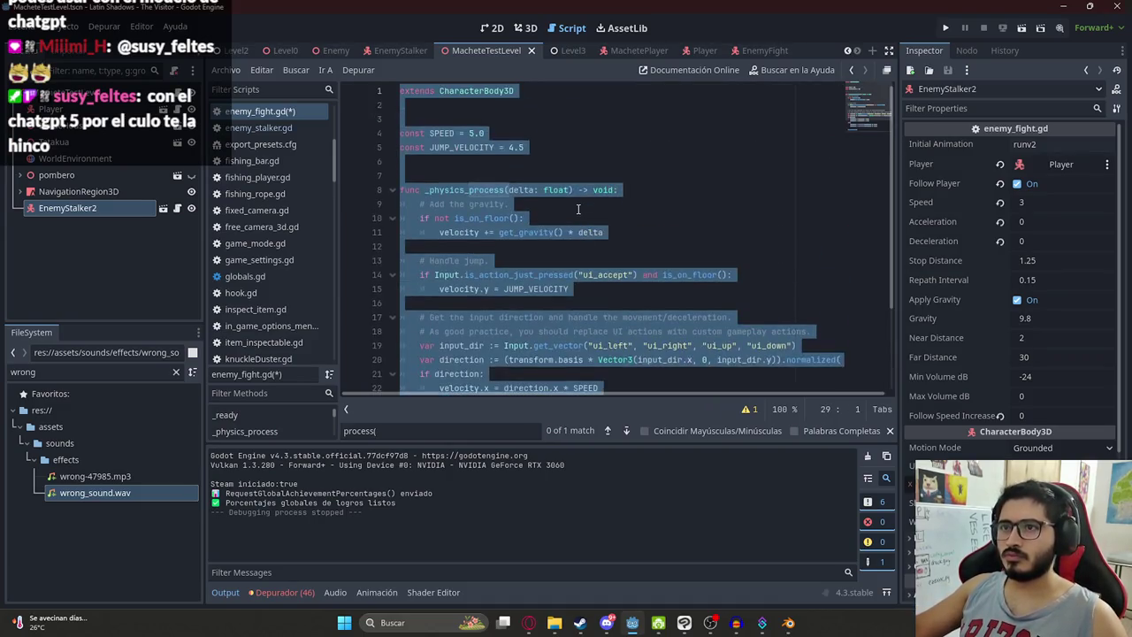
key(ctrl+y)
key(ctrl+y)
key(ctrl+y)
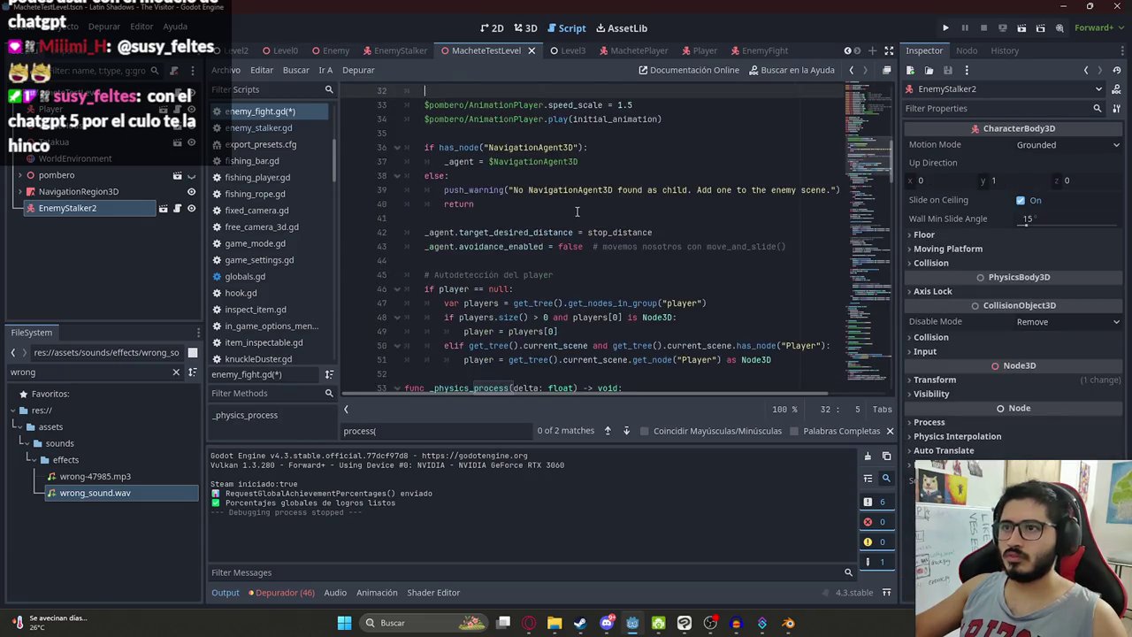
key(ctrl+y)
key(ctrl+y)
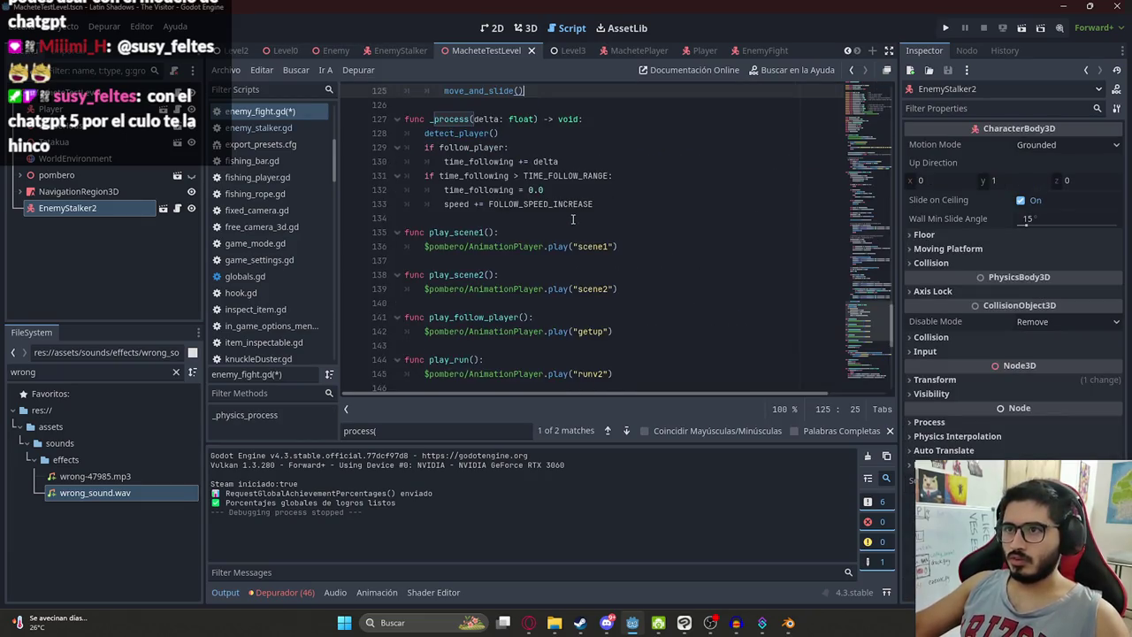
key(ctrl+y)
key(ctrl+y)
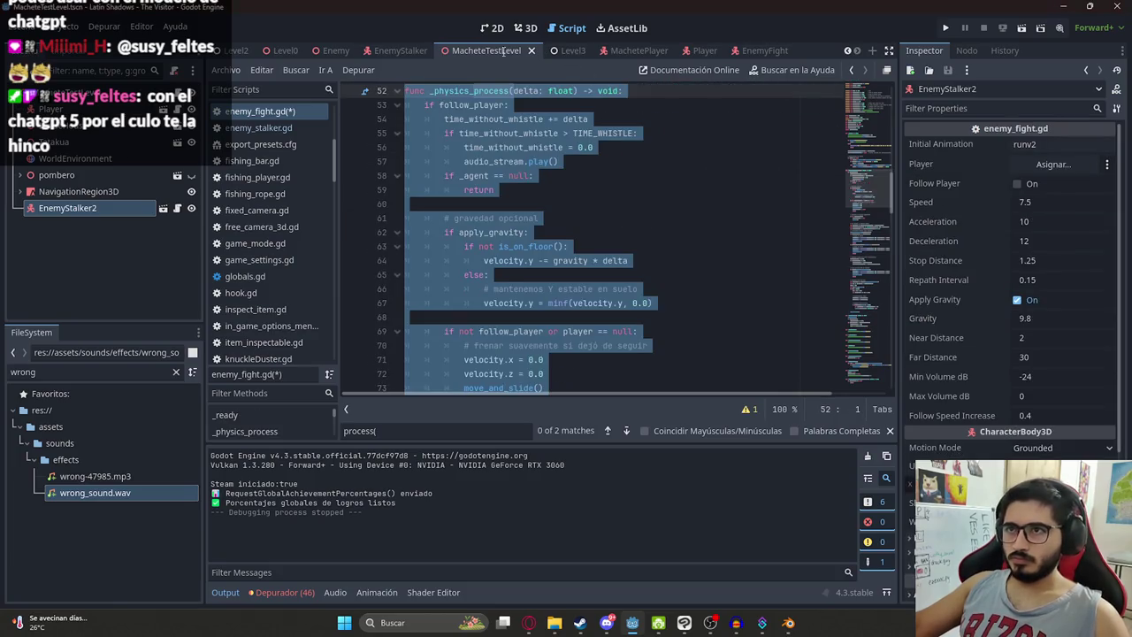
right_click(487, 53)
Step: Playtest the MacheteTestLevel scene on its own, stop it, and save the scene
click(534, 149)
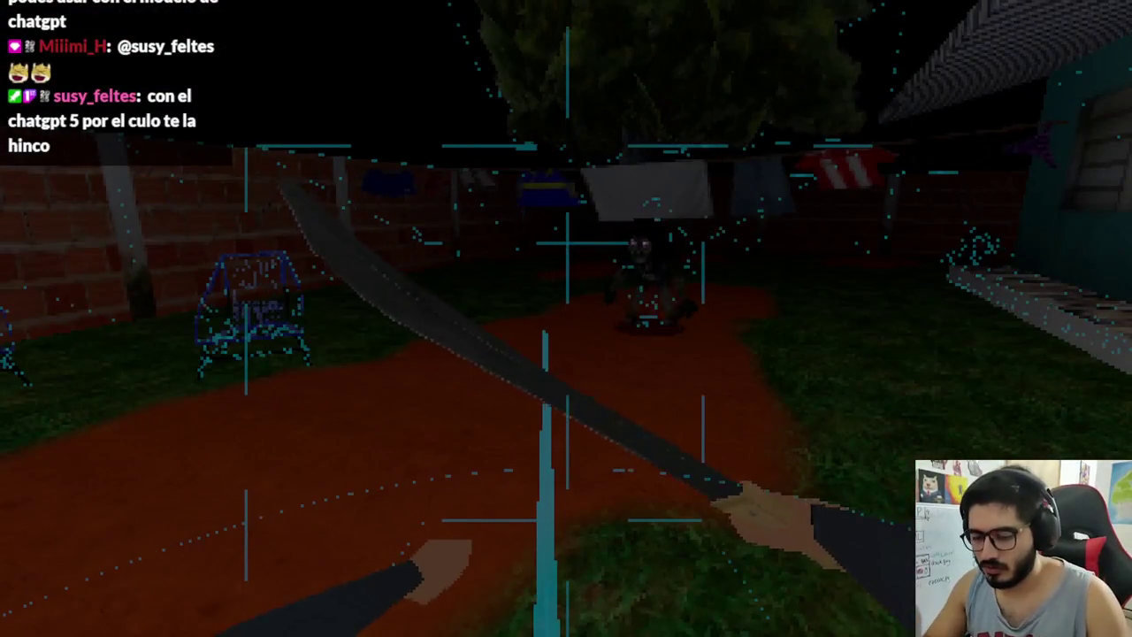
key(F8)
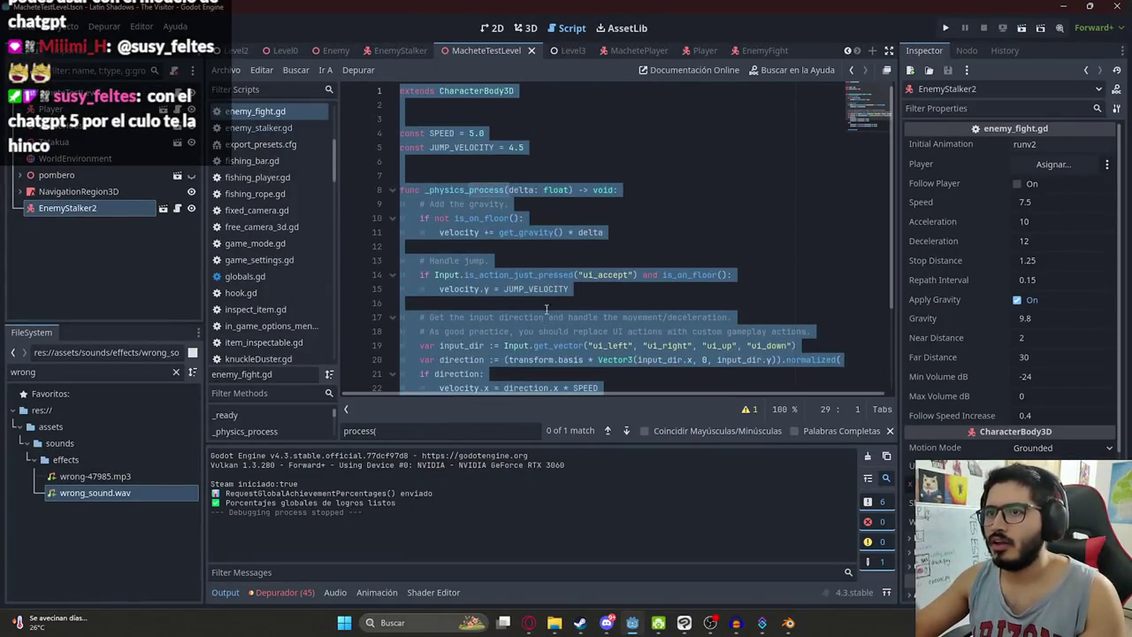
key(ctrl+v)
key(ctrl+s)
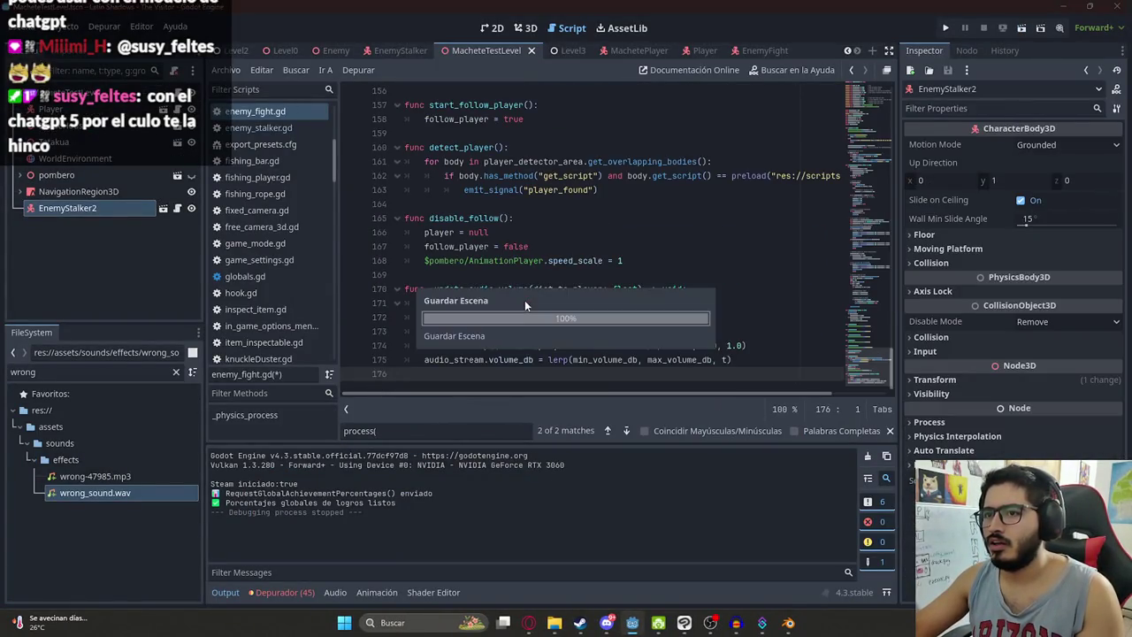
Step: Run MacheteTestLevel again, then close the game to return to the script
right_click(469, 48)
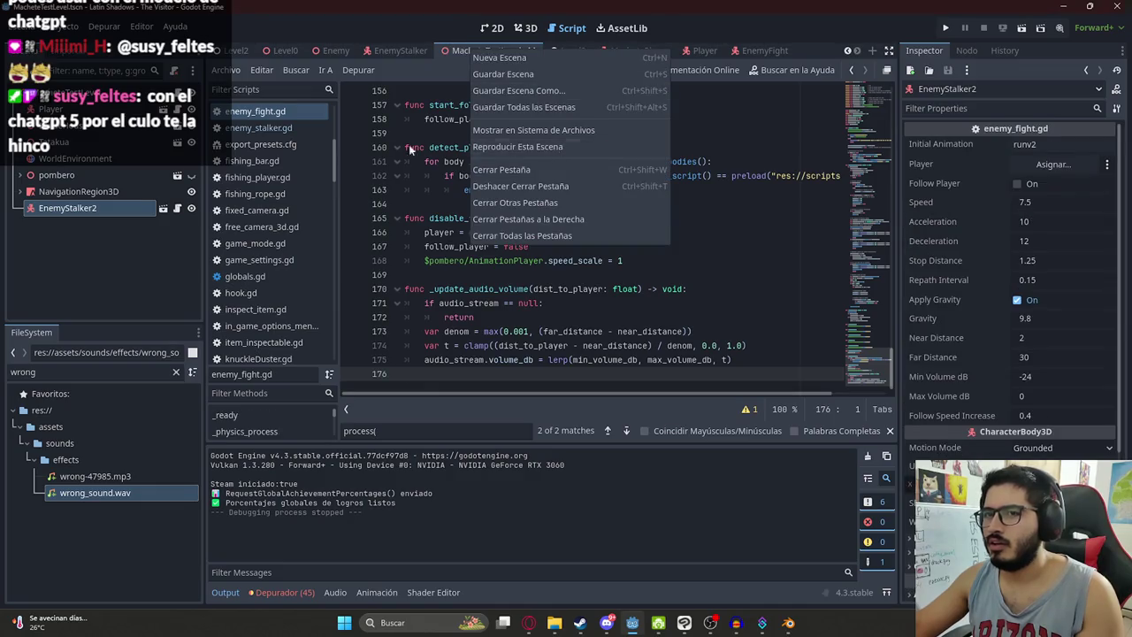
click(532, 147)
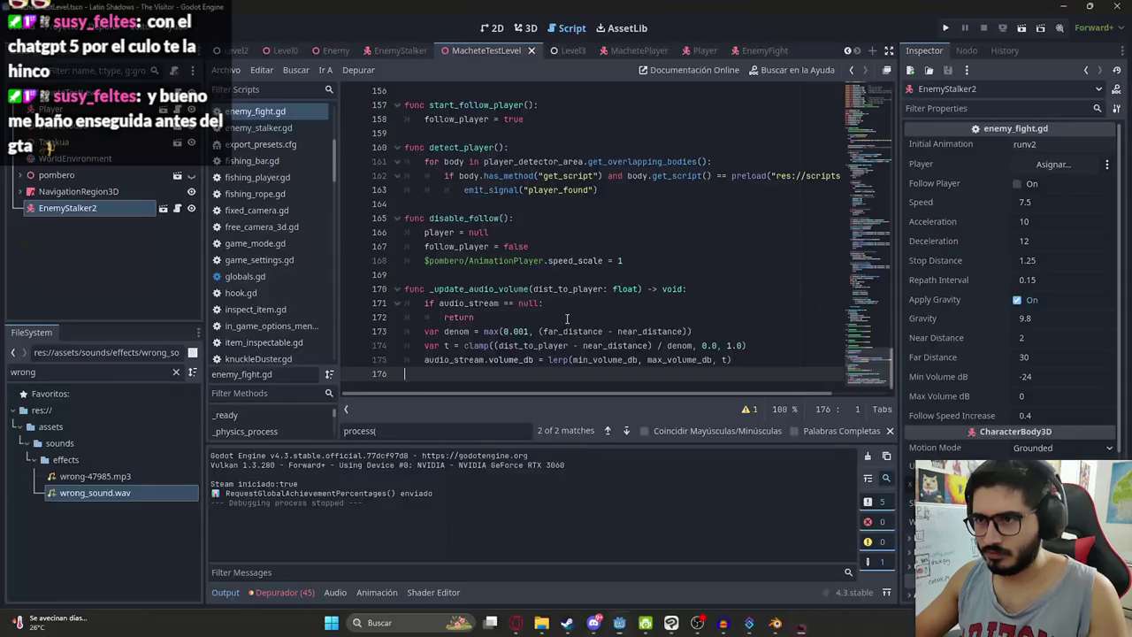
click(595, 280)
Step: Restore target_desired_distance to 0.1 on line 42 and save enemy_fight.gd
key(ctrl+z)
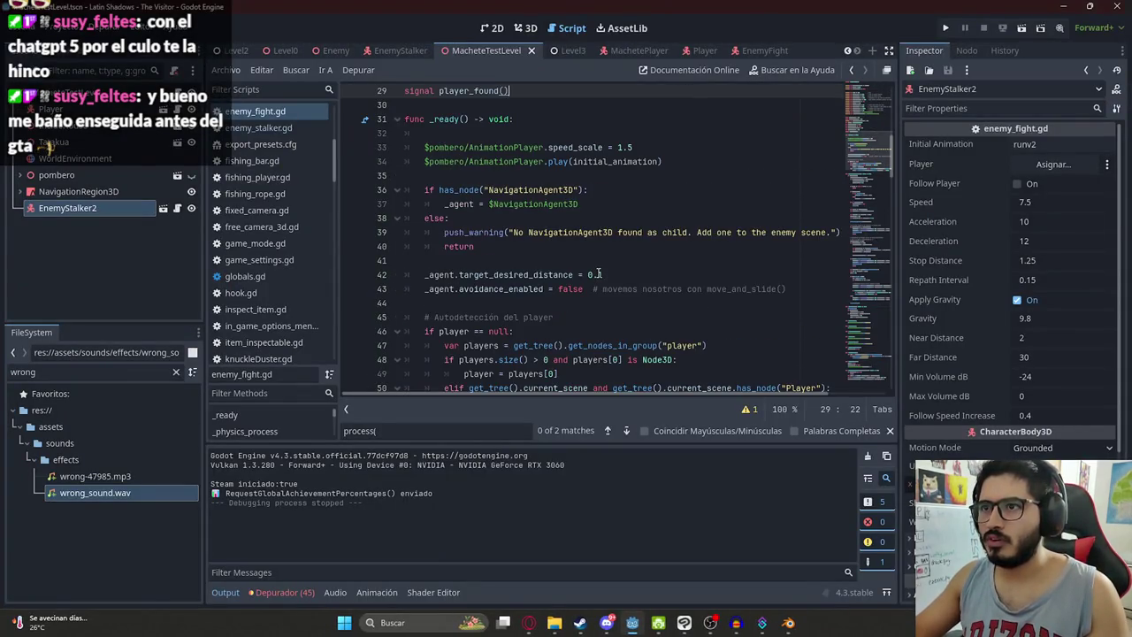
scroll(601, 270, up, 3)
key(ctrl+z)
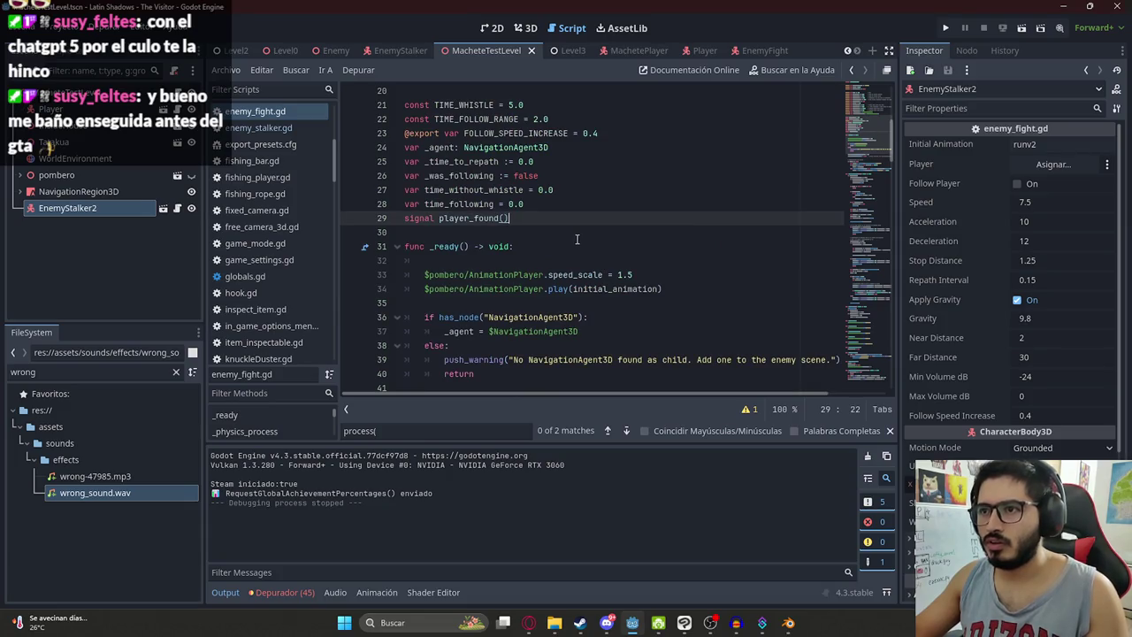
scroll(601, 266, down, 7)
scroll(552, 260, up, 3)
scroll(553, 260, up, 3)
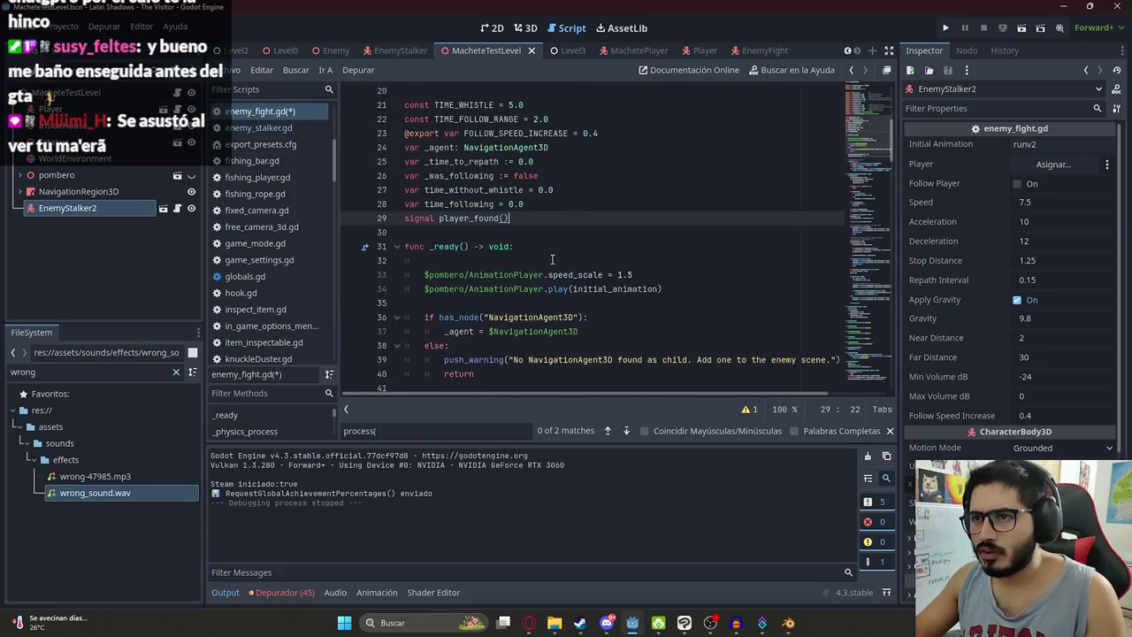
scroll(482, 204, down, 5)
key(ctrl+s)
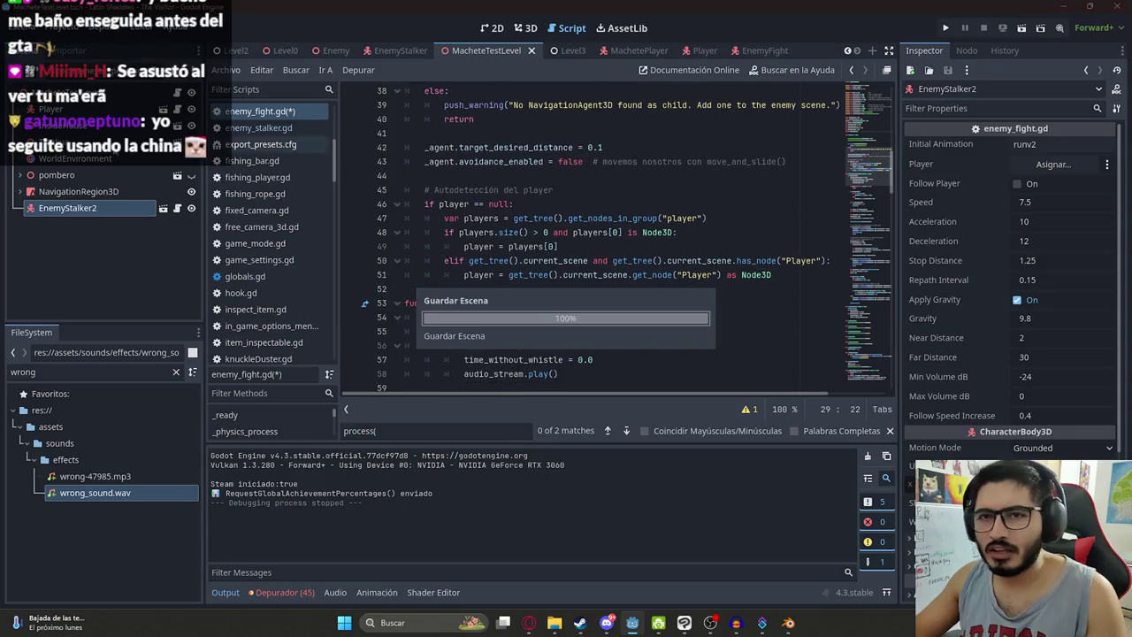
Step: Assign Player to EnemyStalker2 with Follow Player on, save MacheteTestLevel, and playtest it
mouse_move(50, 109)
mouse_down()
mouse_move(619, 119)
mouse_move(1053, 163)
mouse_up()
click(1017, 183)
right_click(504, 51)
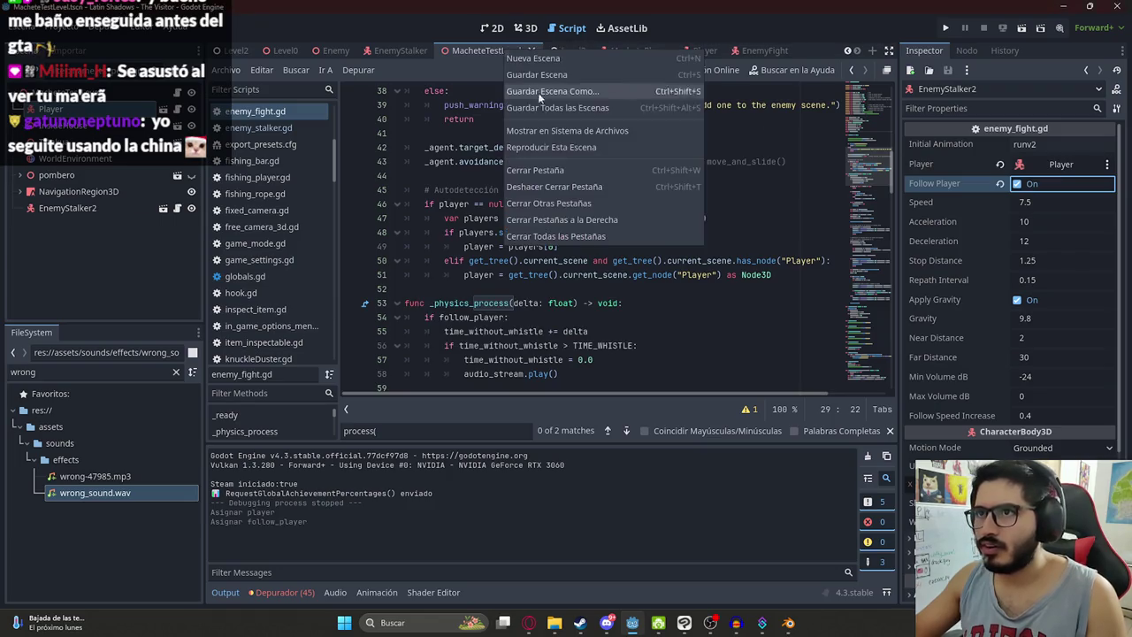
click(579, 147)
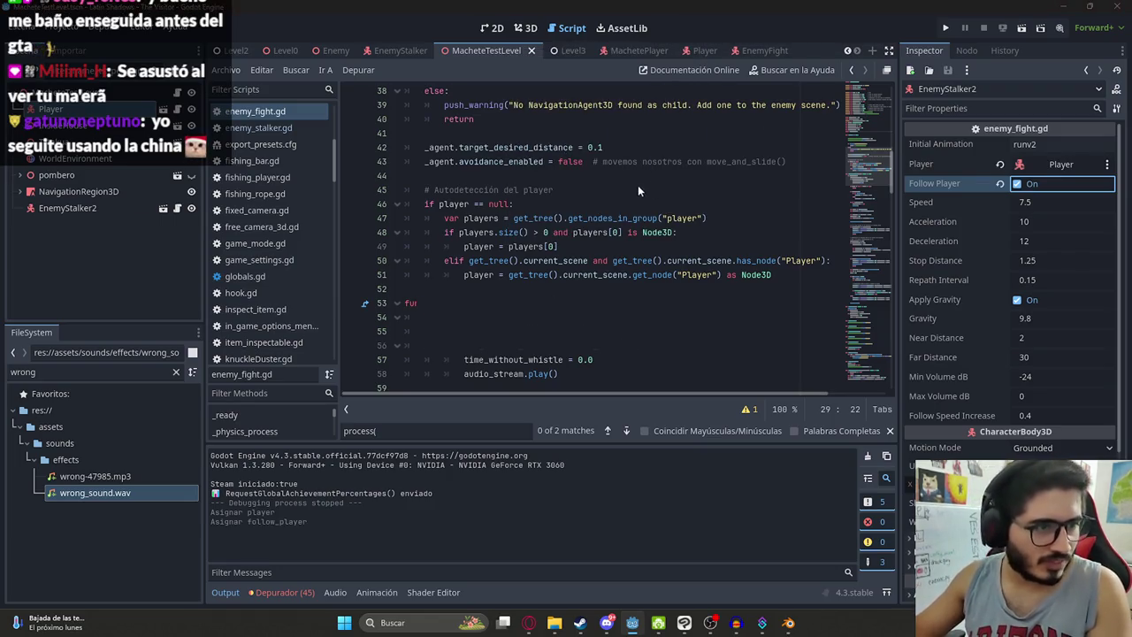
key(F5)
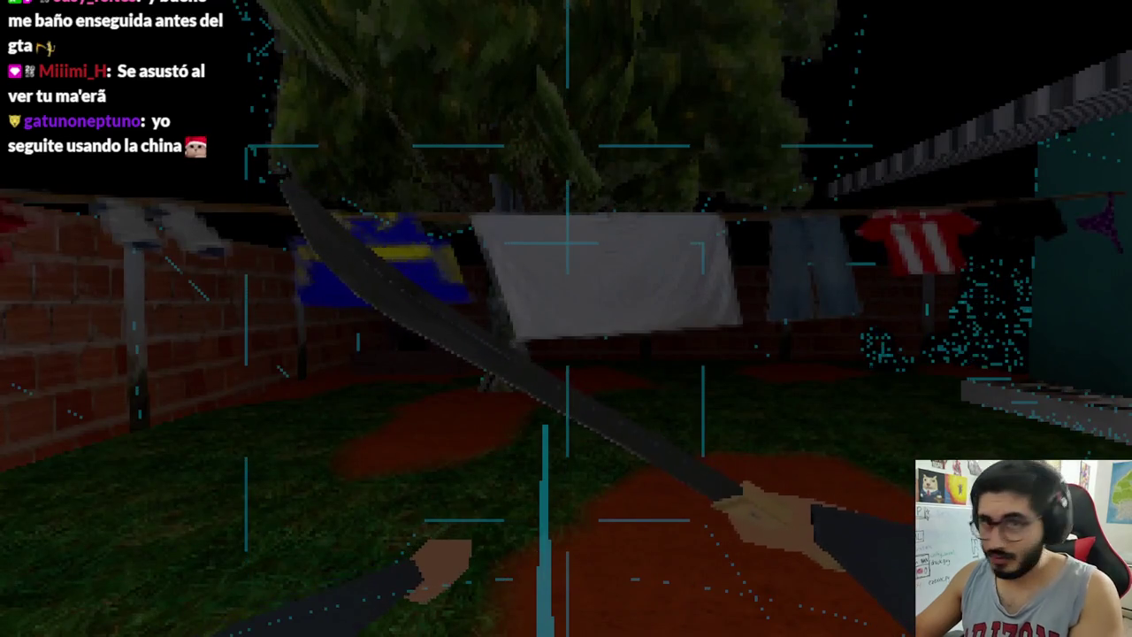
key(w)
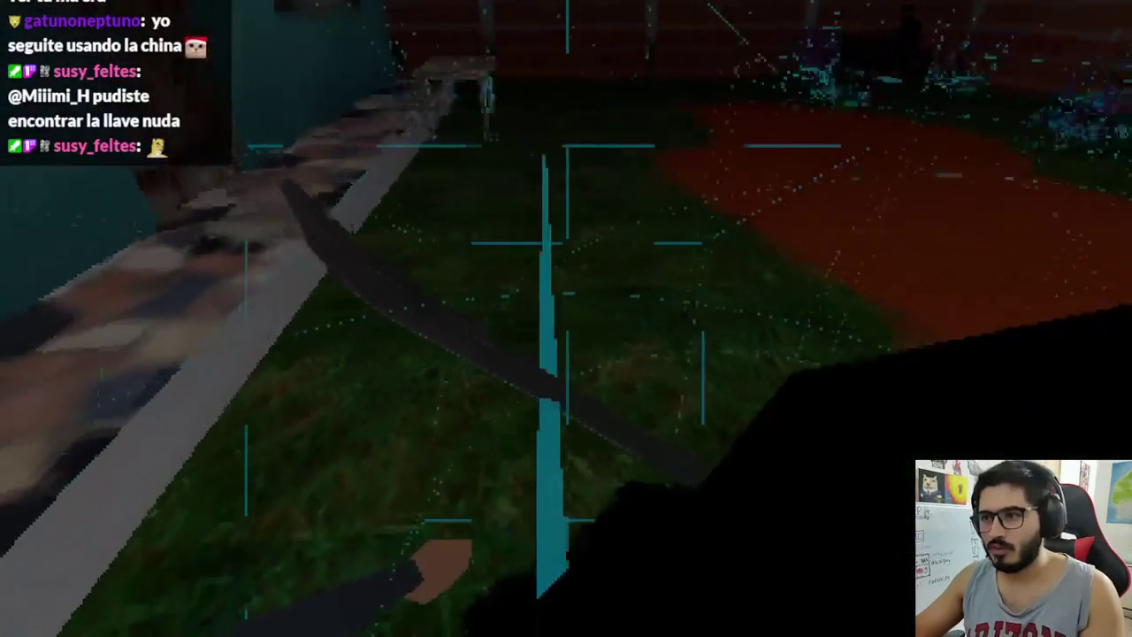
key(F8)
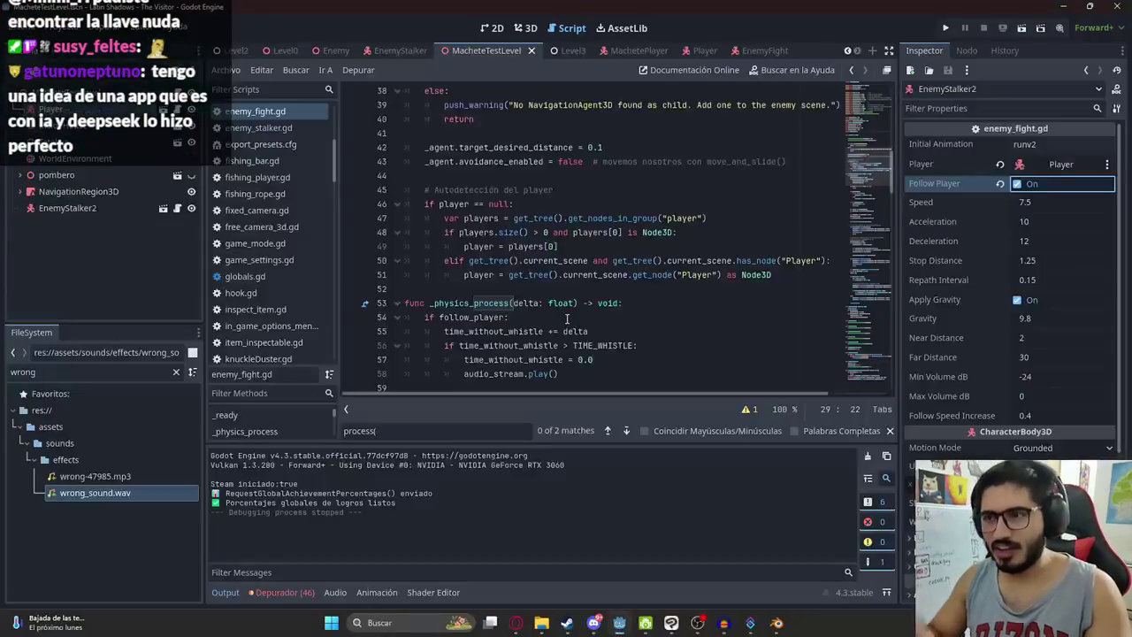
click(653, 275)
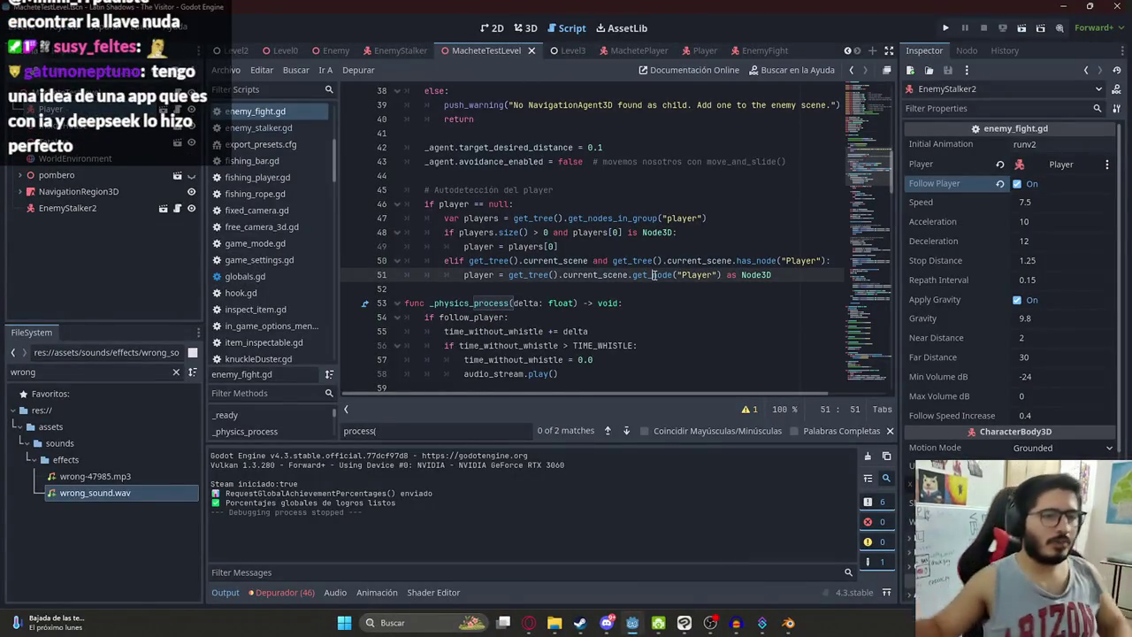
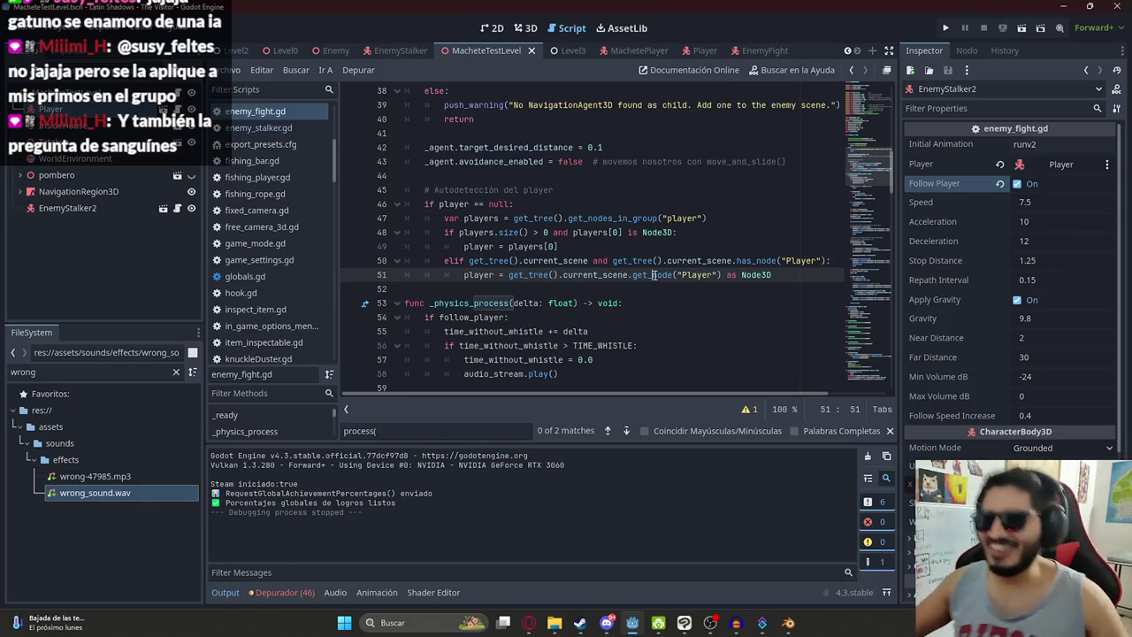
Step: Look up where target_desired_distance is used in enemy_fight.gd
click(697, 246)
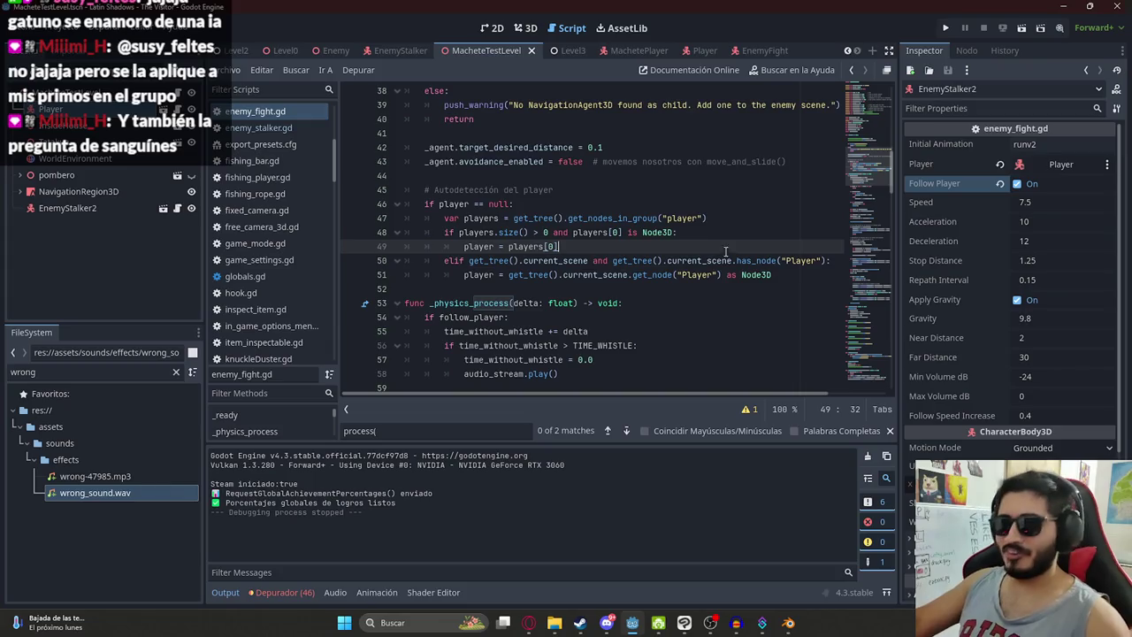
scroll(612, 198, up, 3)
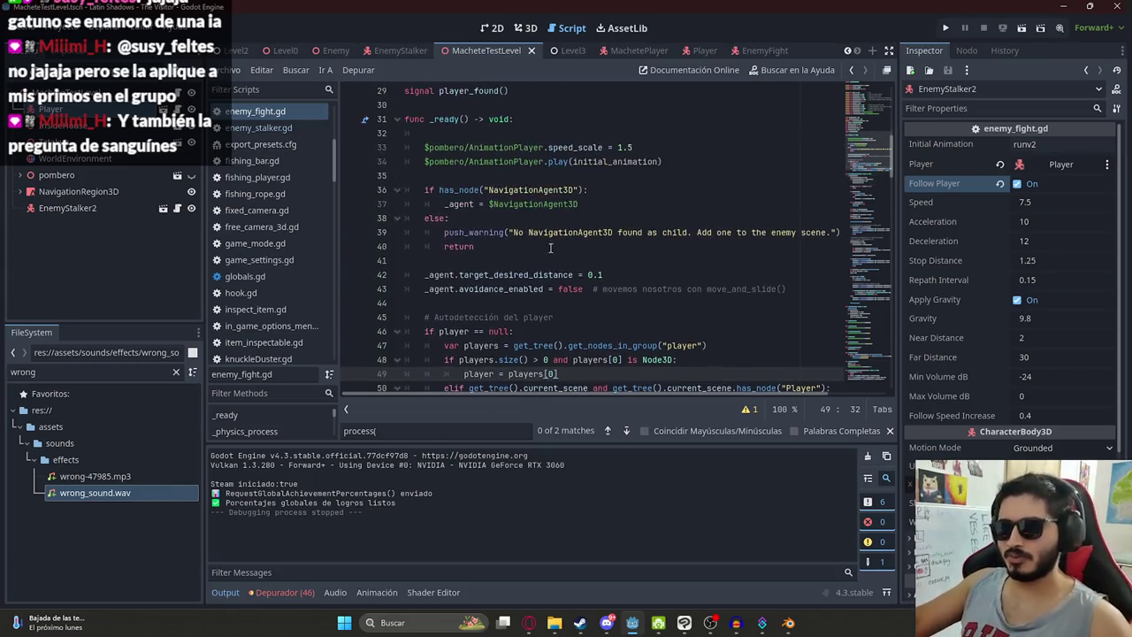
double_click(533, 275)
key(ctrl+f)
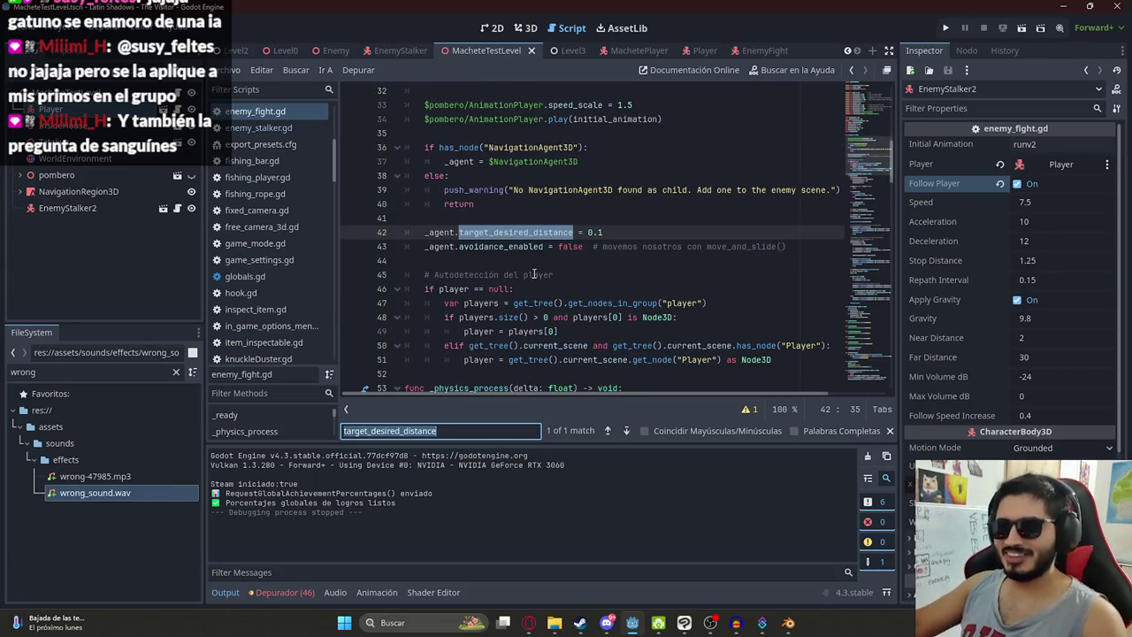
scroll(534, 275, down, 6)
click(531, 274)
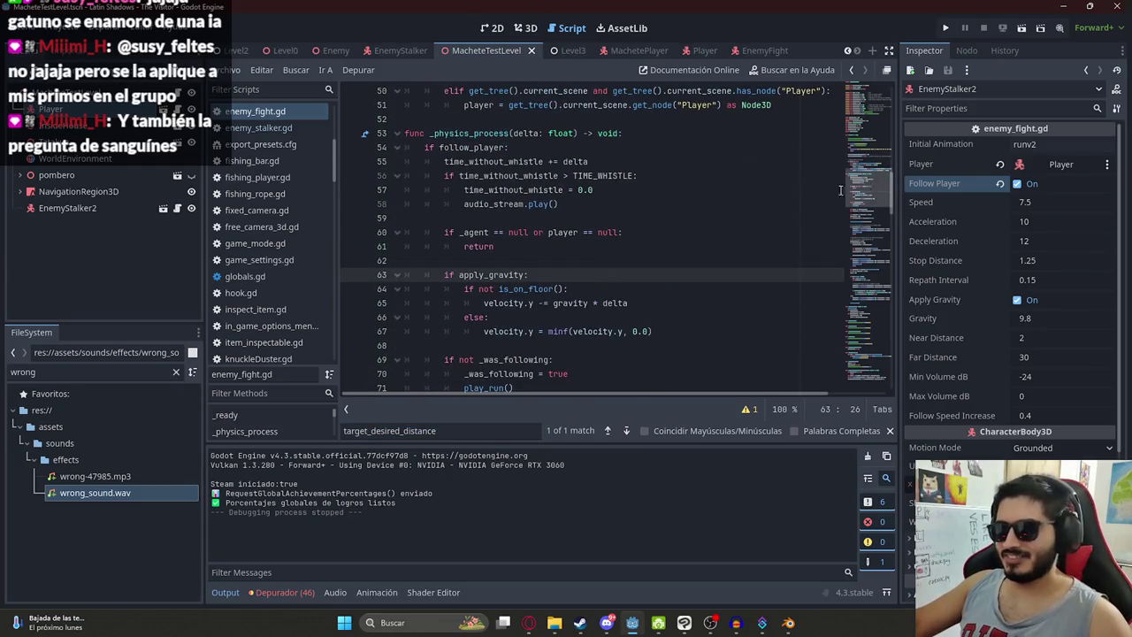
Step: Compare with the ChatGPT advice, then search the script for follow_speed
key(alt+Tab)
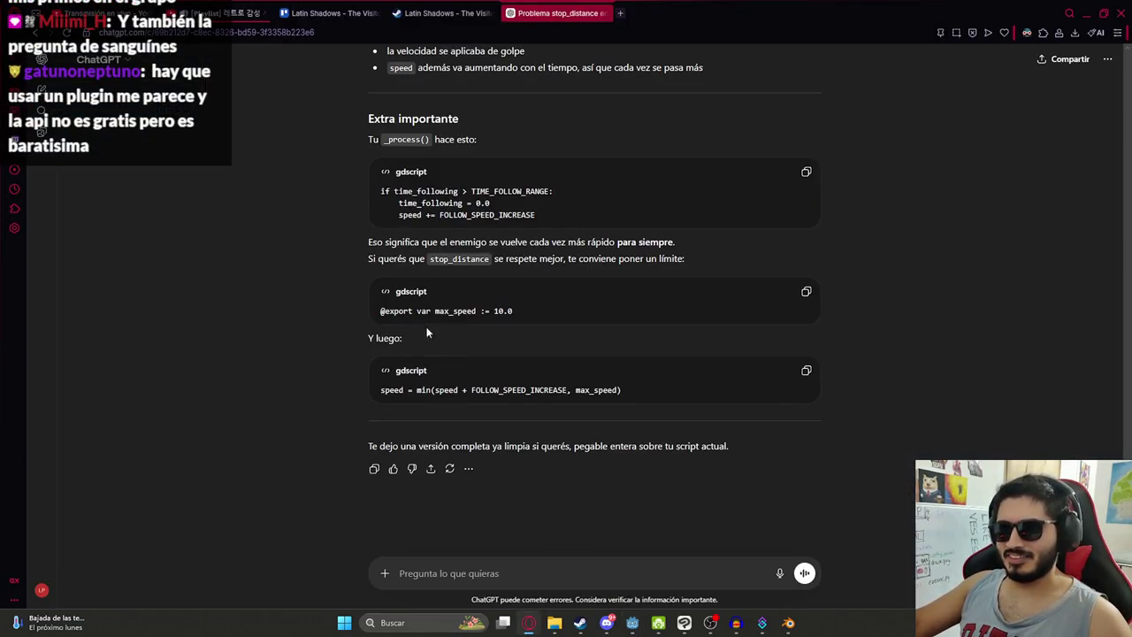
key(alt+Tab)
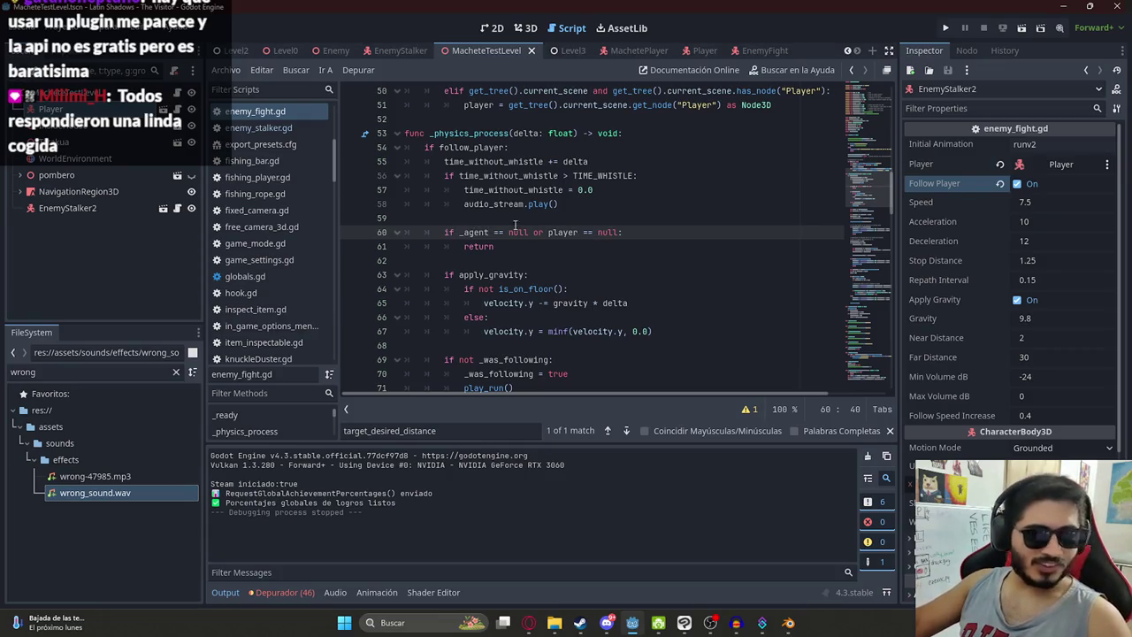
key(alt+Tab)
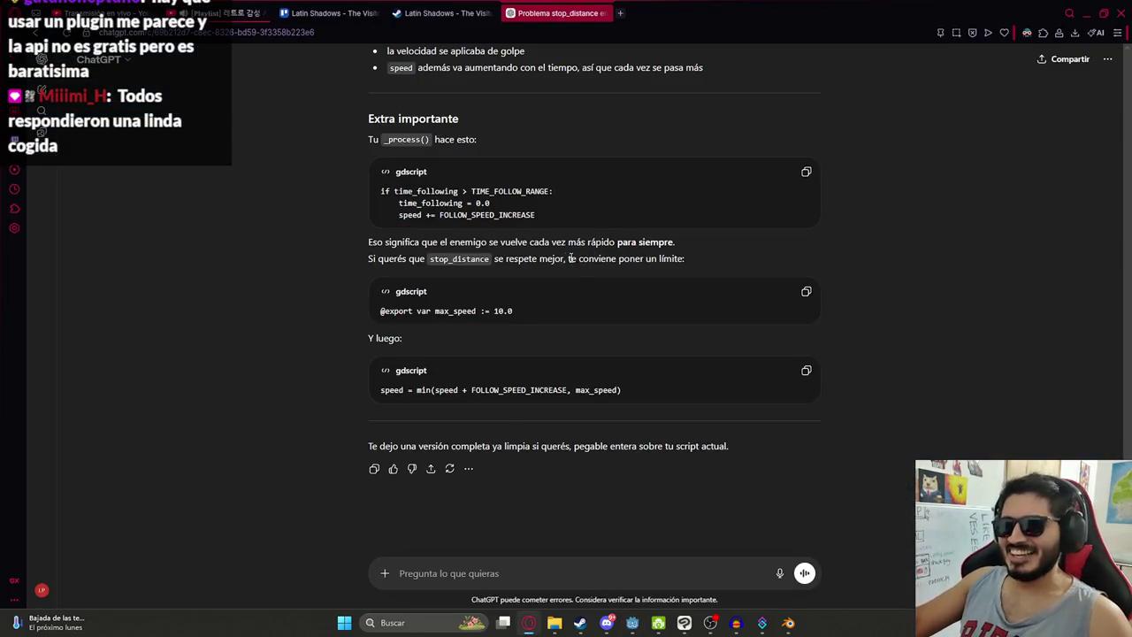
key(alt+Tab)
key(ctrl+f)
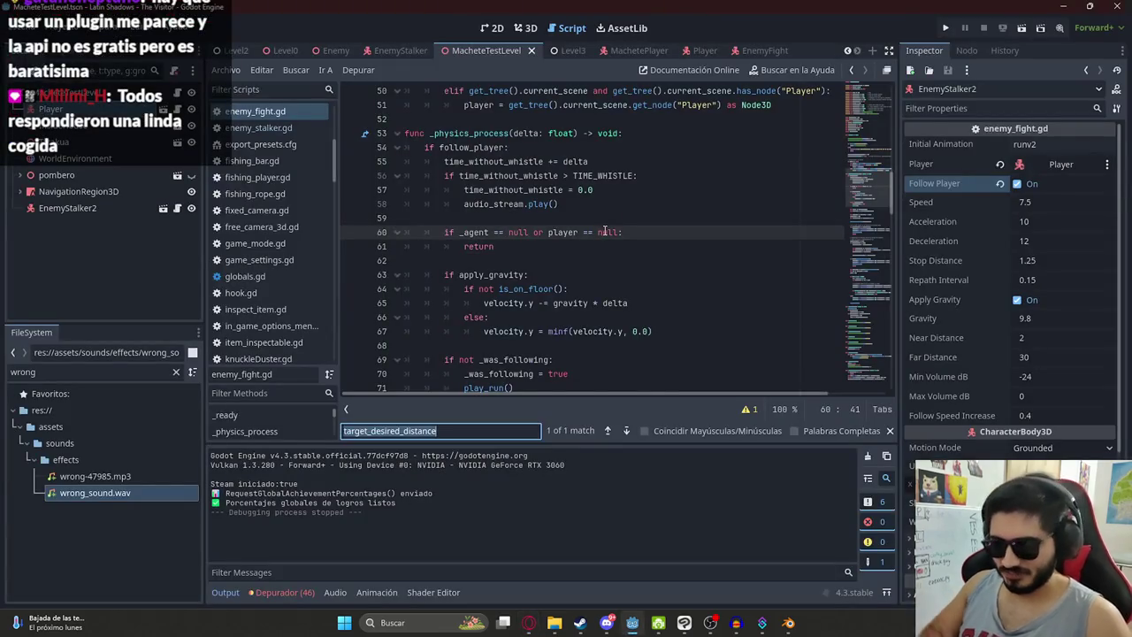
text(follow_spee)
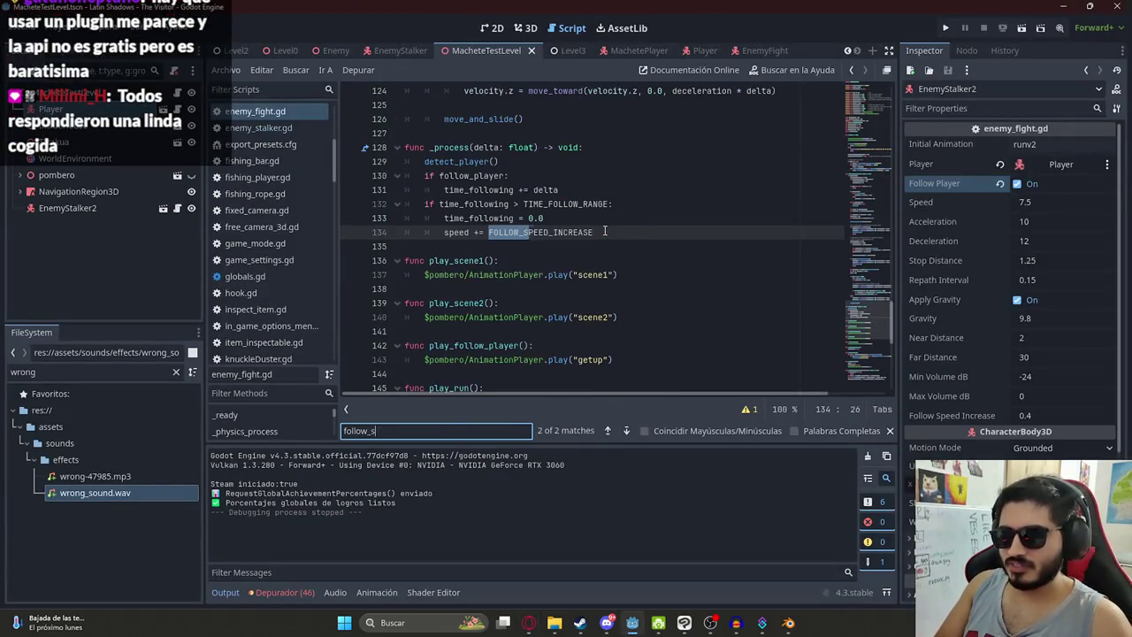
text(d)
Step: Delete the FOLLOW_SPEED_INCREASE export on line 23 and the speed increase line 133
click(605, 232)
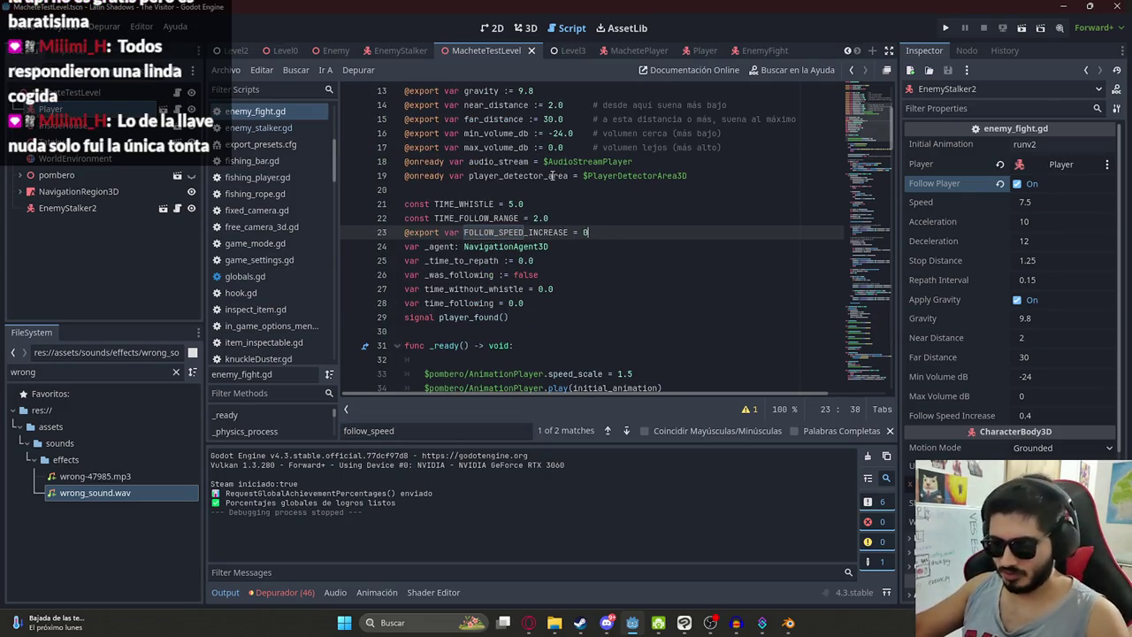
triple_click(600, 232)
key(BackSpace)
key(BackSpace)
key(ctrl+f)
text(FOLLOW_SPEED_INCREASE)
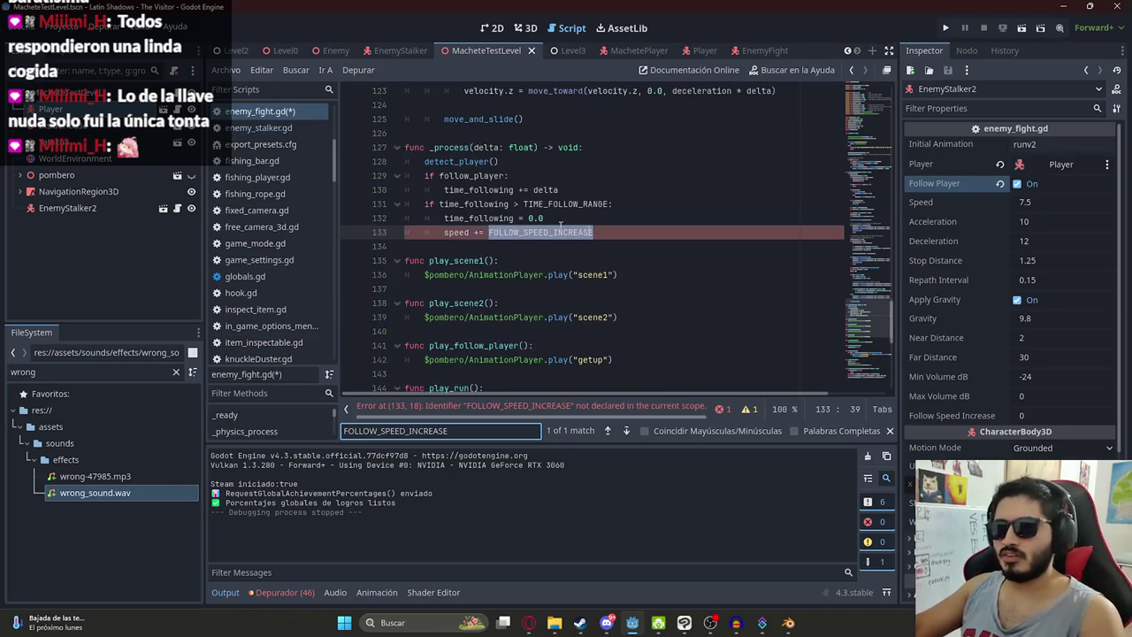
click(562, 232)
triple_click(563, 232)
key(BackSpace)
key(BackSpace)
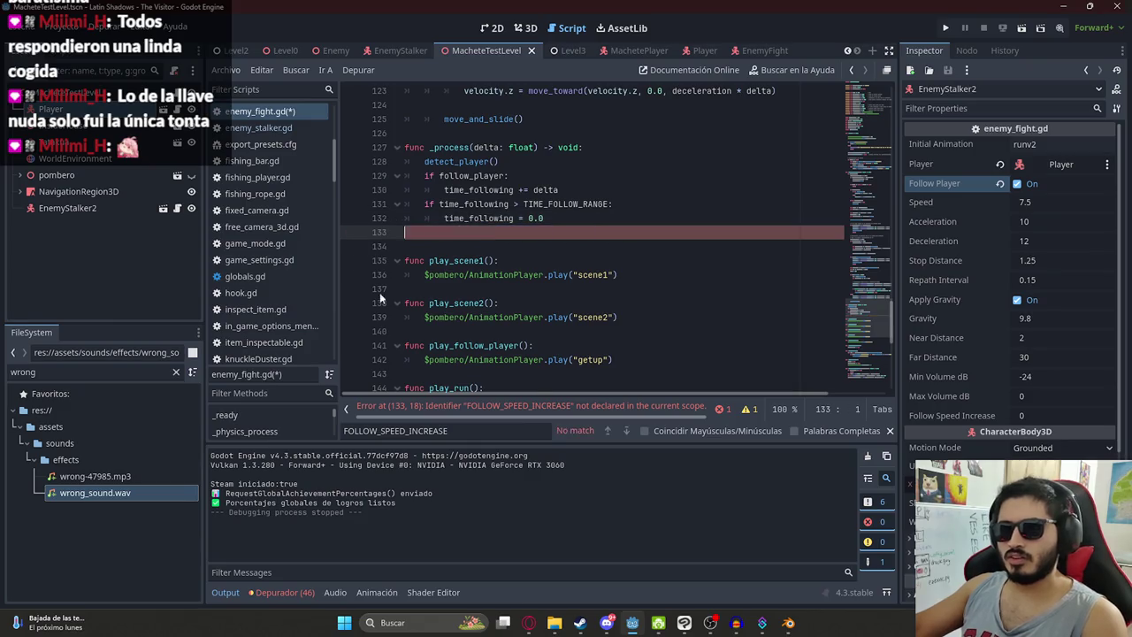
Step: Save and play the MacheteTestLevel scene with F6 to test the chase
click(503, 247)
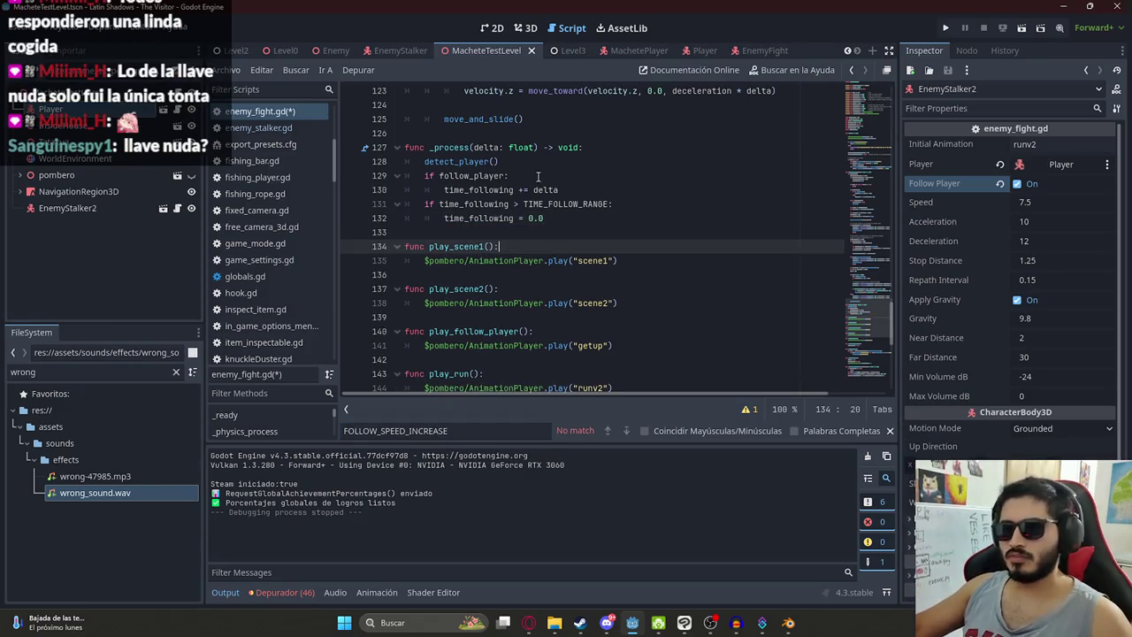
right_click(491, 51)
click(545, 150)
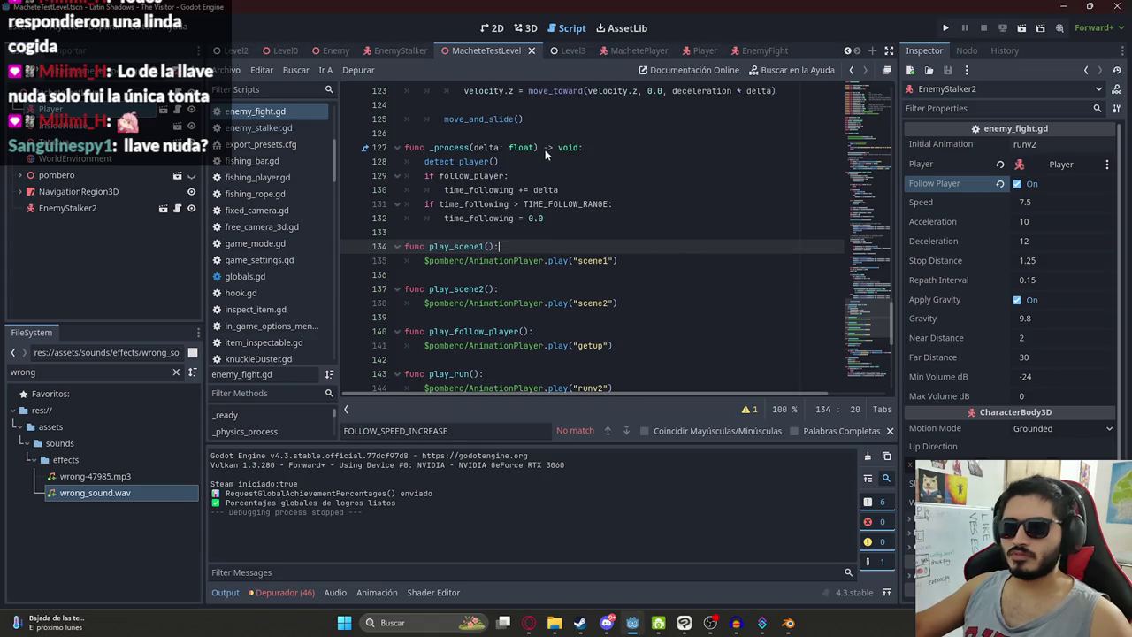
key(F6)
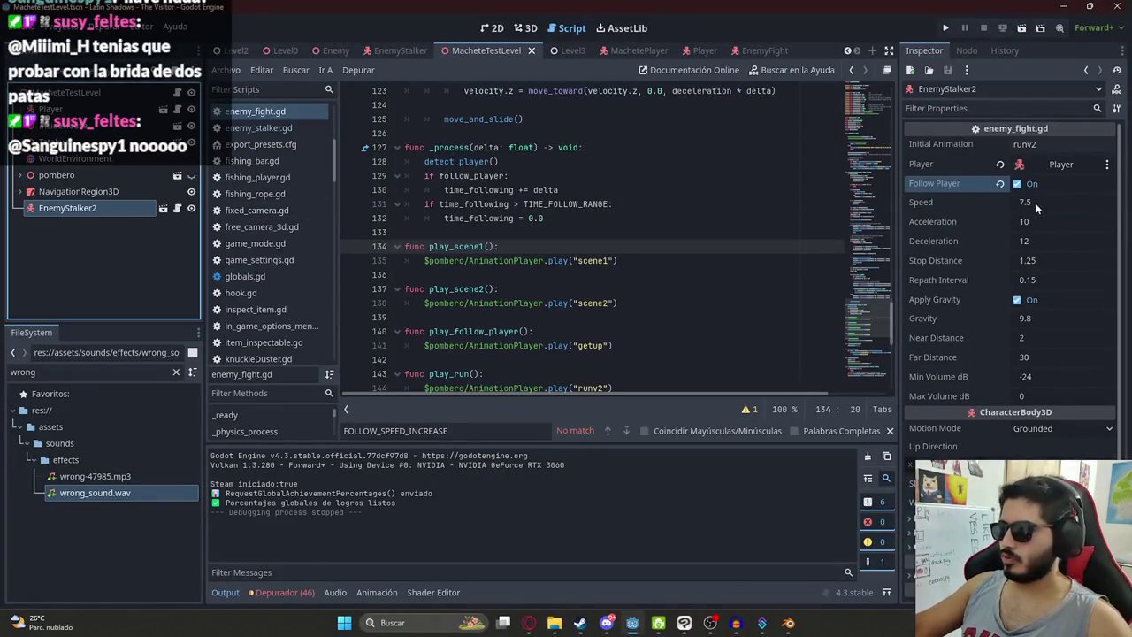
Step: Set EnemyStalker2's Speed to 3 in the Inspector
click(1035, 203)
text(3)
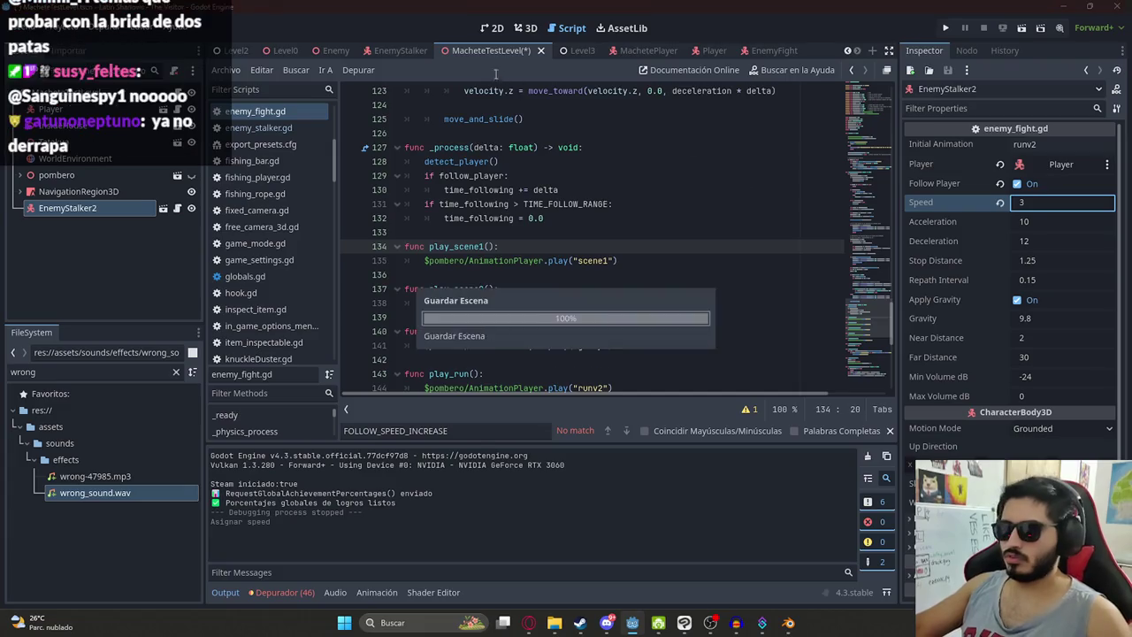
right_click(462, 51)
click(535, 149)
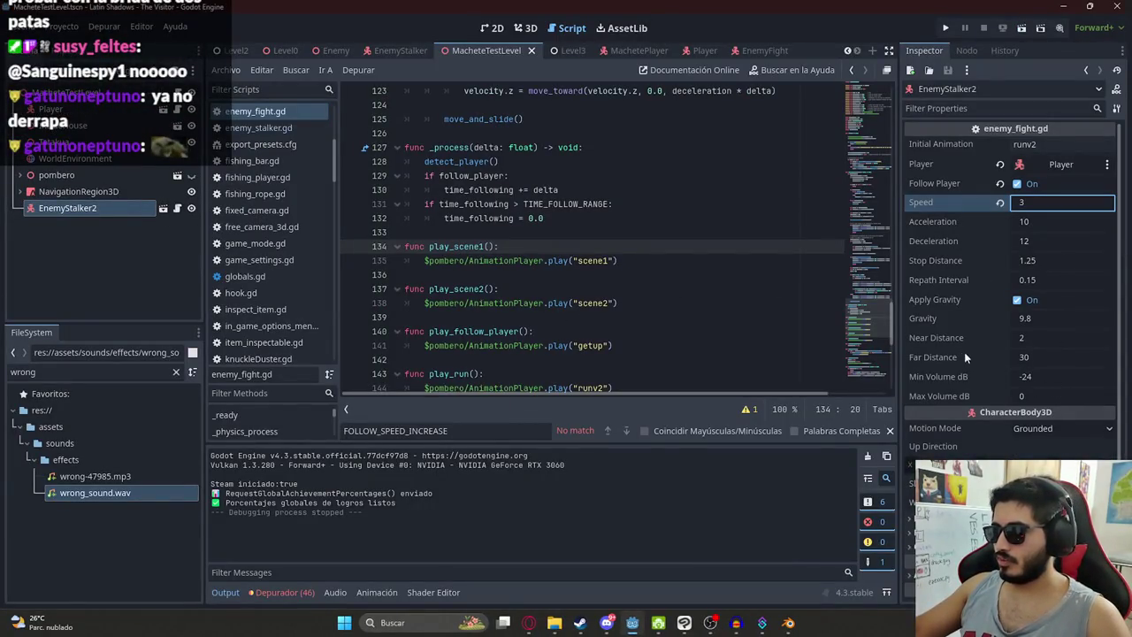
Step: Set Stop Distance to 0.5, then bring up Discord
click(1044, 259)
text(0.)
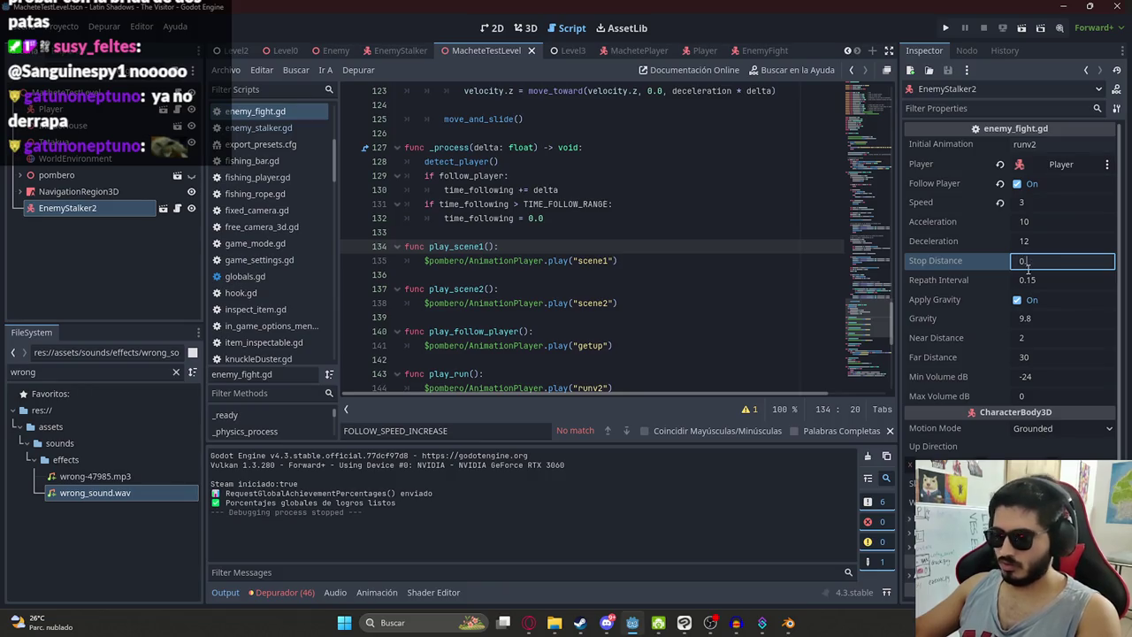
text(5)
key(Return)
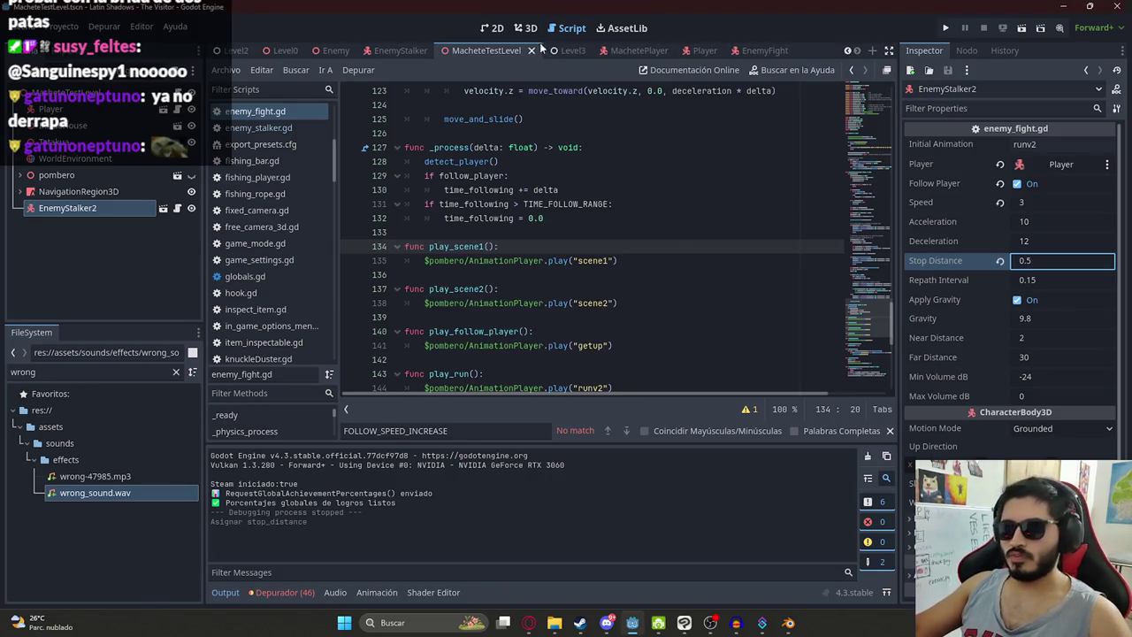
right_click(495, 48)
click(606, 623)
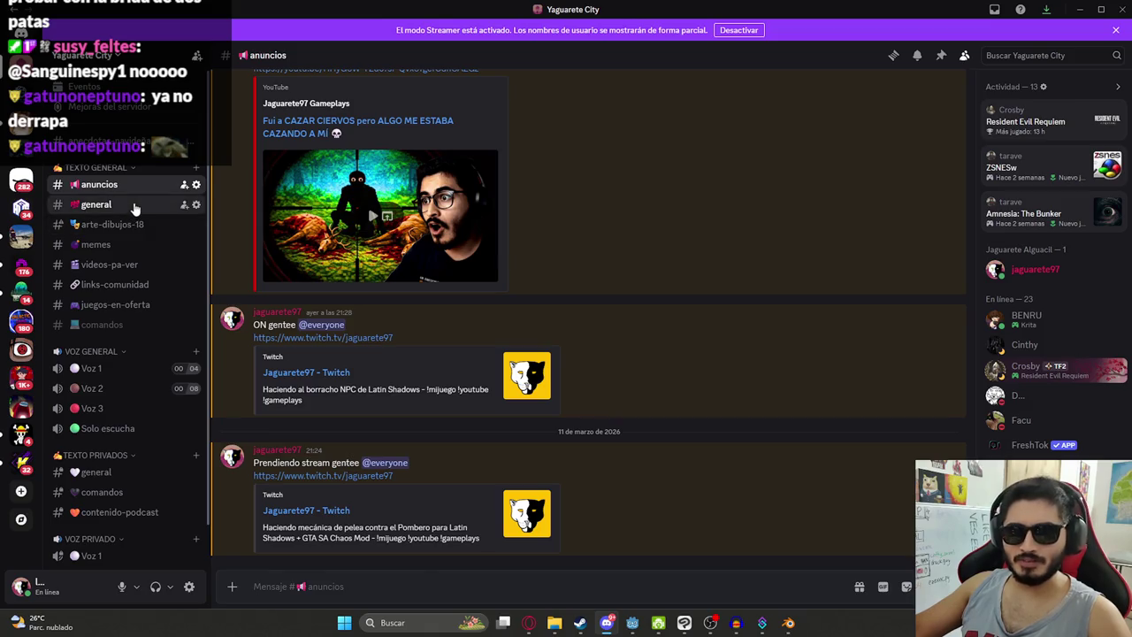
Step: Enlarge and zoom into the hardware-store meme in #memes, then return to Godot
click(131, 209)
click(97, 245)
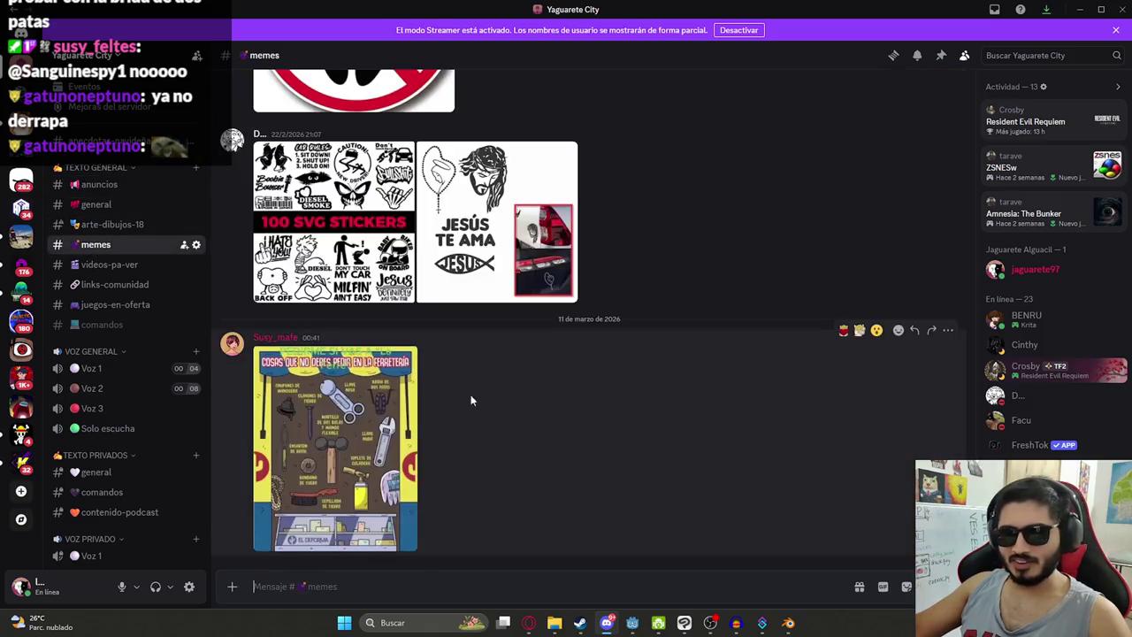
click(318, 417)
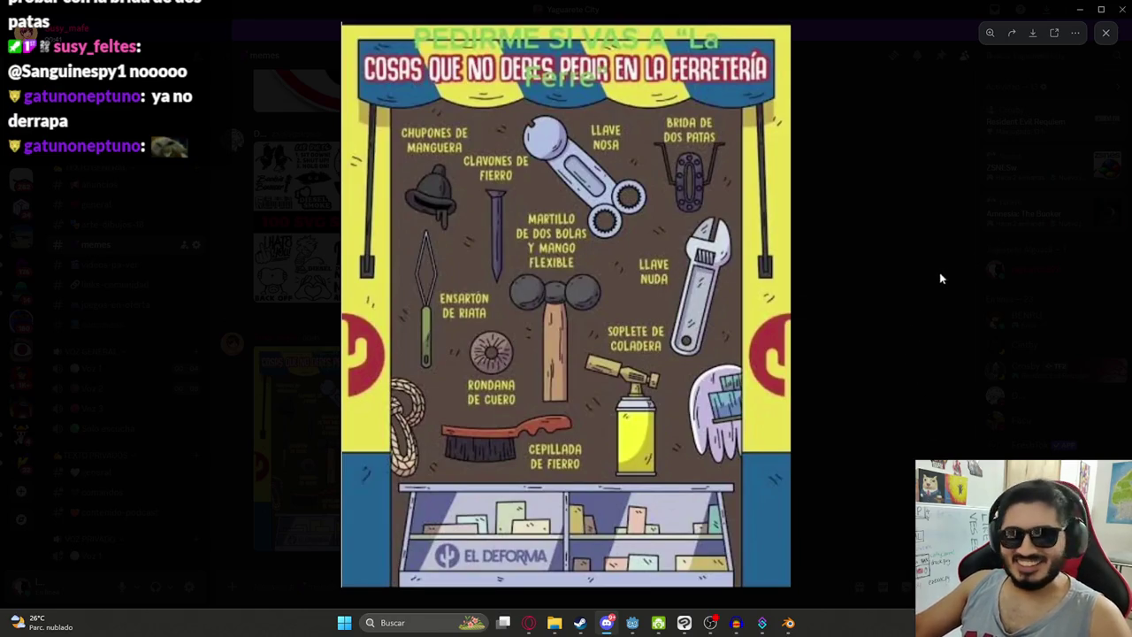
click(848, 202)
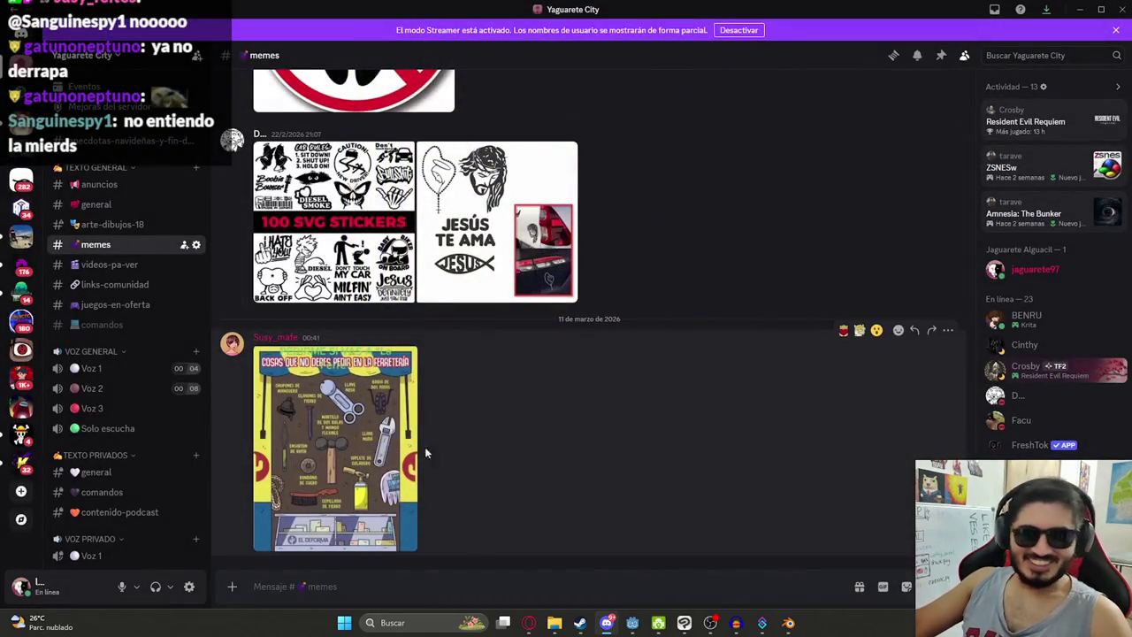
click(324, 427)
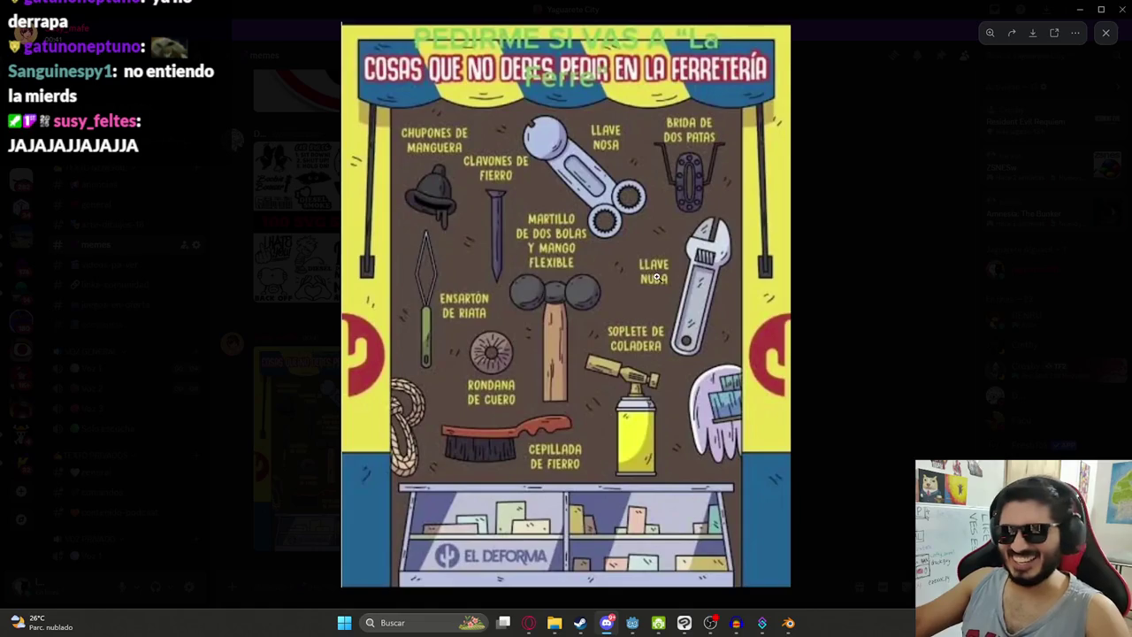
click(656, 277)
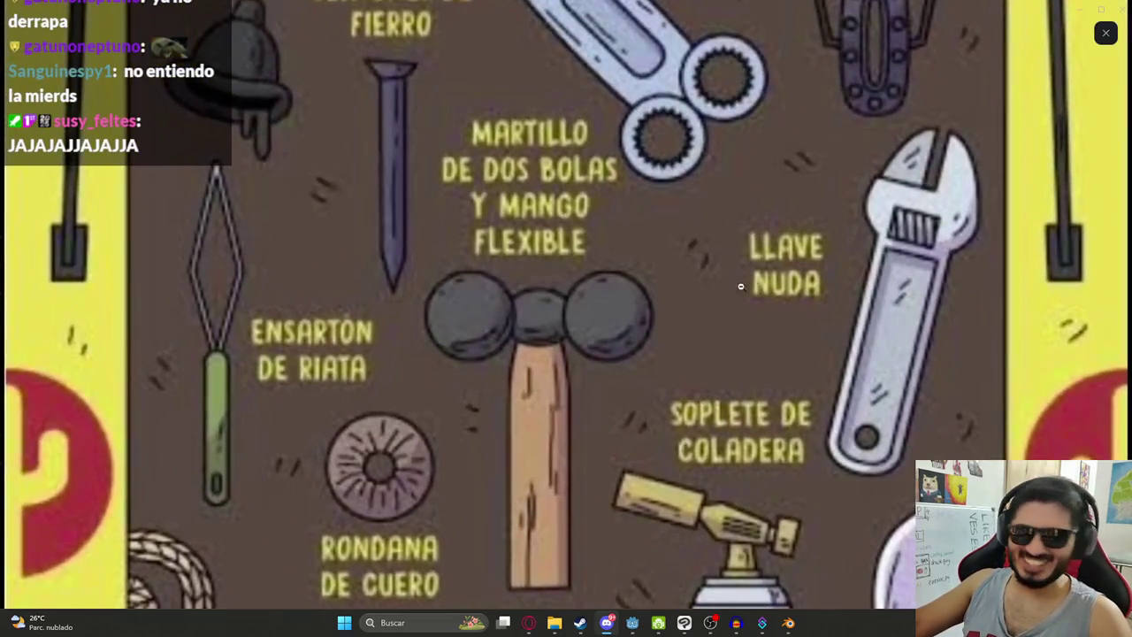
click(890, 315)
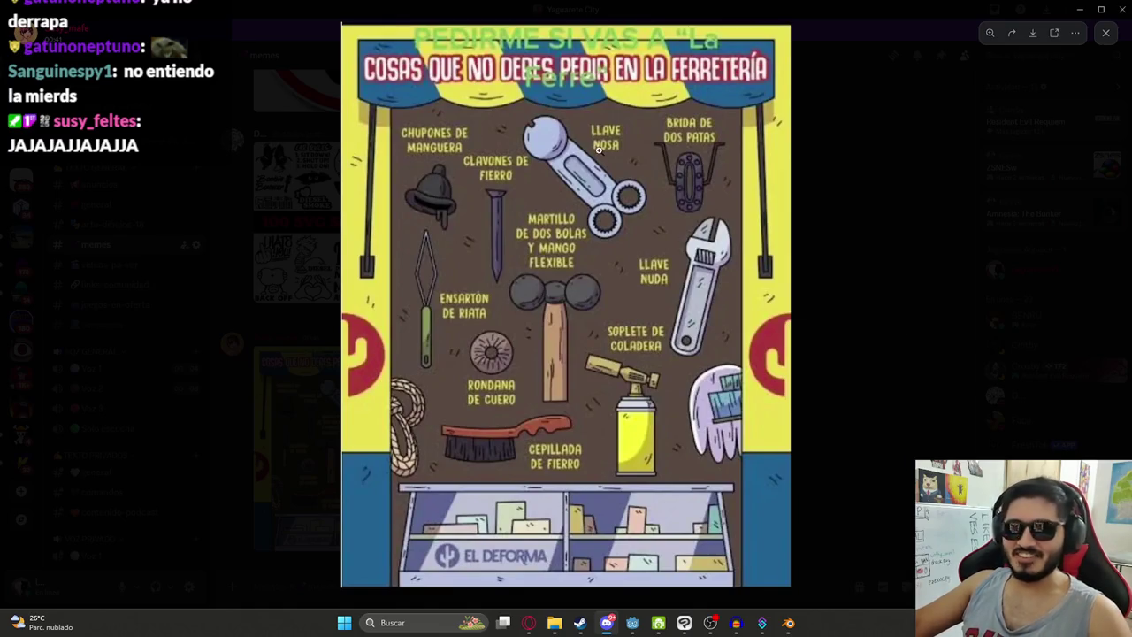
click(892, 313)
key(alt+Tab)
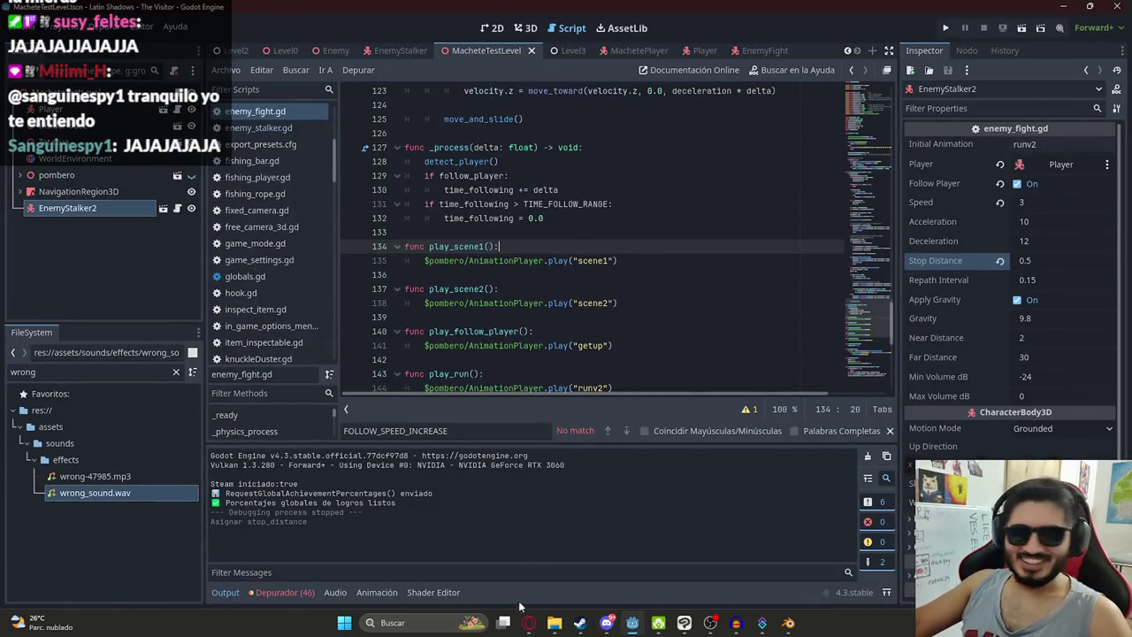
Step: Copy stop_distance from the ChatGPT code suggestion
click(528, 624)
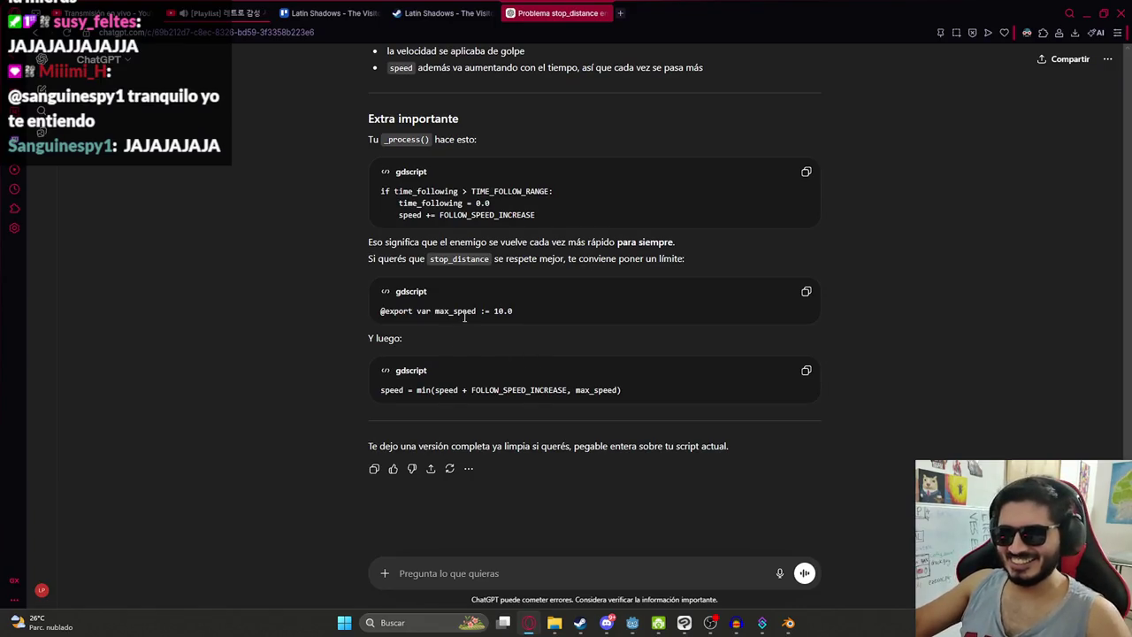
scroll(464, 317, up, 15)
scroll(464, 382, up, 4)
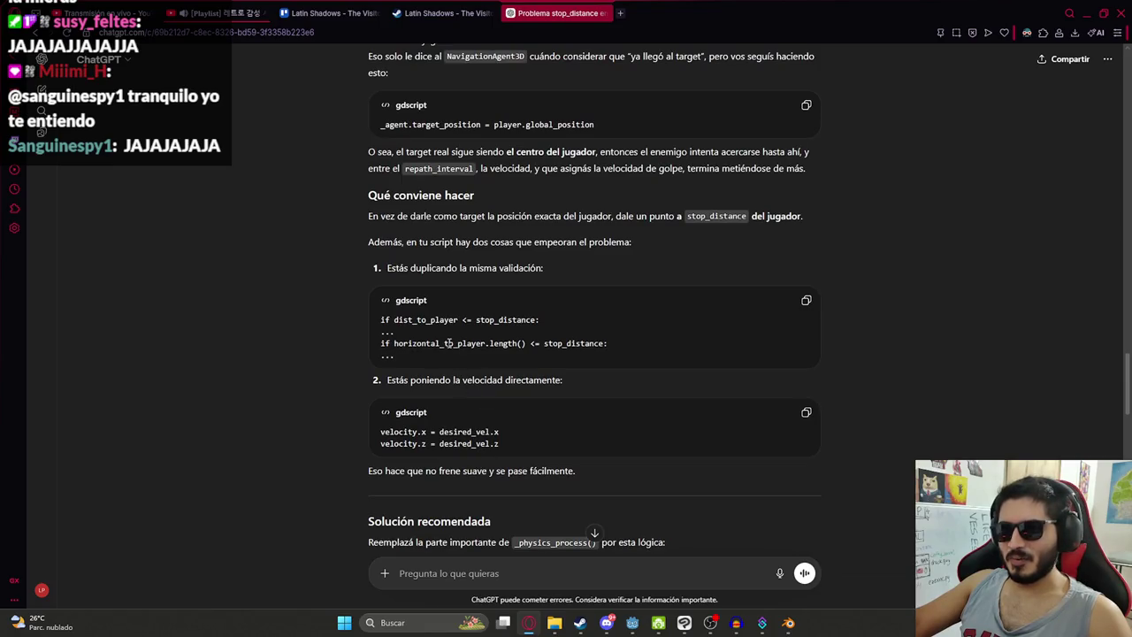
double_click(448, 344)
double_click(571, 344)
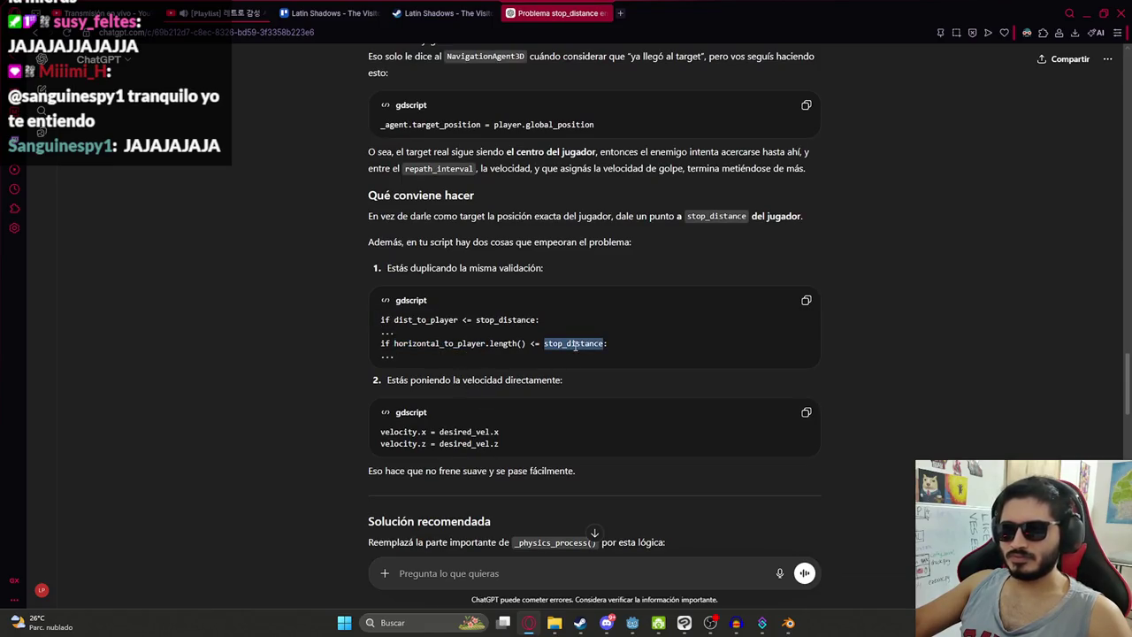
key(ctrl+c)
Step: Find stop_distance in enemy_fight.gd and run the MacheteTestLevel scene
key(alt+Tab)
key(ctrl+f)
key(ctrl+v)
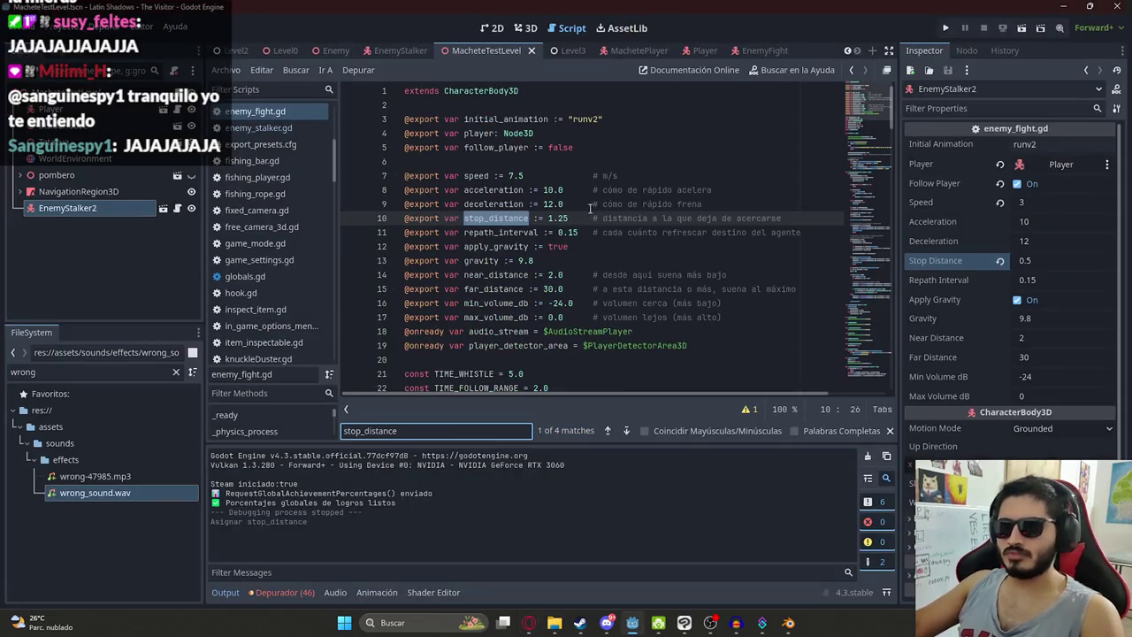
right_click(475, 53)
click(547, 148)
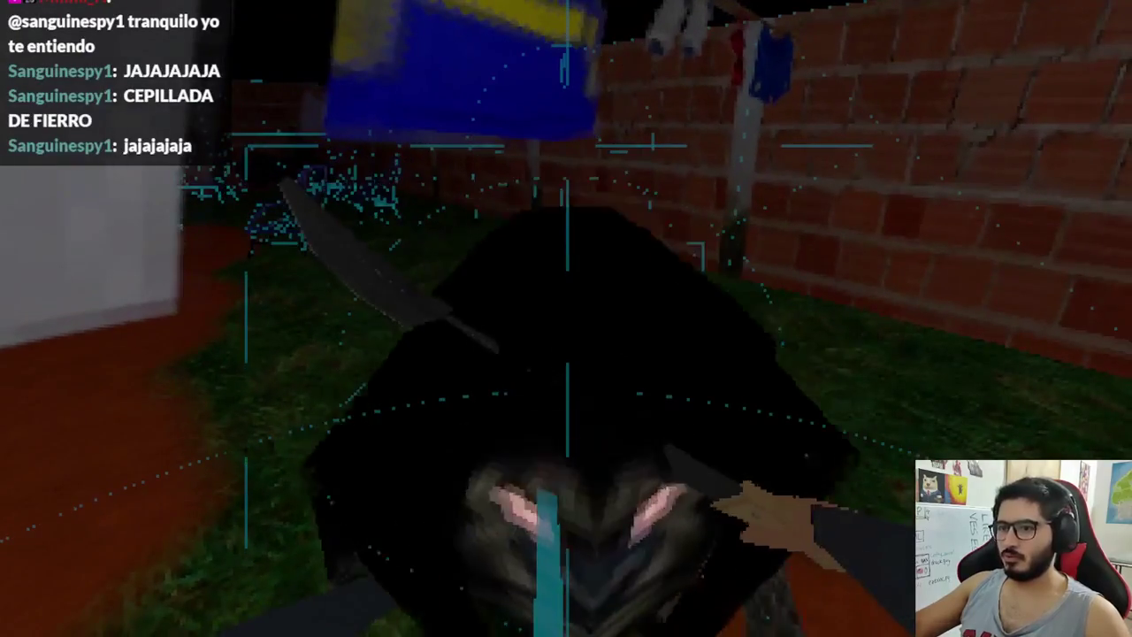
Step: Stop the game, set the enemy's Stop Distance to 1 and save the scene
key(F8)
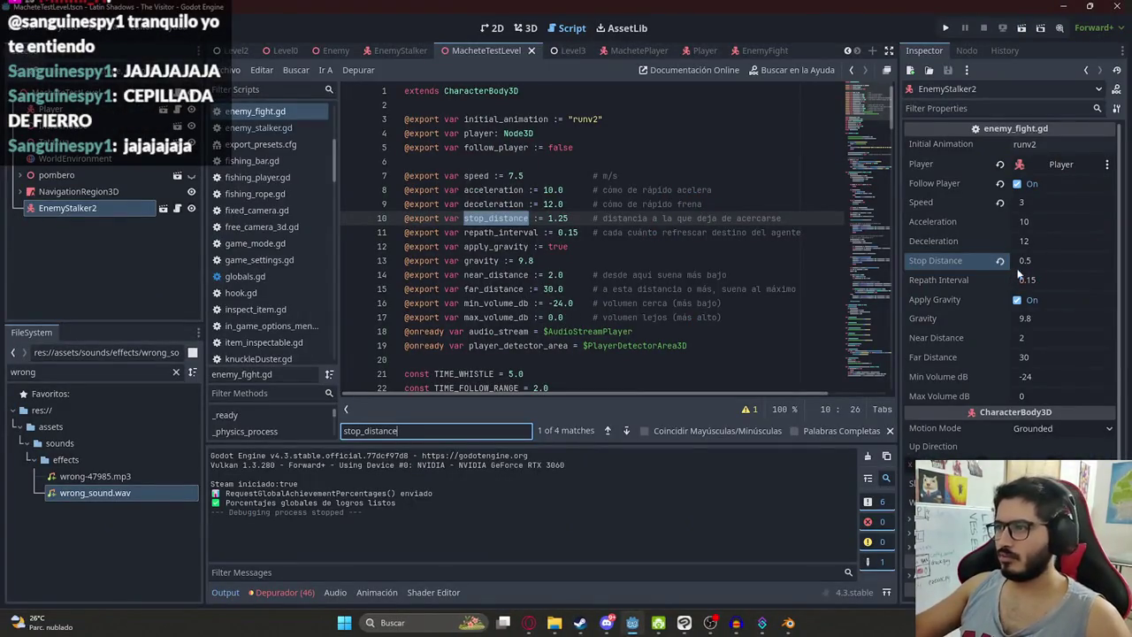
click(1043, 261)
text(1)
drag(464, 218, 466, 104)
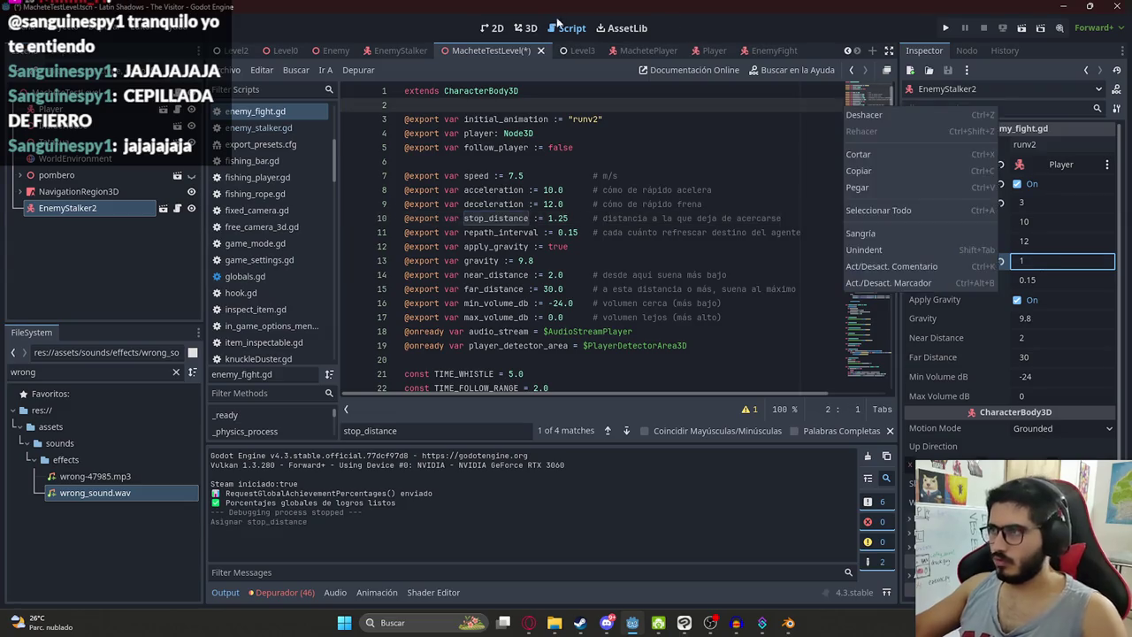
key(ctrl+s)
right_click(496, 107)
click(542, 160)
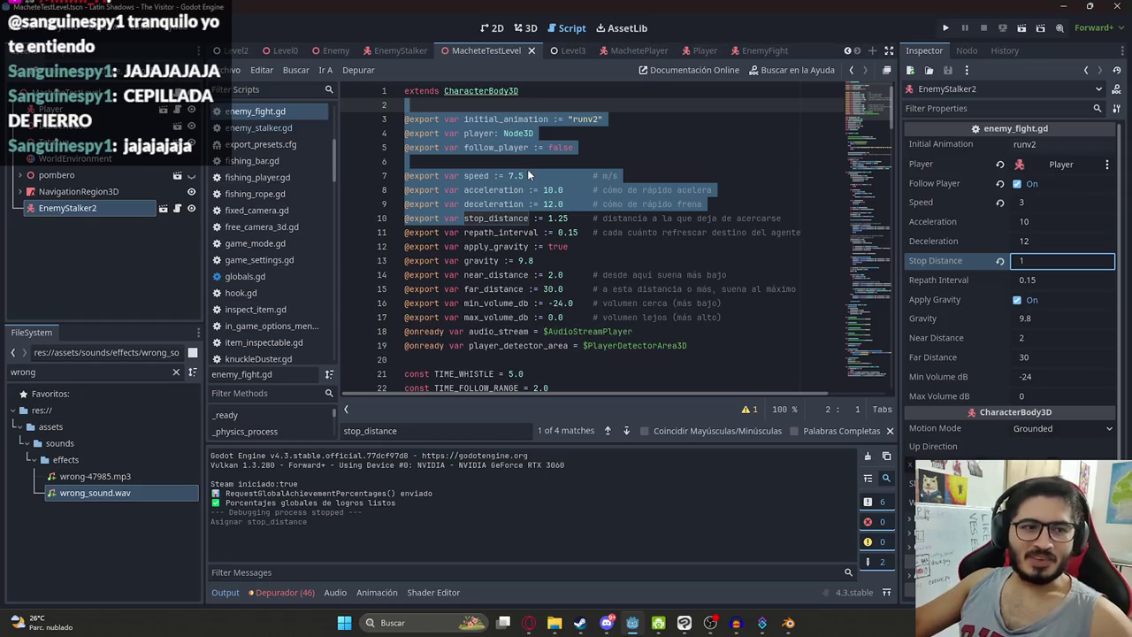
Step: Playtest the level again, then stop the run
key(F6)
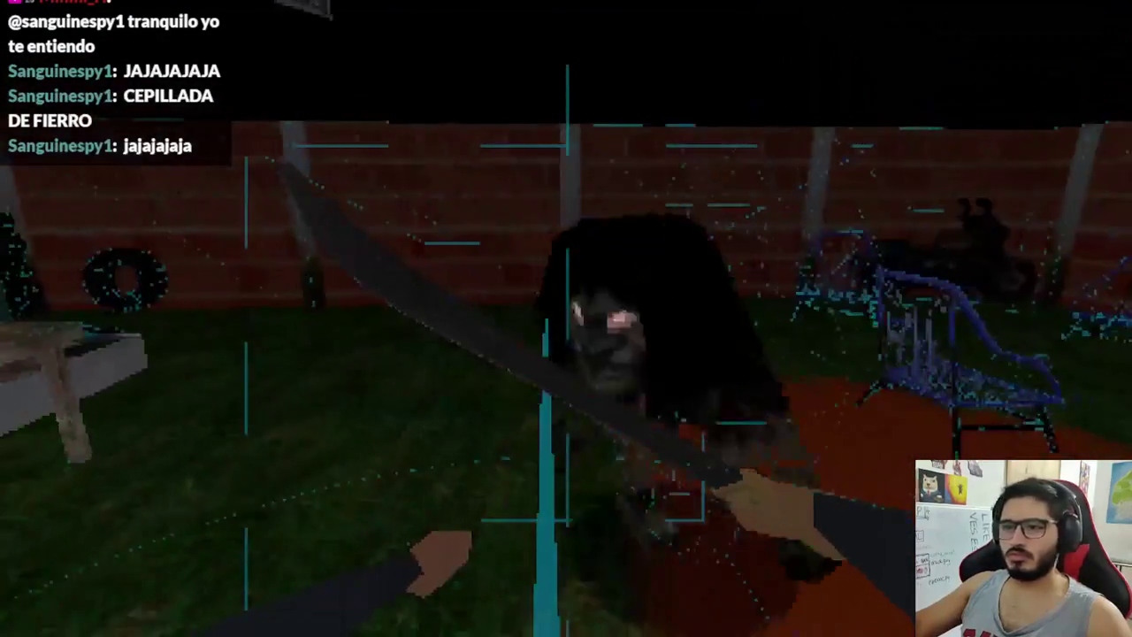
key(F8)
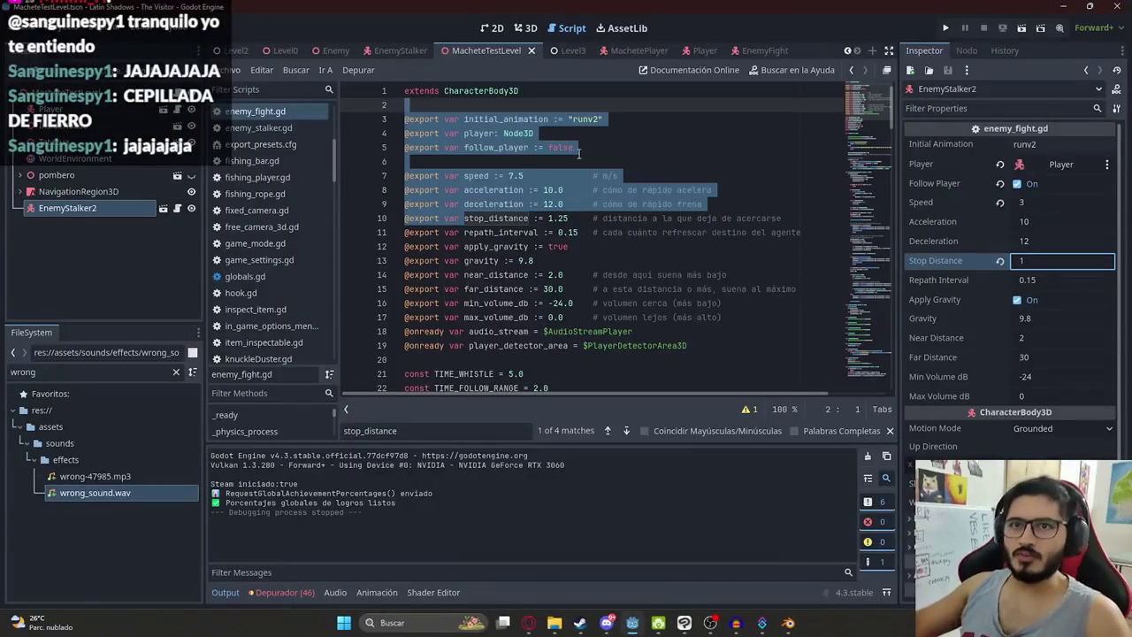
right_click(96, 92)
Step: Add an AudioStreamPlayer child node to the test level
click(121, 124)
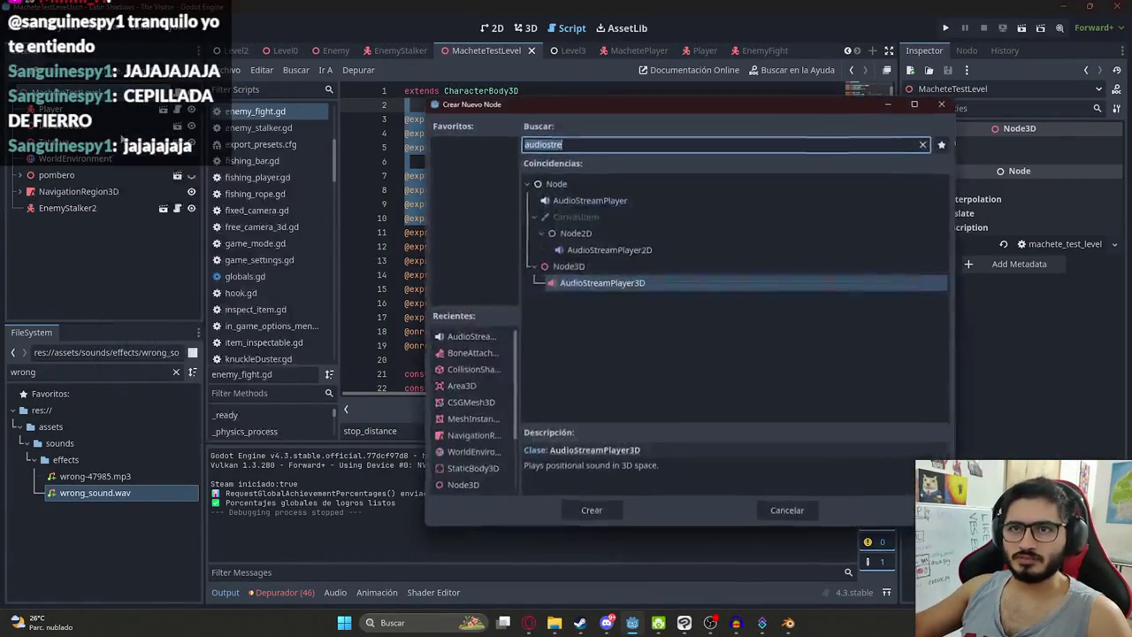
text(audiostreamplayer)
key(Return)
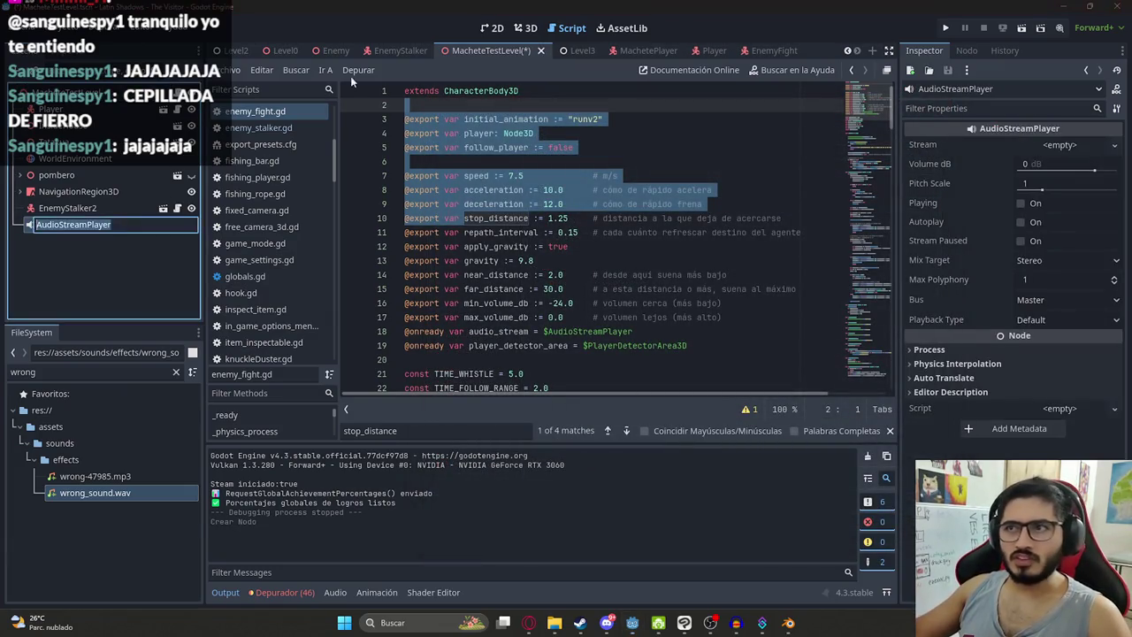
Step: Rename the new node to MusicAudioStreamPlayer
double_click(87, 221)
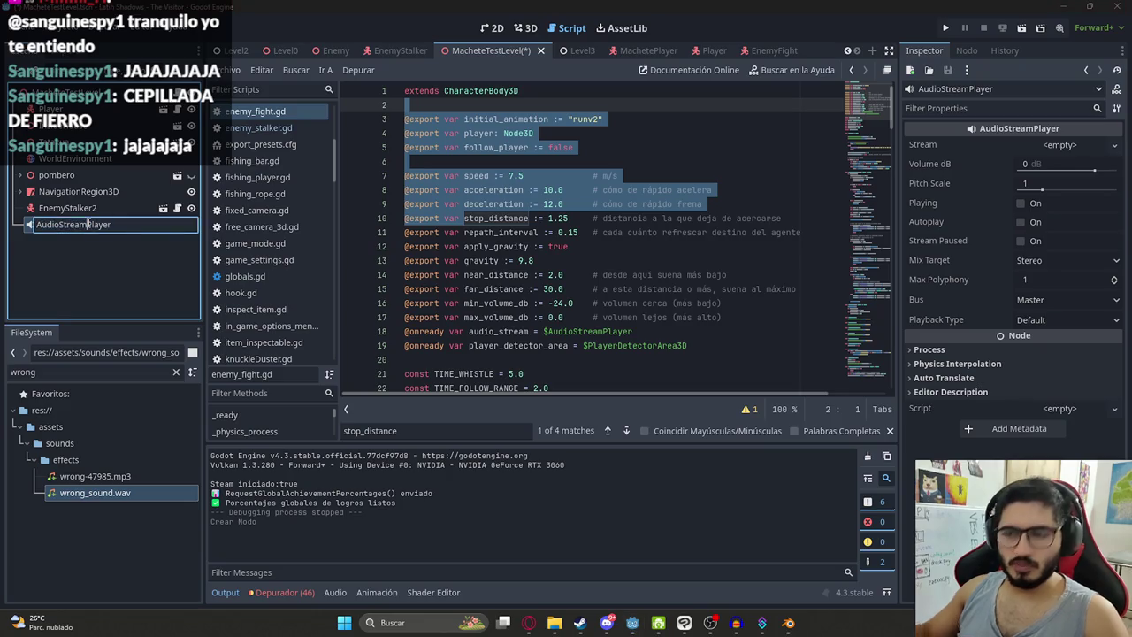
key(Home)
text(NM)
key(BackSpace)
key(BackSpace)
text(Music)
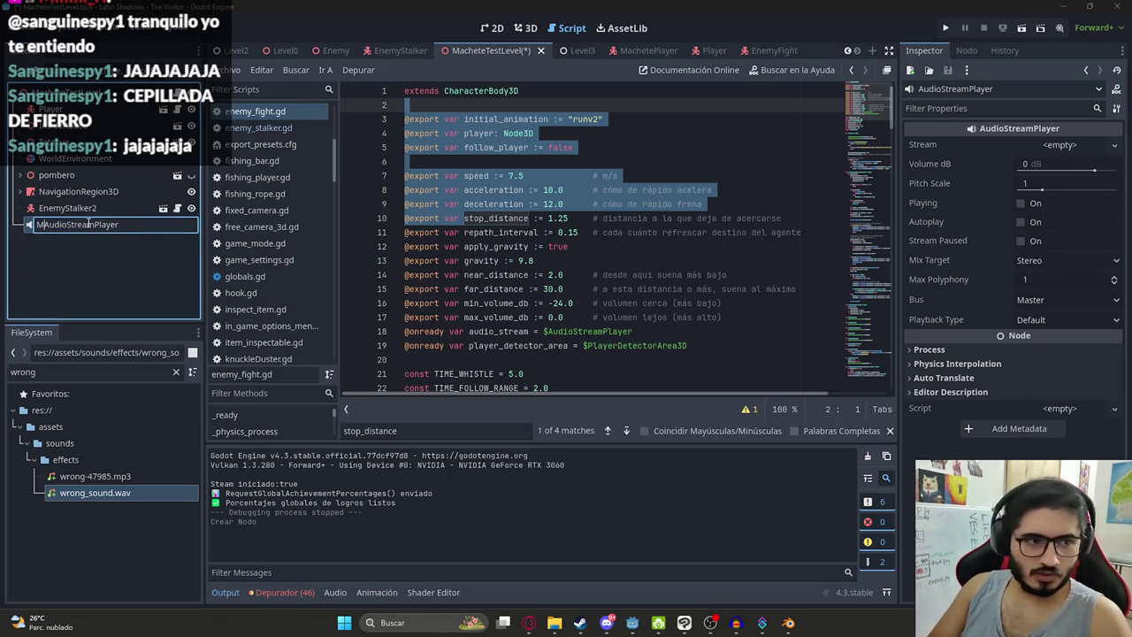
key(Return)
click(89, 373)
key(ctrl+a)
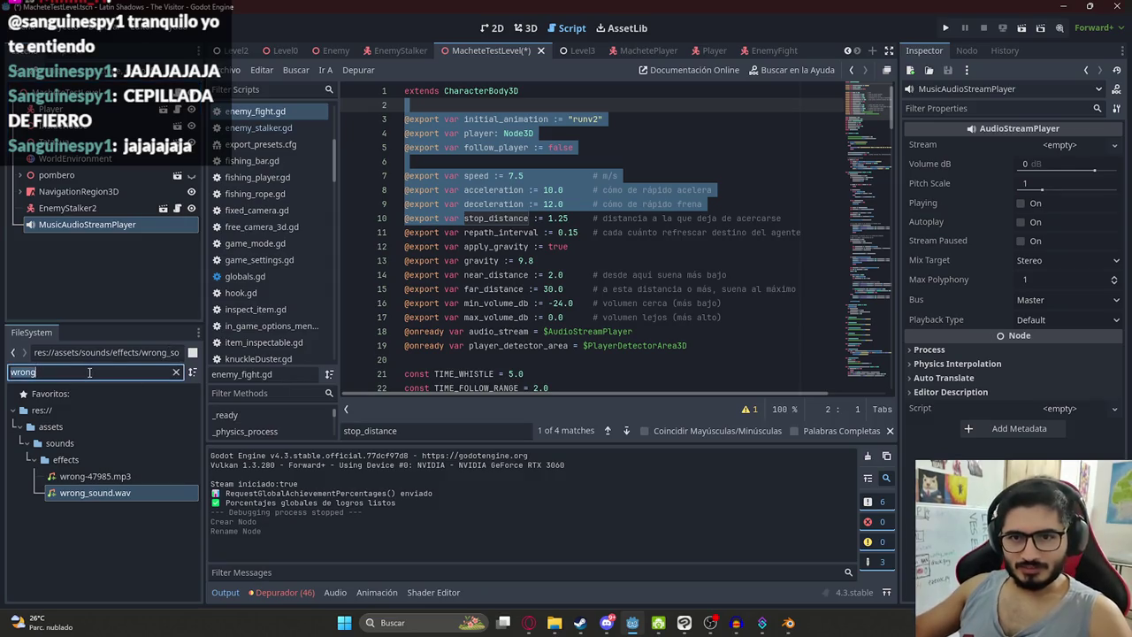
Step: Assign musics/pursuit.wav as the MusicAudioStreamPlayer's Stream
key(BackSpace)
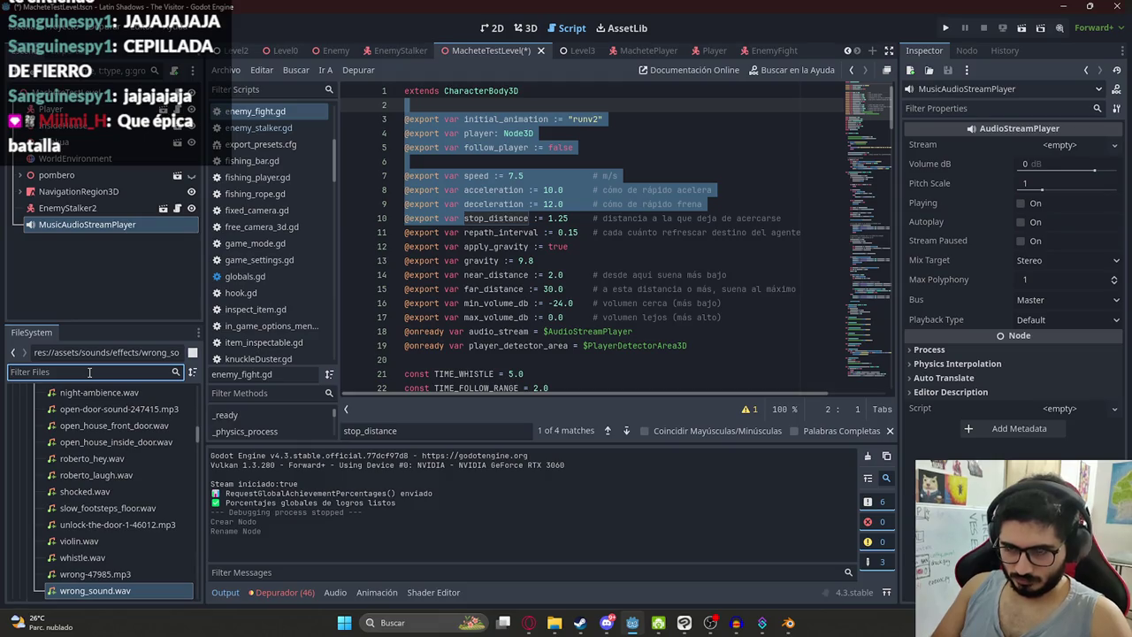
text(mus)
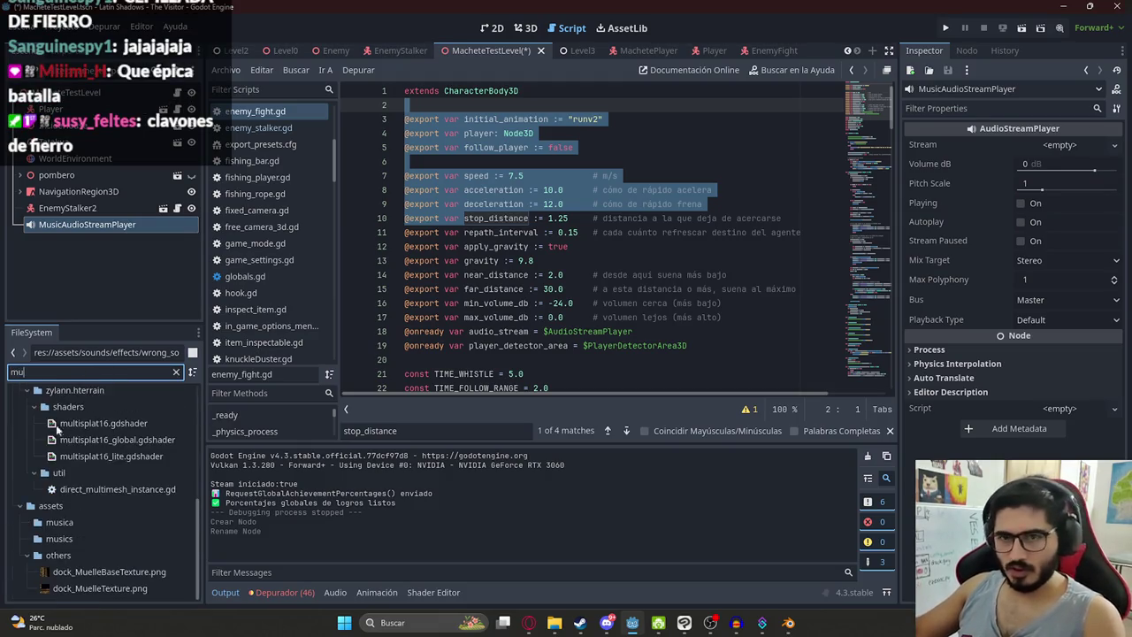
click(79, 460)
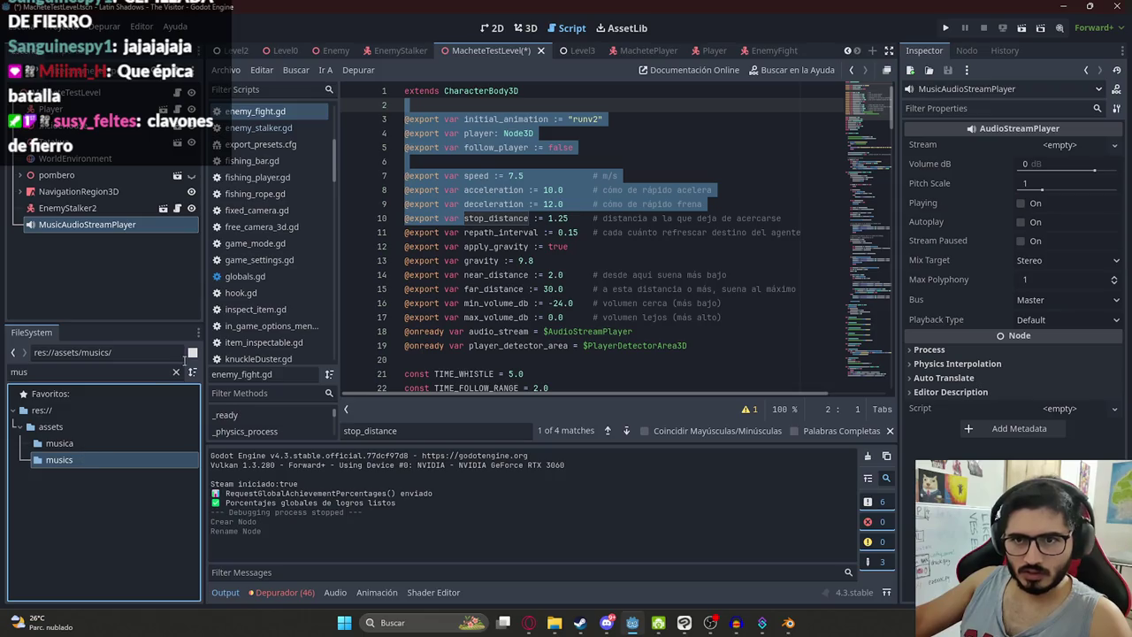
click(176, 373)
scroll(79, 460, up, 2)
double_click(62, 432)
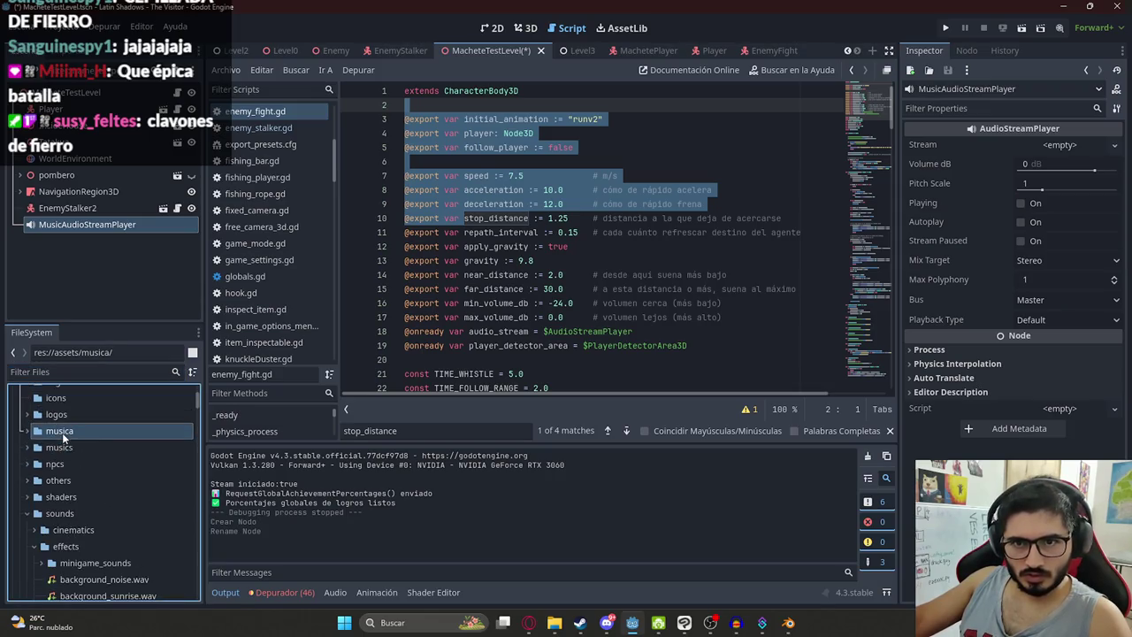
double_click(82, 460)
scroll(92, 469, down, 3)
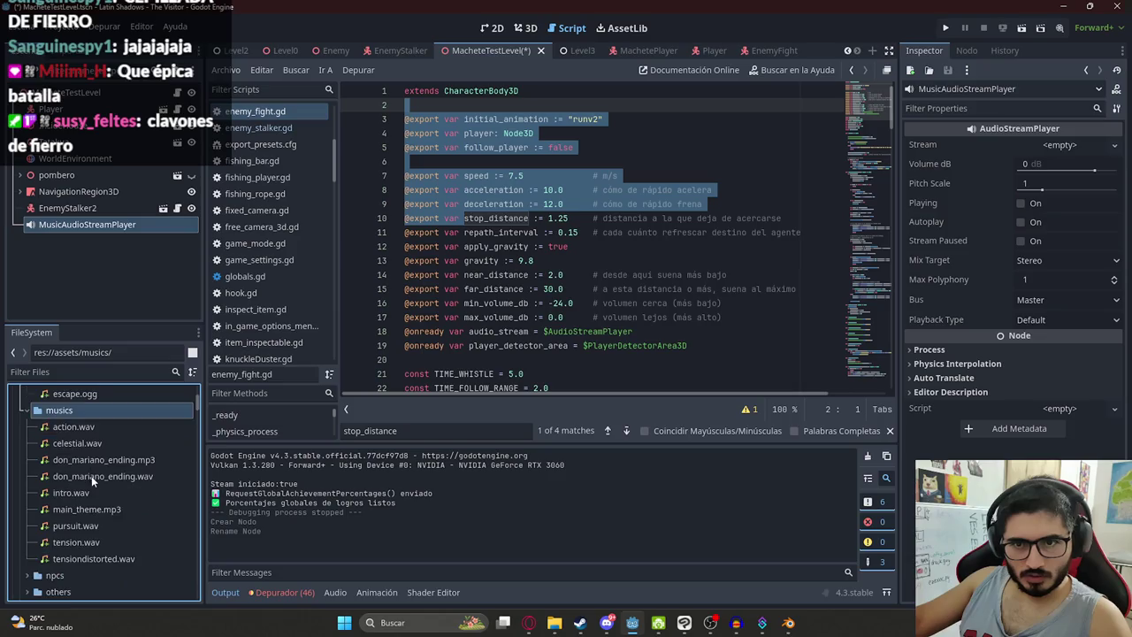
drag(75, 529, 93, 230)
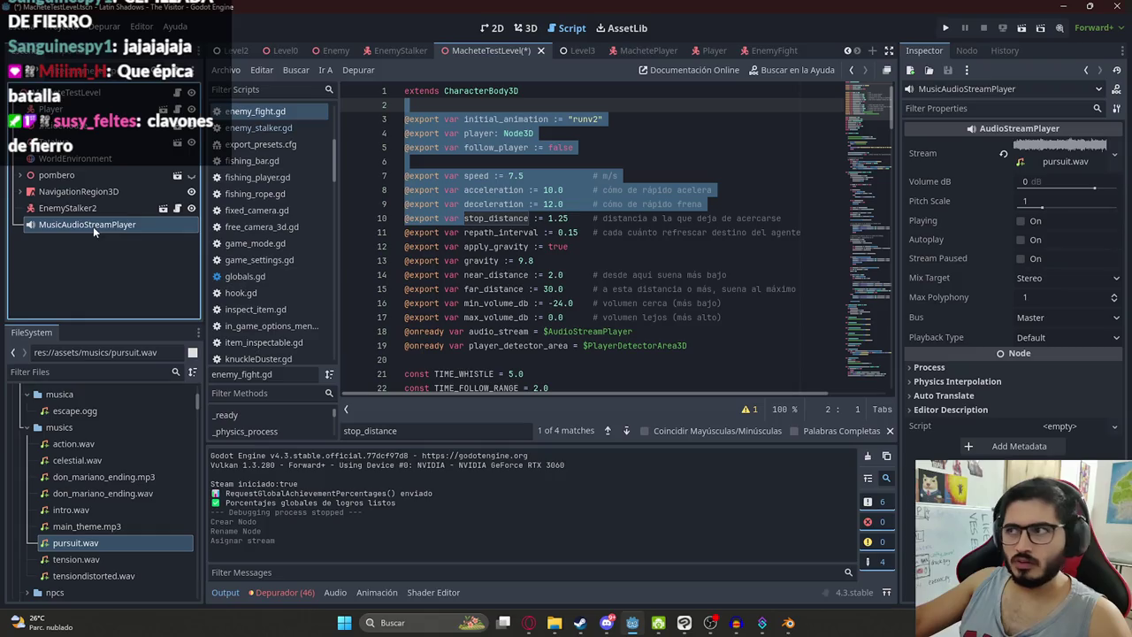
Step: Preview the music, set Volume dB to -15 and save the scene
click(1024, 222)
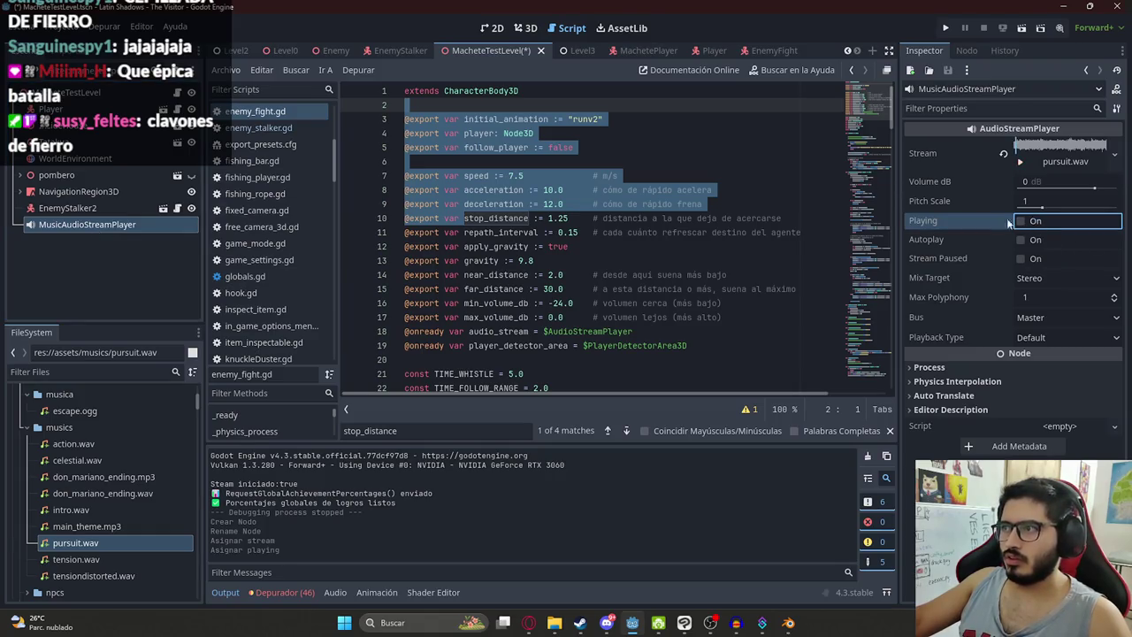
click(1043, 222)
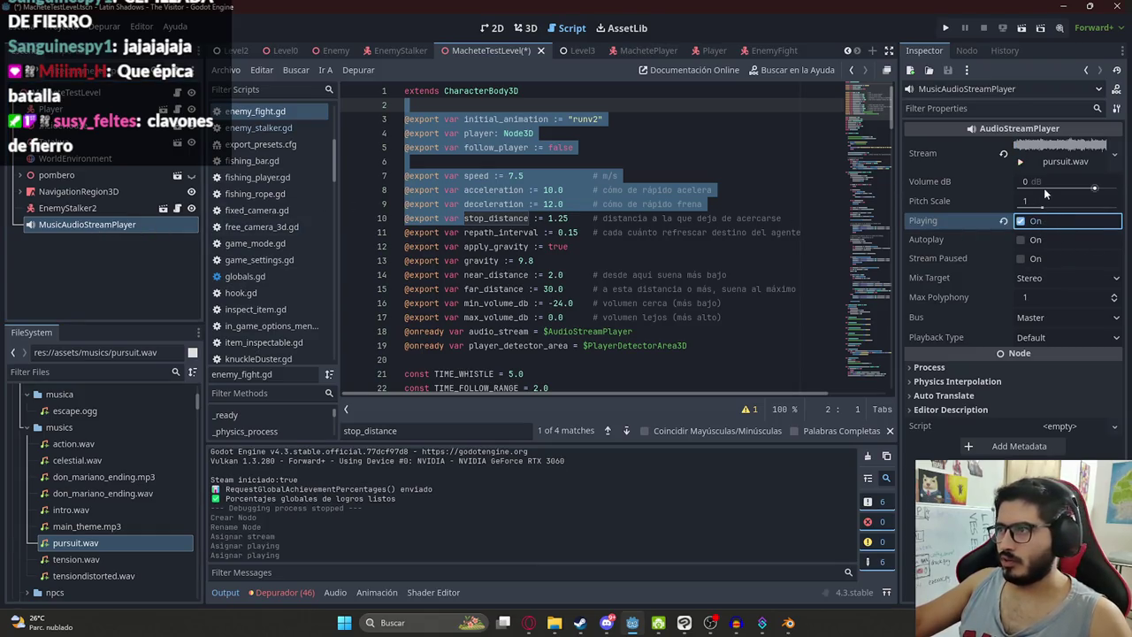
click(1044, 186)
text(-10)
key(Return)
click(1044, 188)
text(-5)
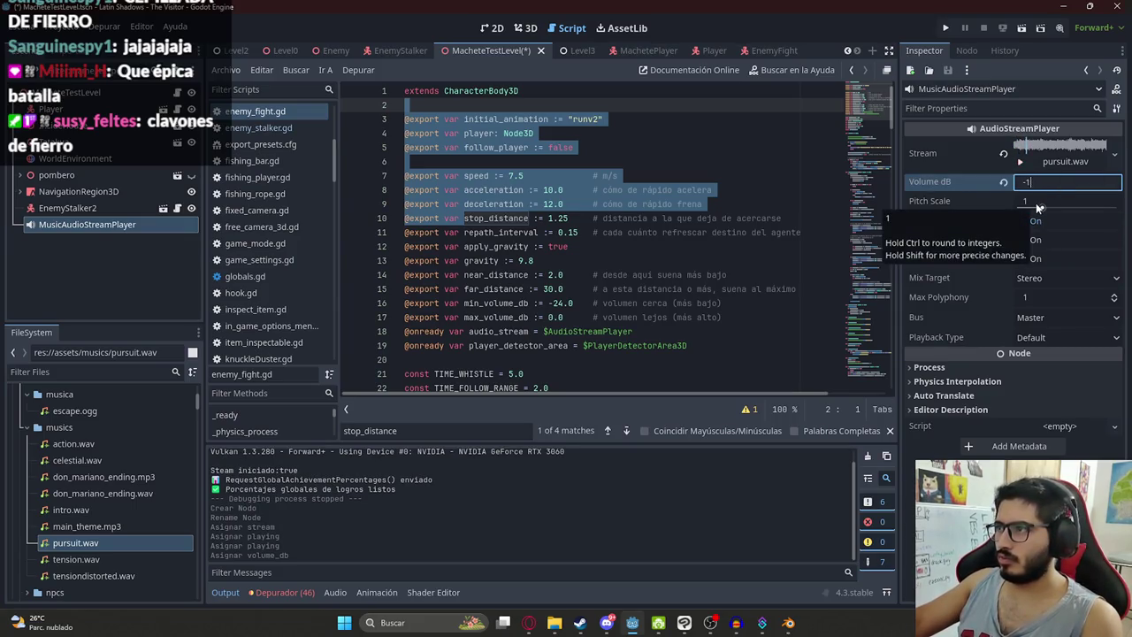
key(Return)
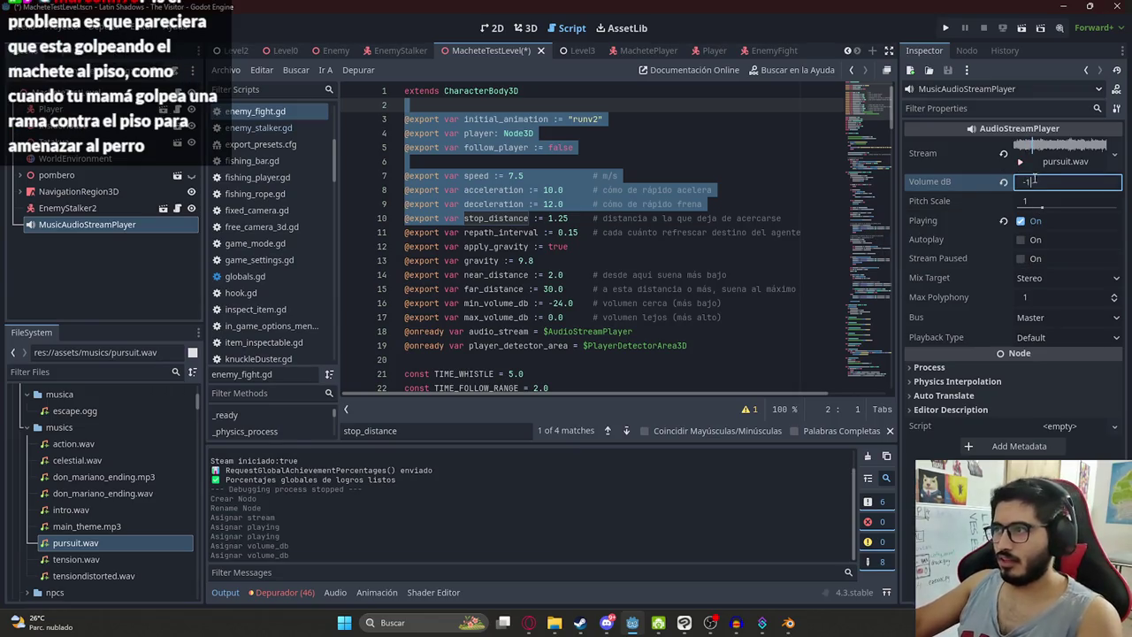
text(5)
key(ctrl+s)
Step: Stop the music preview and open the machete_test_level.gd script
double_click(95, 229)
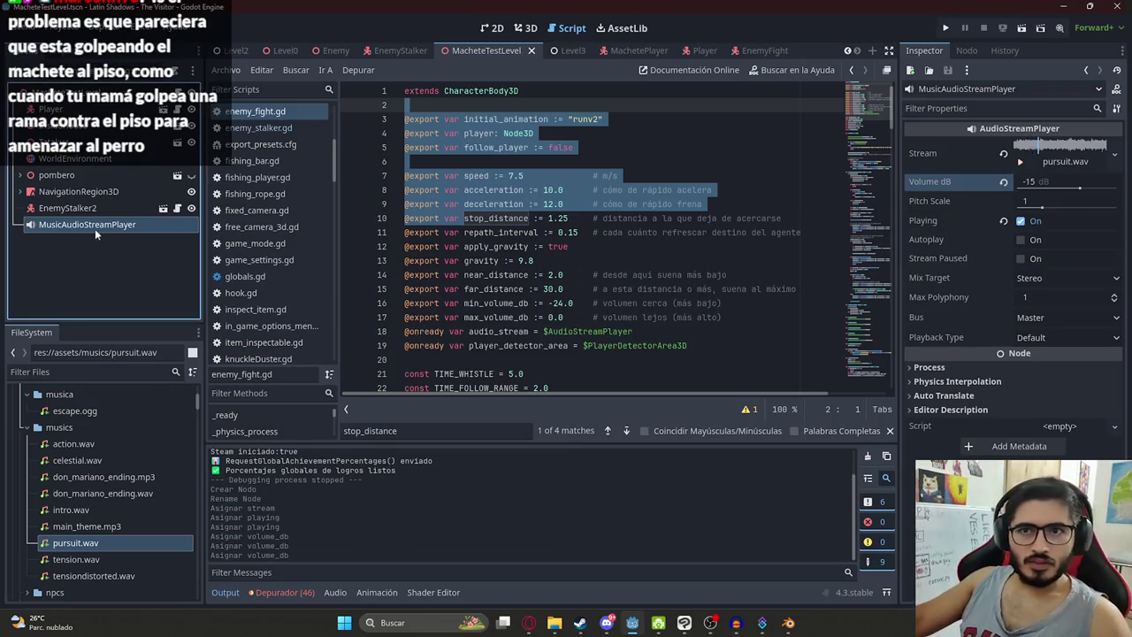
click(1022, 221)
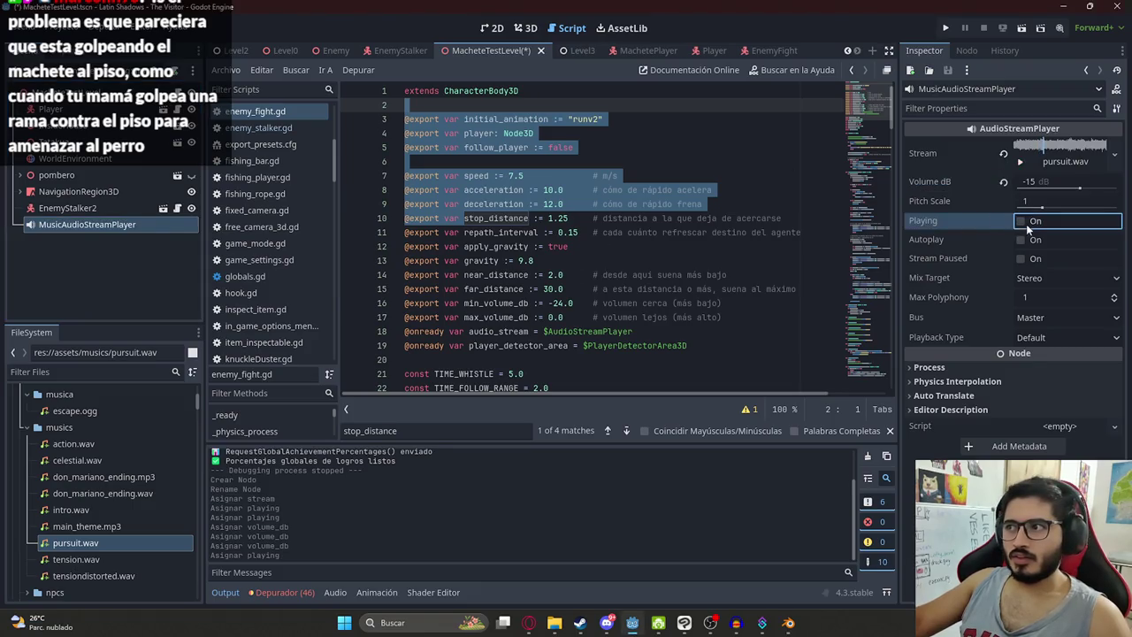
click(172, 108)
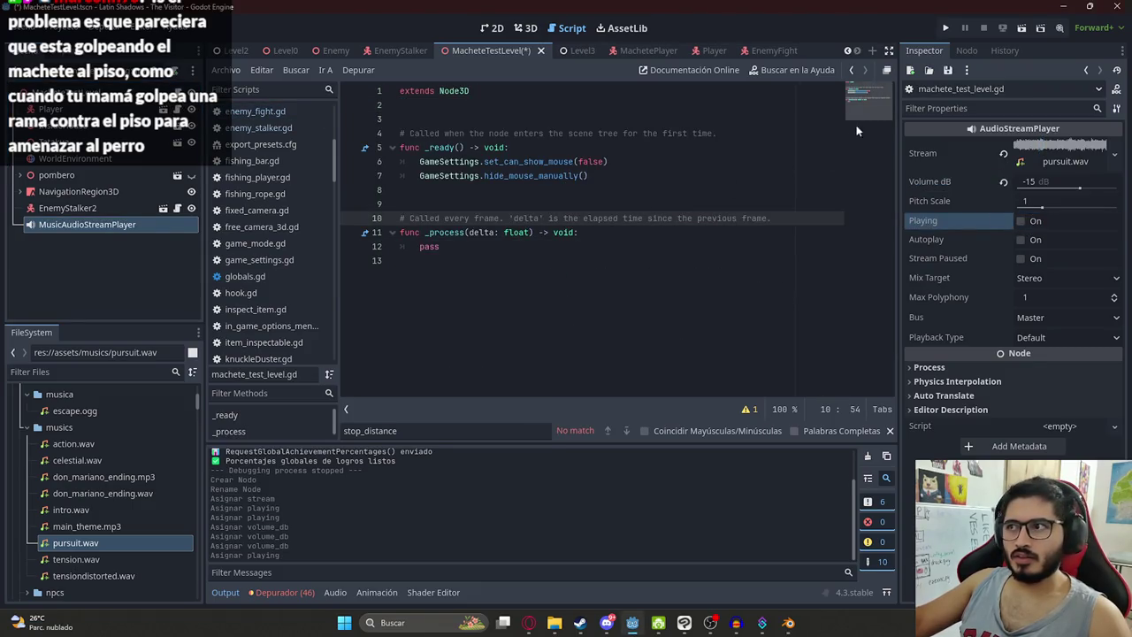
click(743, 147)
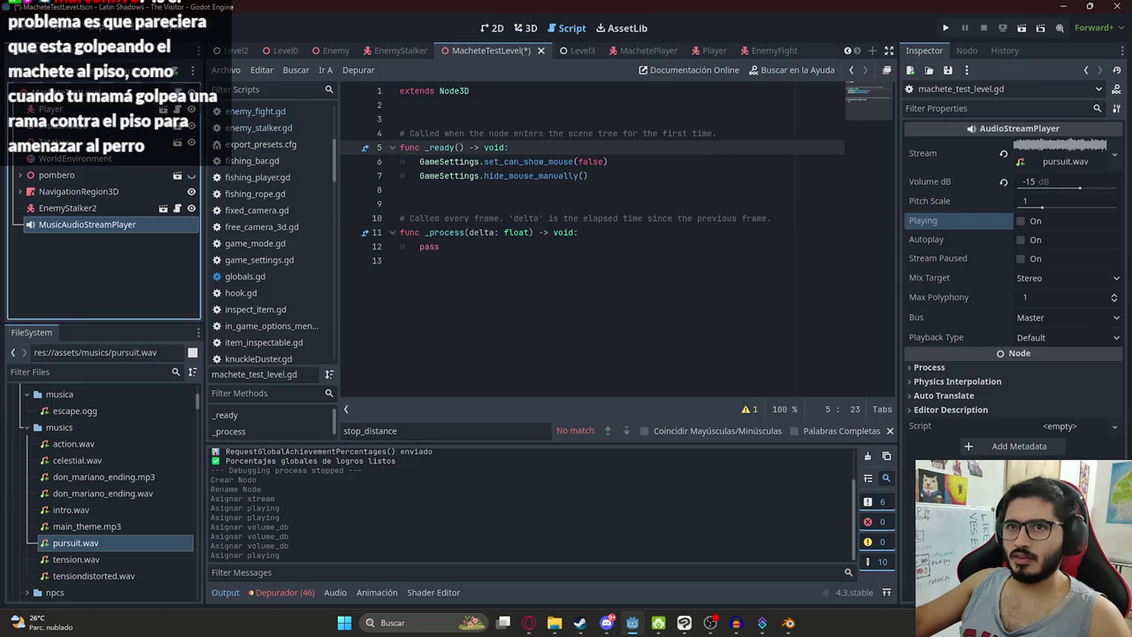
click(454, 163)
click(452, 106)
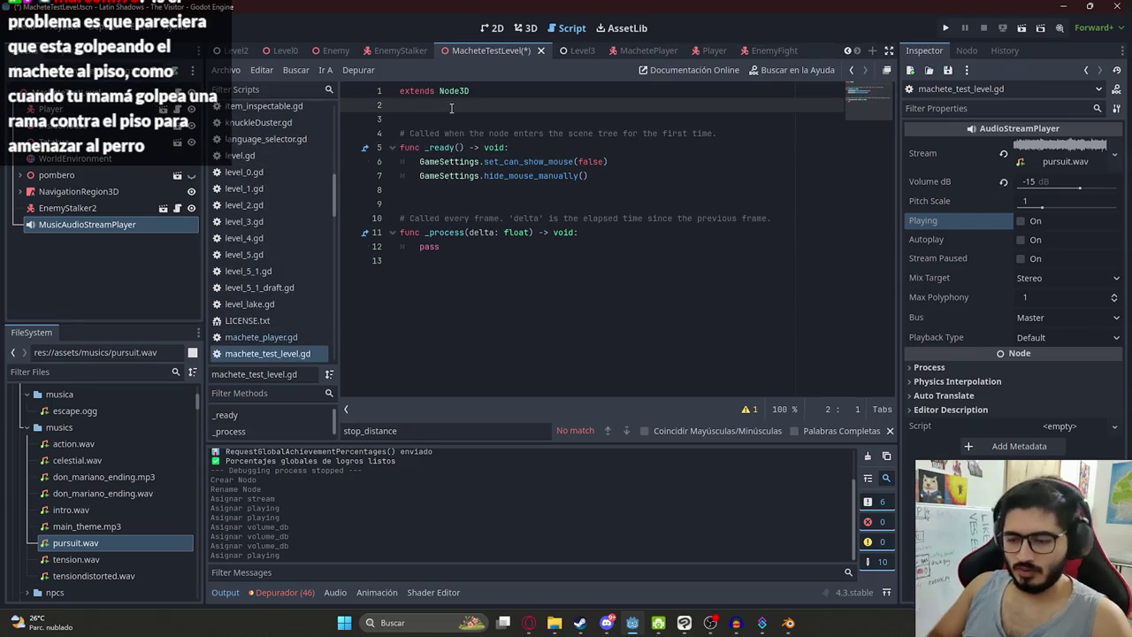
key(Return)
text(@onready)
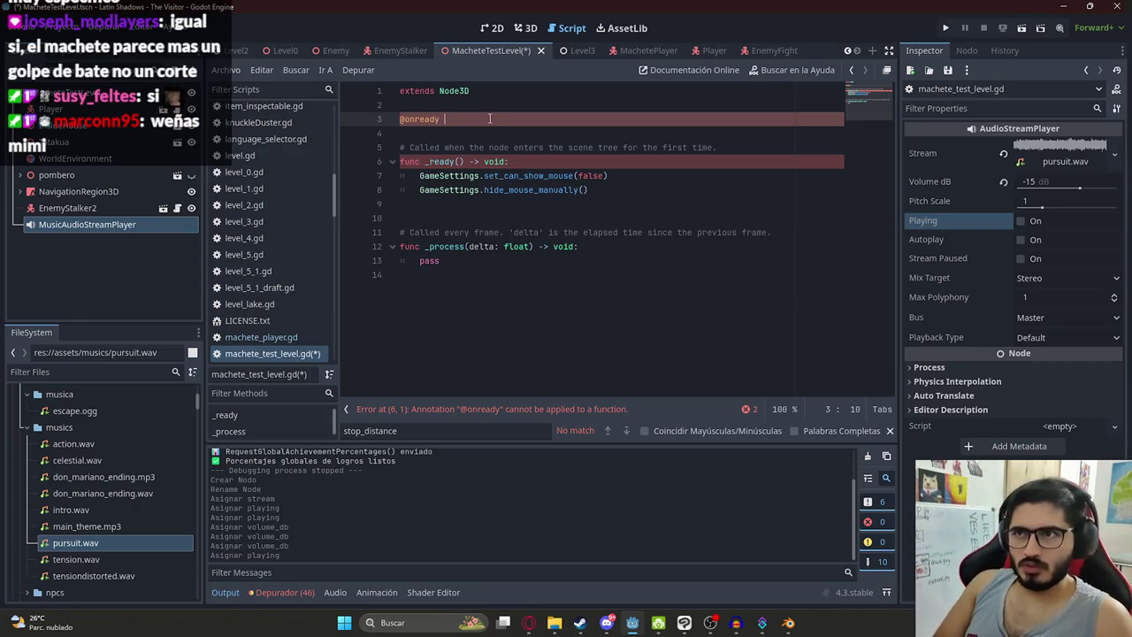
text(music)
text(_)
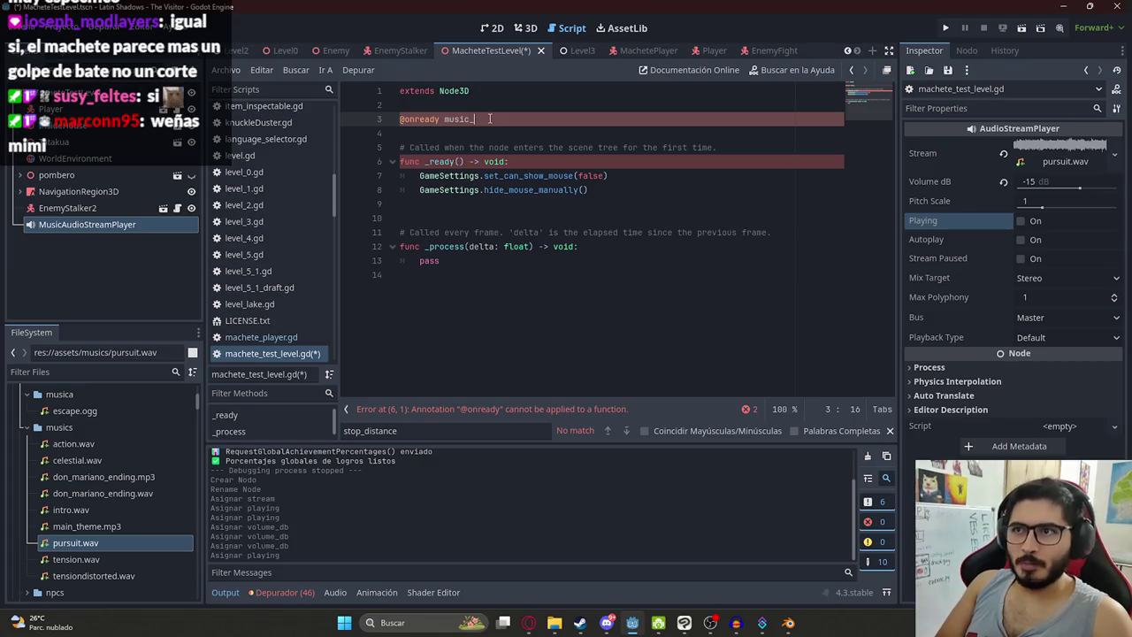
key(BackSpace)
text(= $MusicAudioStreamPlayer)
key(ctrl+s)
Step: Add music.play() on line 9 inside _ready
right_click(479, 52)
key(Escape)
double_click(457, 119)
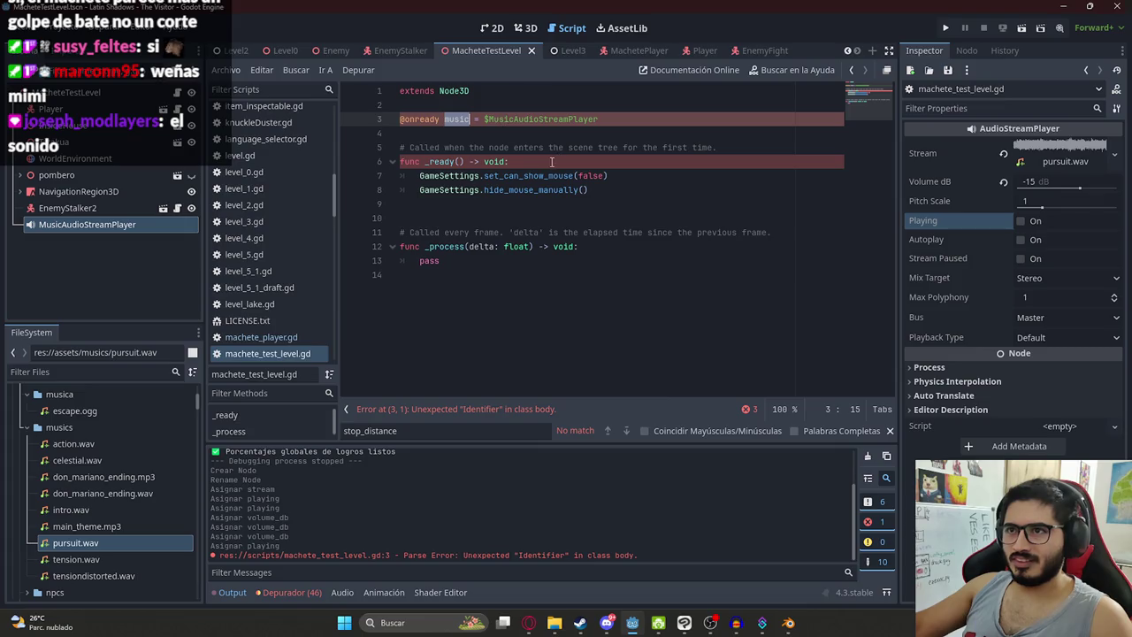
click(604, 189)
key(Return)
text(music,ok)
key(BackSpace)
key(BackSpace)
key(BackSpace)
text(.pla)
key(BackSpace)
text(y()
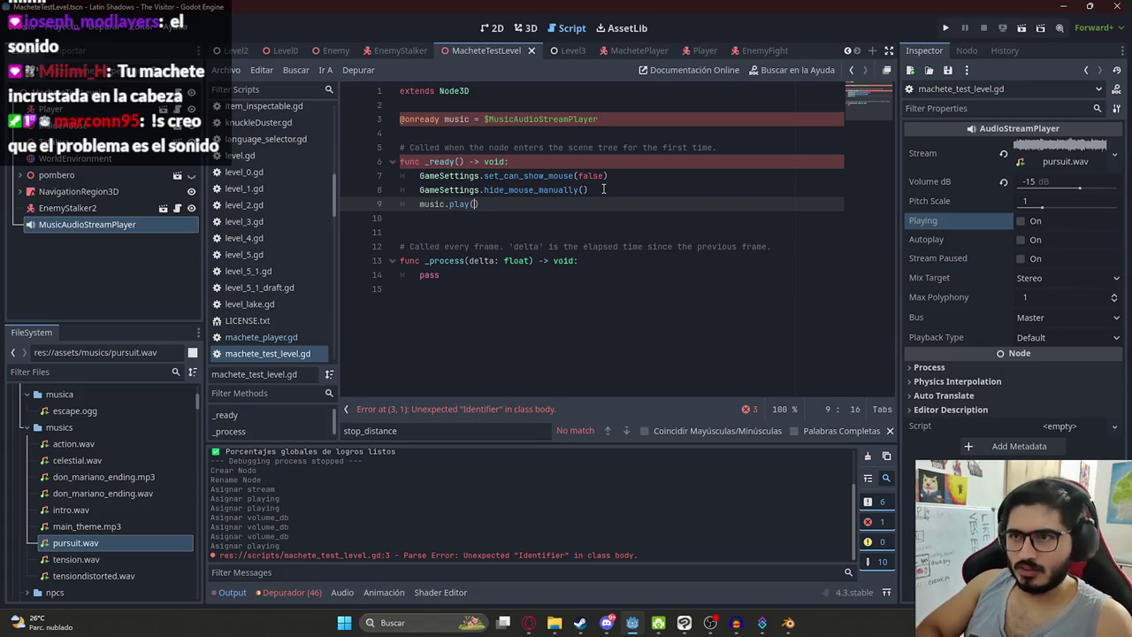
double_click(562, 120)
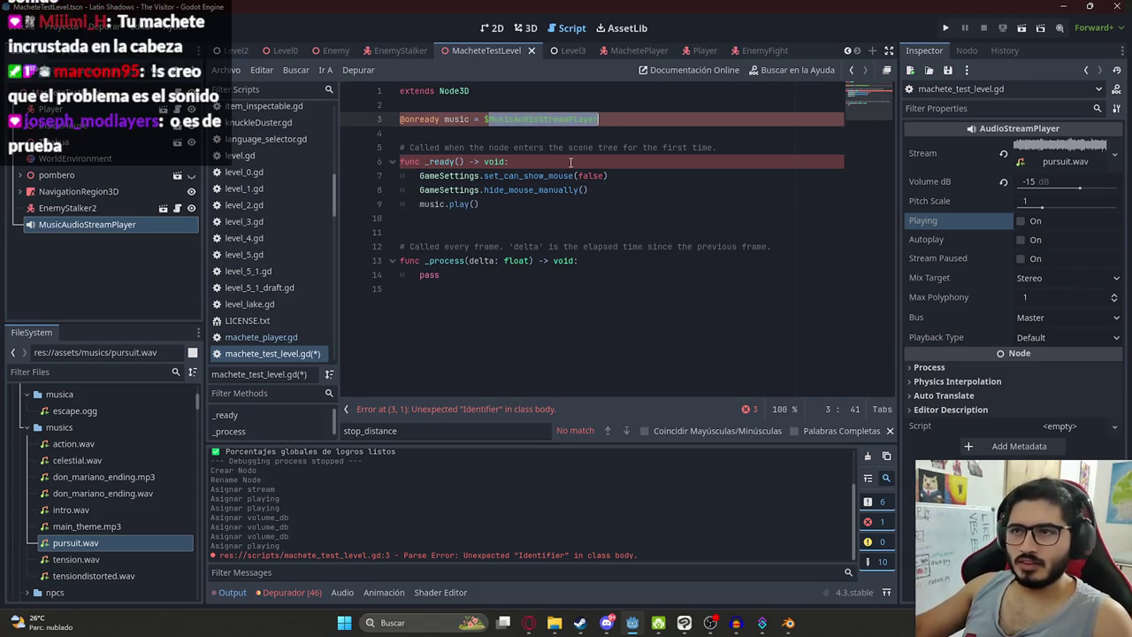
click(441, 119)
text(var)
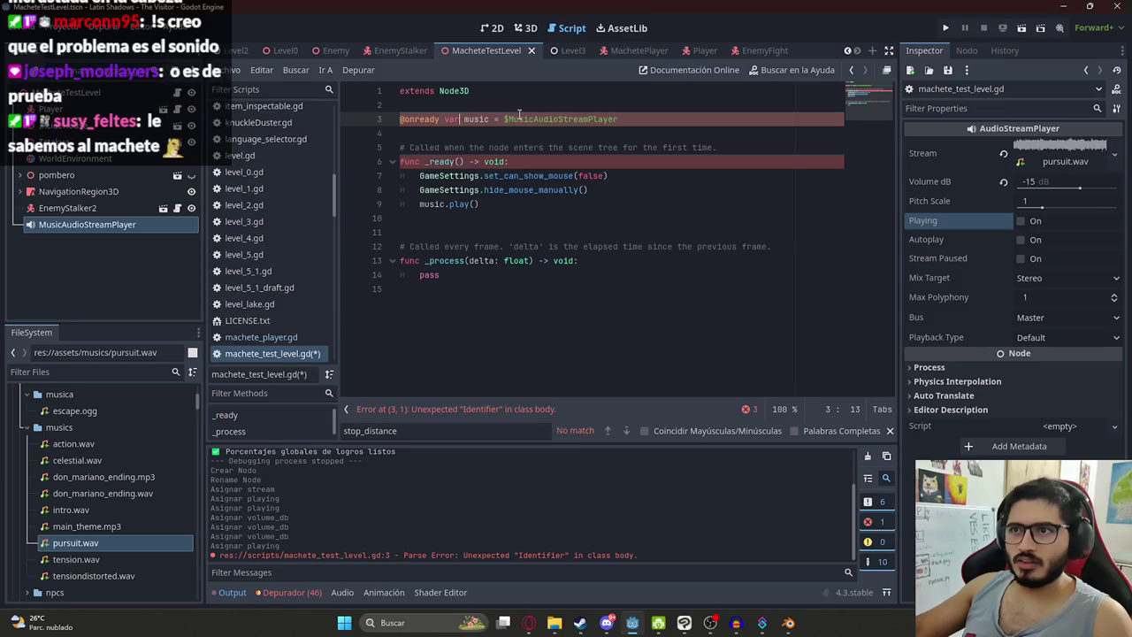
key(ctrl+s)
Step: Run the MacheteTestLevel scene via Reproducir Esta Escena
click(498, 130)
click(510, 121)
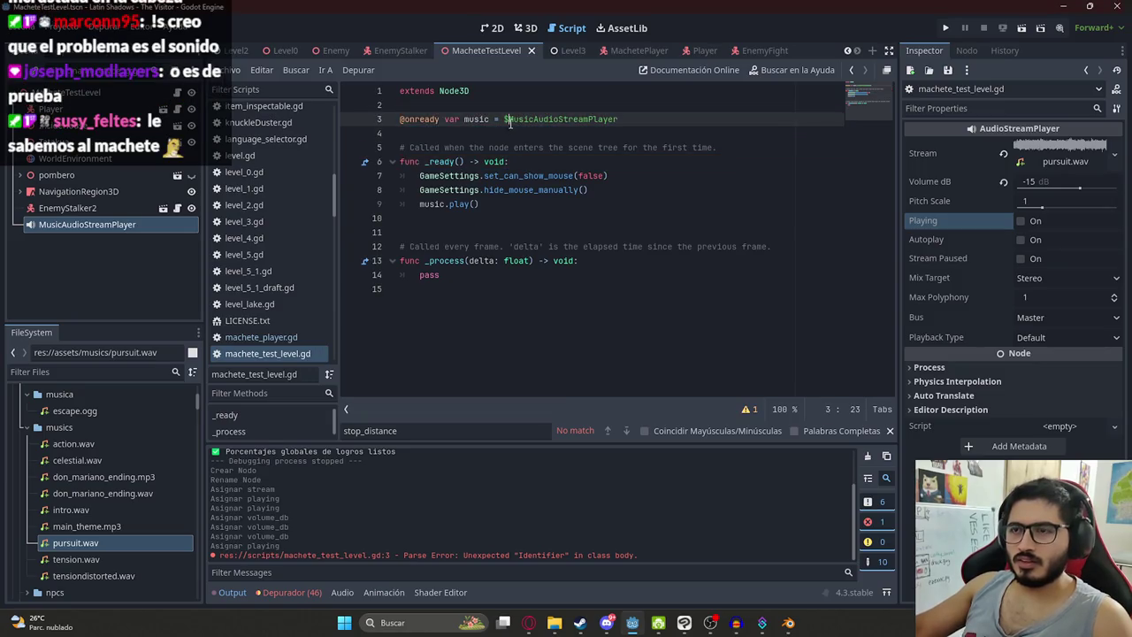
right_click(488, 57)
click(572, 145)
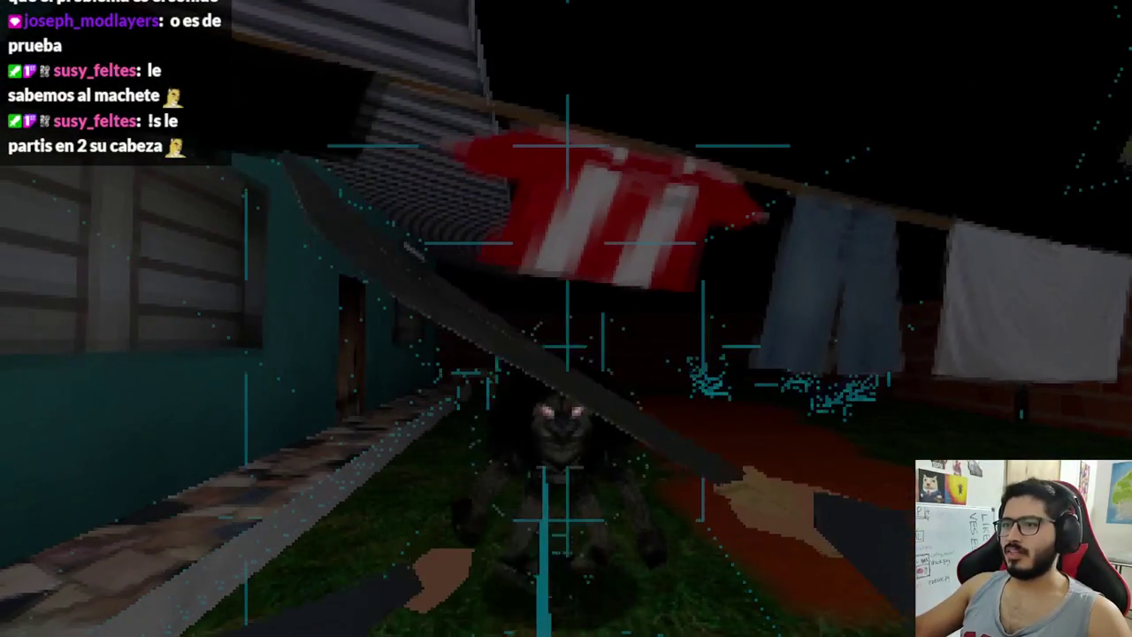
Step: Stop the machete level test run with F8
key(F8)
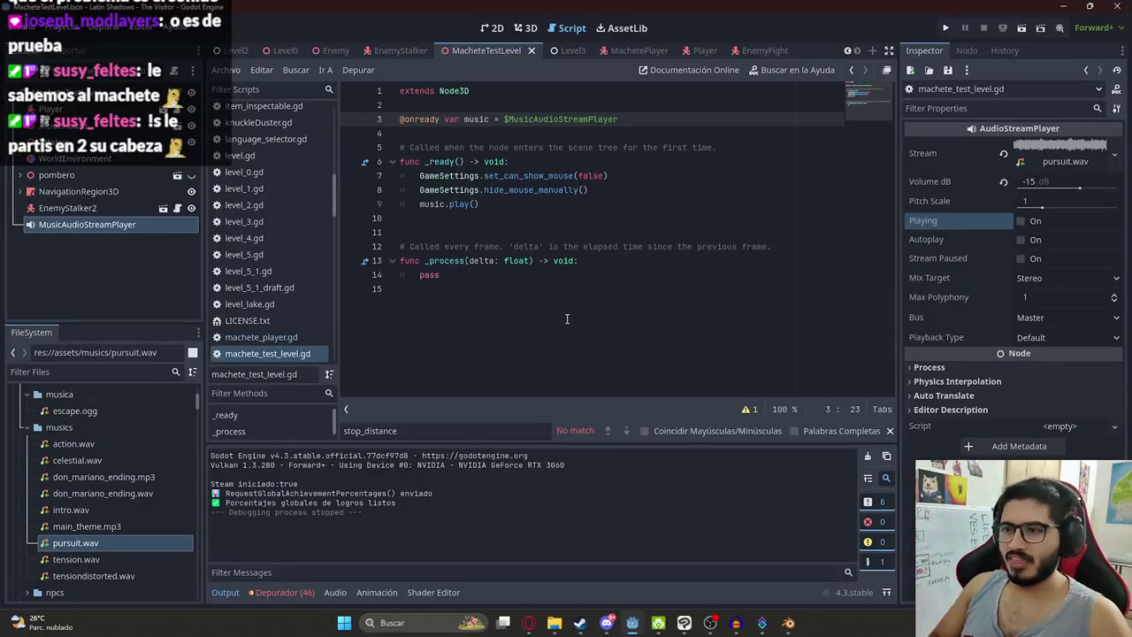
Step: Set pursuit.wav's Loop Mode to Forward, leave compression unchanged, and reimport it
click(595, 195)
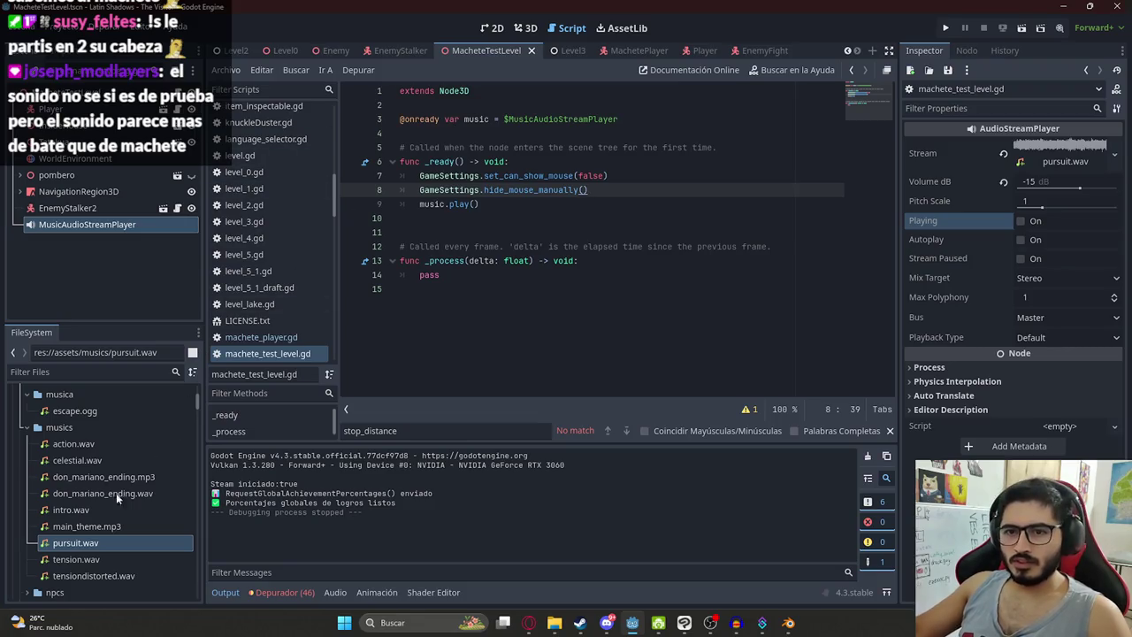
click(69, 50)
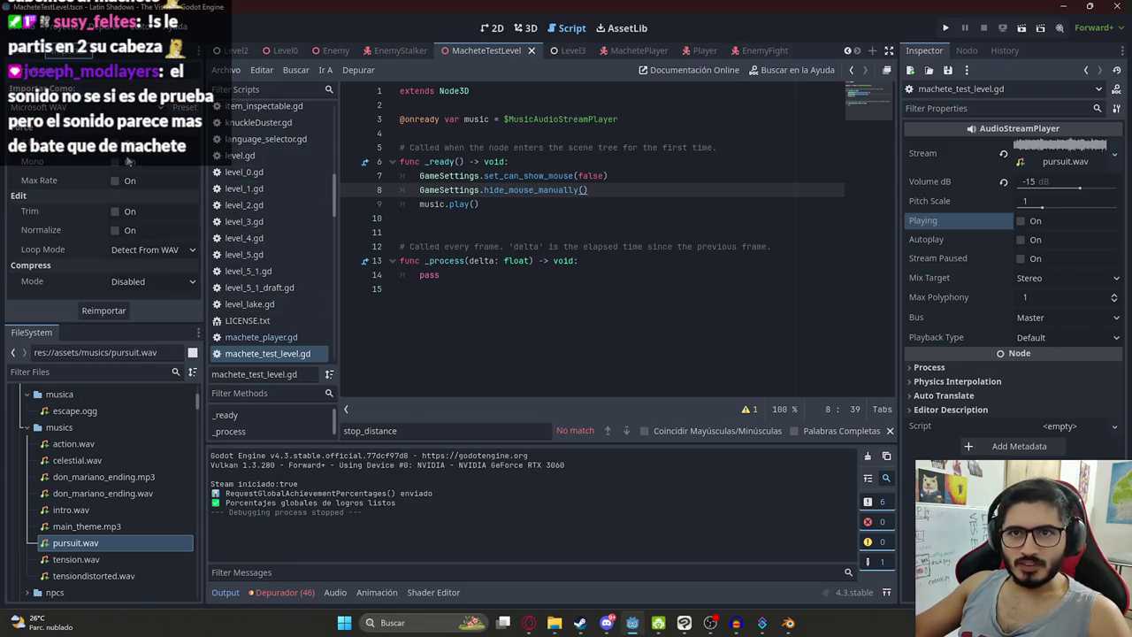
click(137, 282)
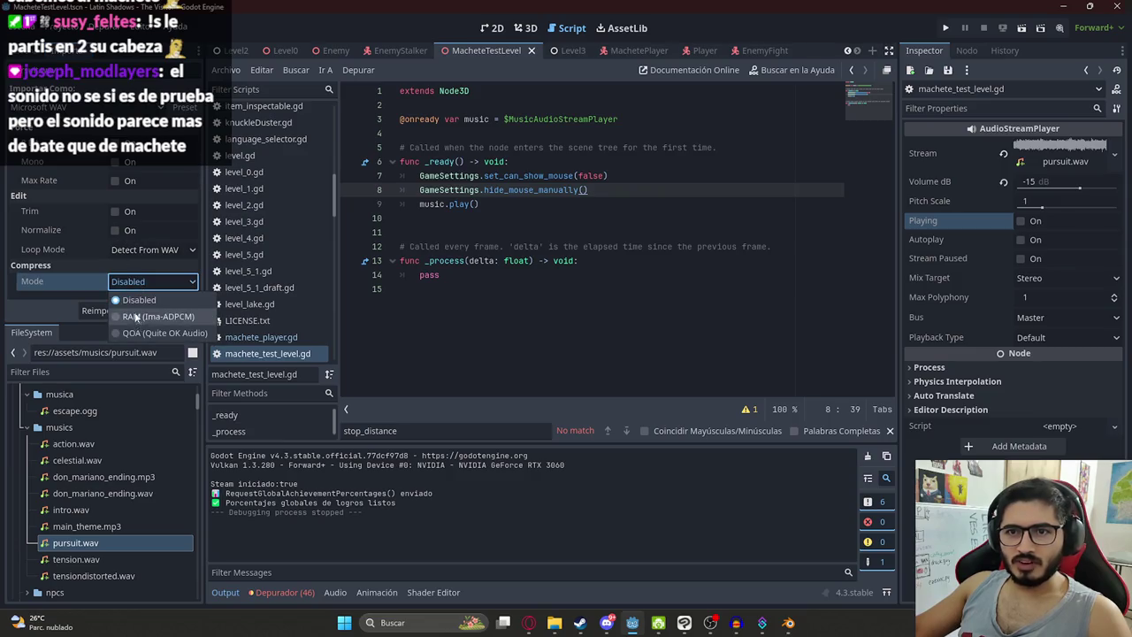
key(Escape)
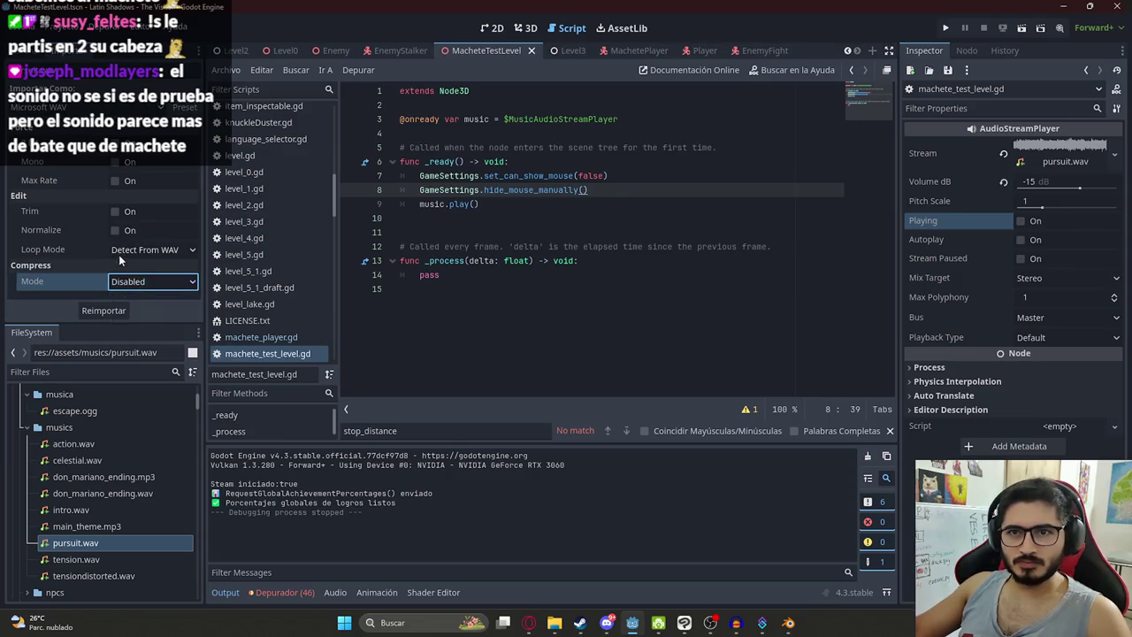
click(119, 253)
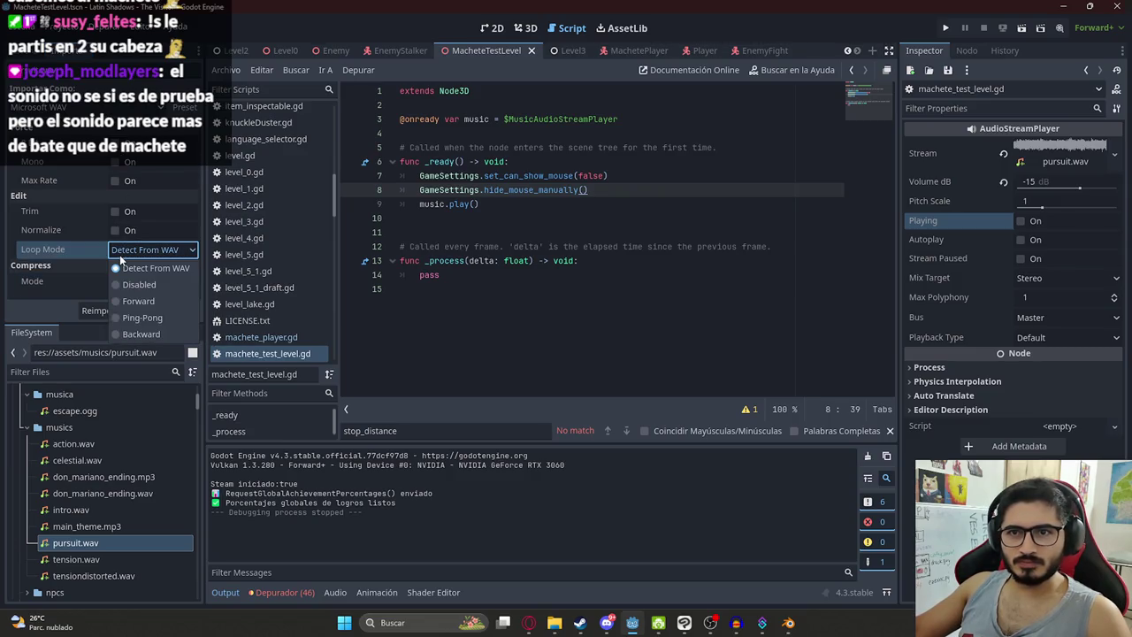
click(128, 302)
click(93, 310)
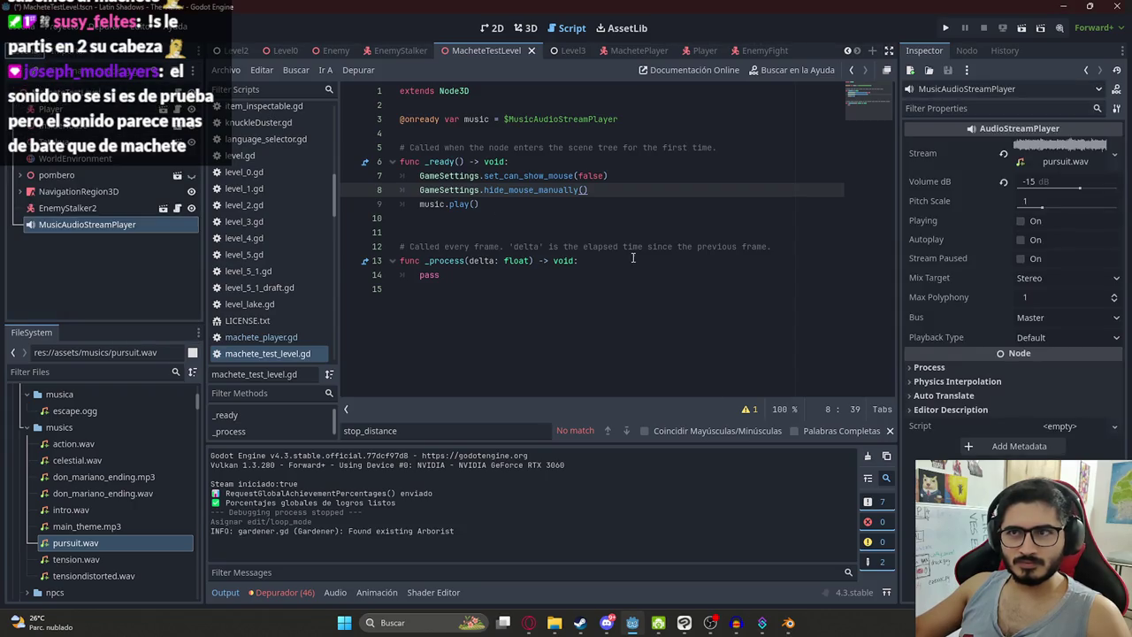
click(634, 259)
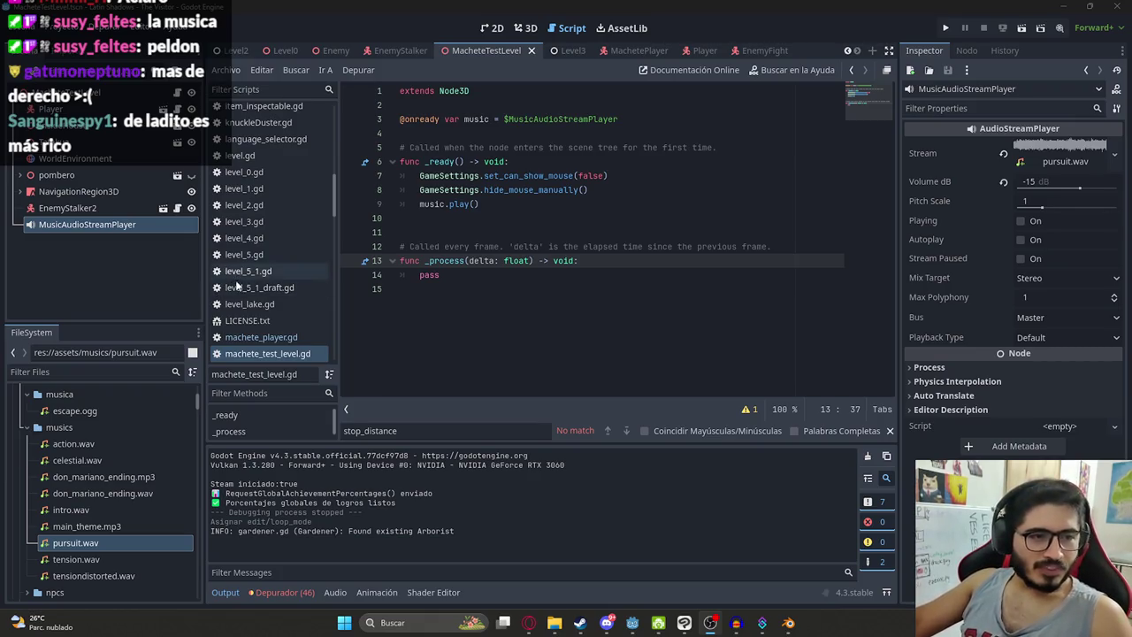
click(786, 624)
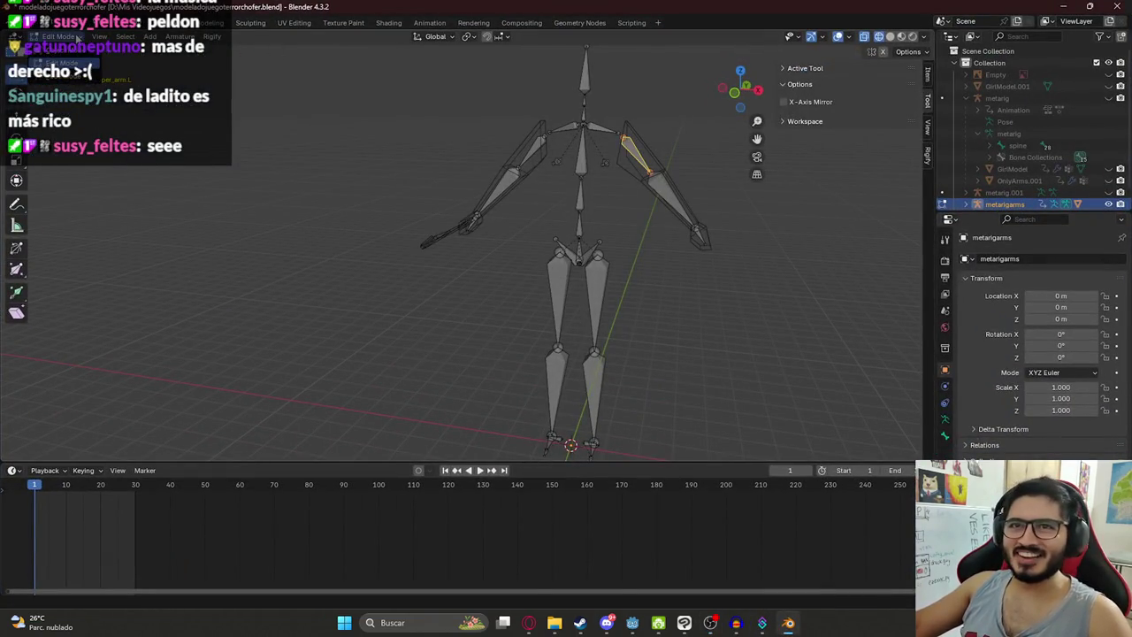
Step: Return the armature to Object Mode in the Animation workspace and preview the attack
key(Tab)
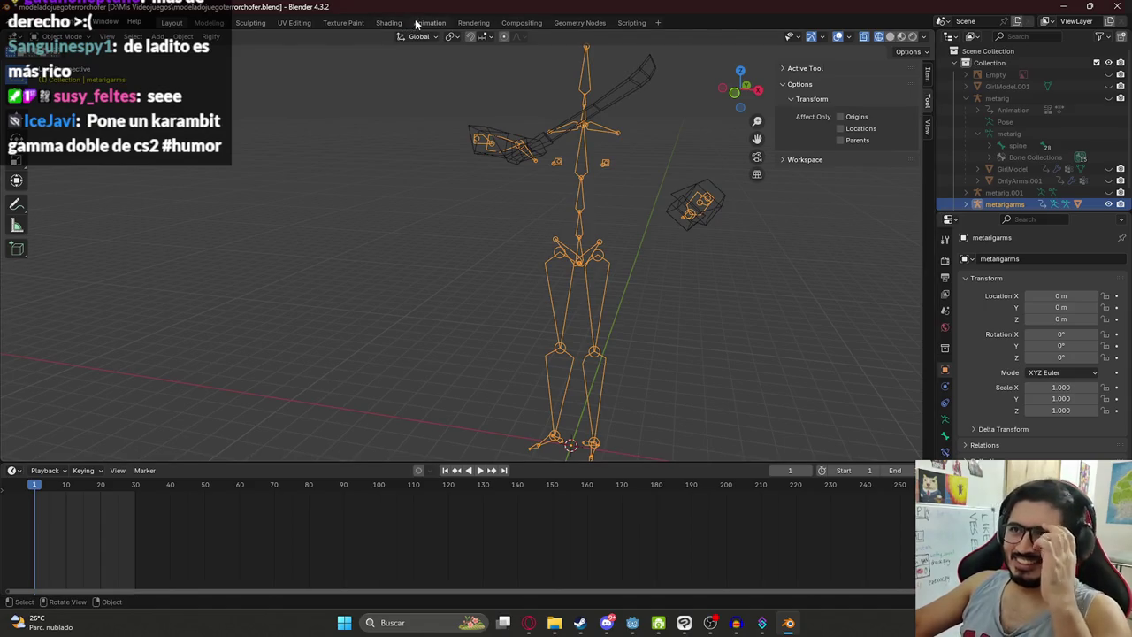
click(429, 22)
key(space)
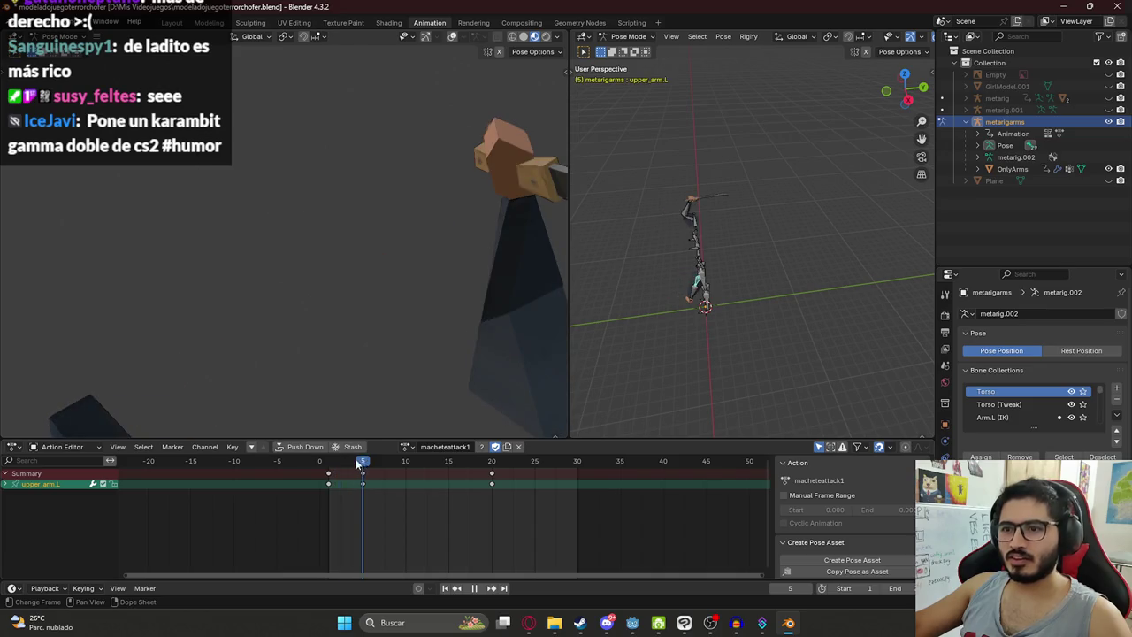
key(Escape)
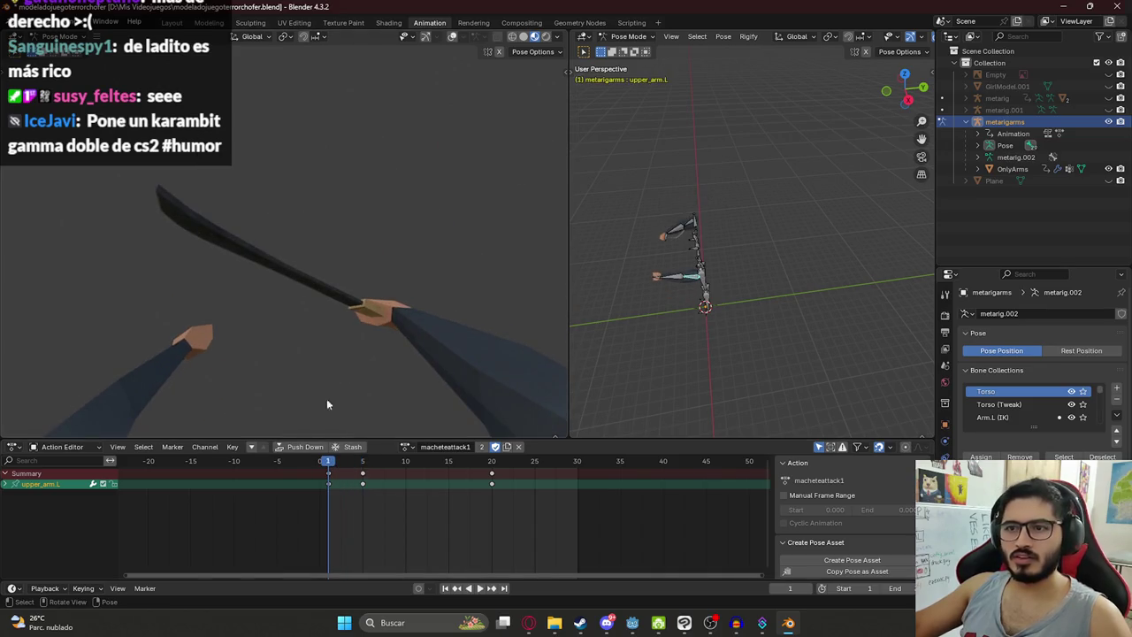
Step: Rotate an arm bone and scrub the swing through frames 7 to 10
key(r)
click(423, 356)
key(space)
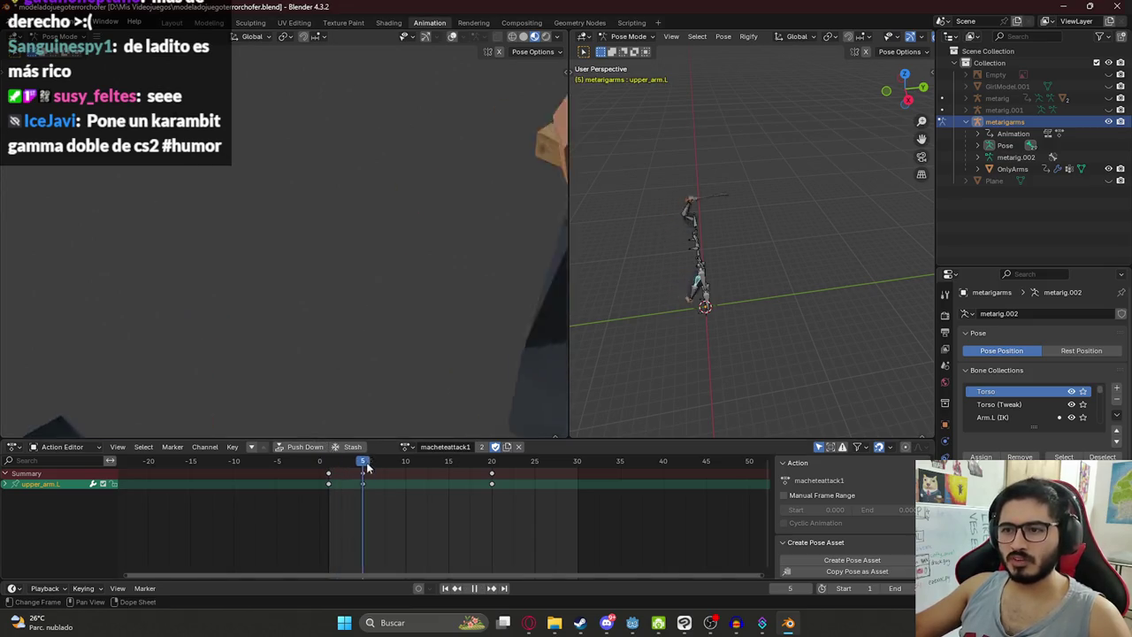
mouse_move(336, 472)
mouse_down()
mouse_move(327, 472)
mouse_move(405, 471)
mouse_up()
mouse_move(619, 301)
mouse_down()
mouse_move(720, 245)
mouse_move(730, 255)
mouse_move(713, 272)
mouse_move(719, 260)
mouse_up()
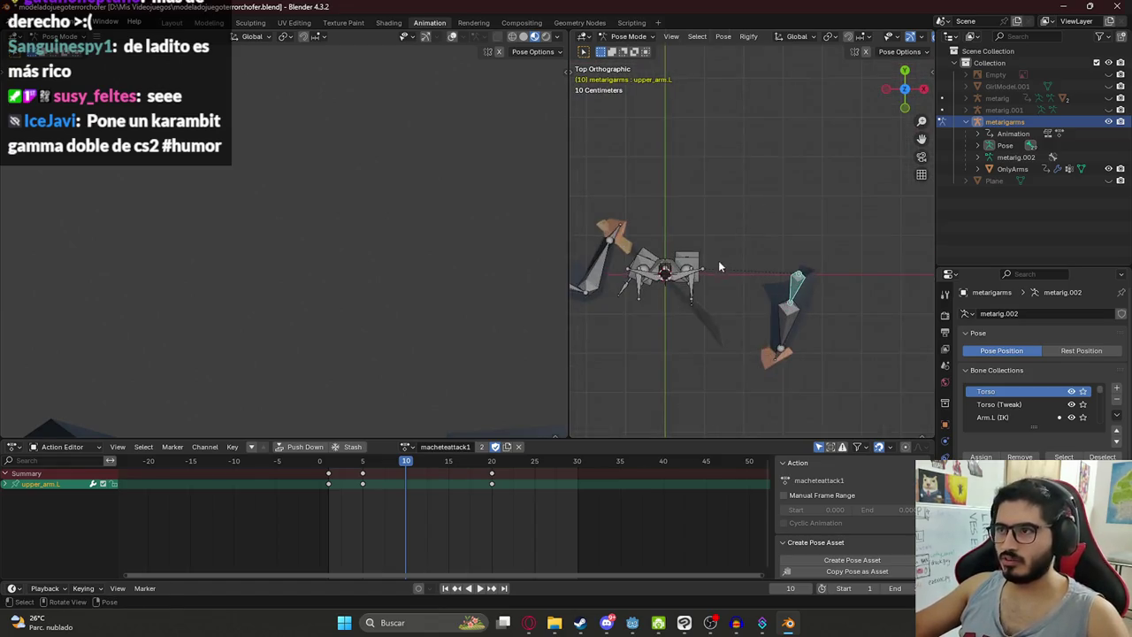
scroll(719, 266, down, 2)
key(space)
mouse_move(364, 466)
mouse_down()
mouse_move(403, 467)
mouse_move(354, 460)
mouse_move(406, 463)
mouse_move(323, 464)
mouse_move(362, 463)
mouse_up()
Step: Delete the frame-5 keyframe for all bones, keeping the frame-10 keyframe
key(a)
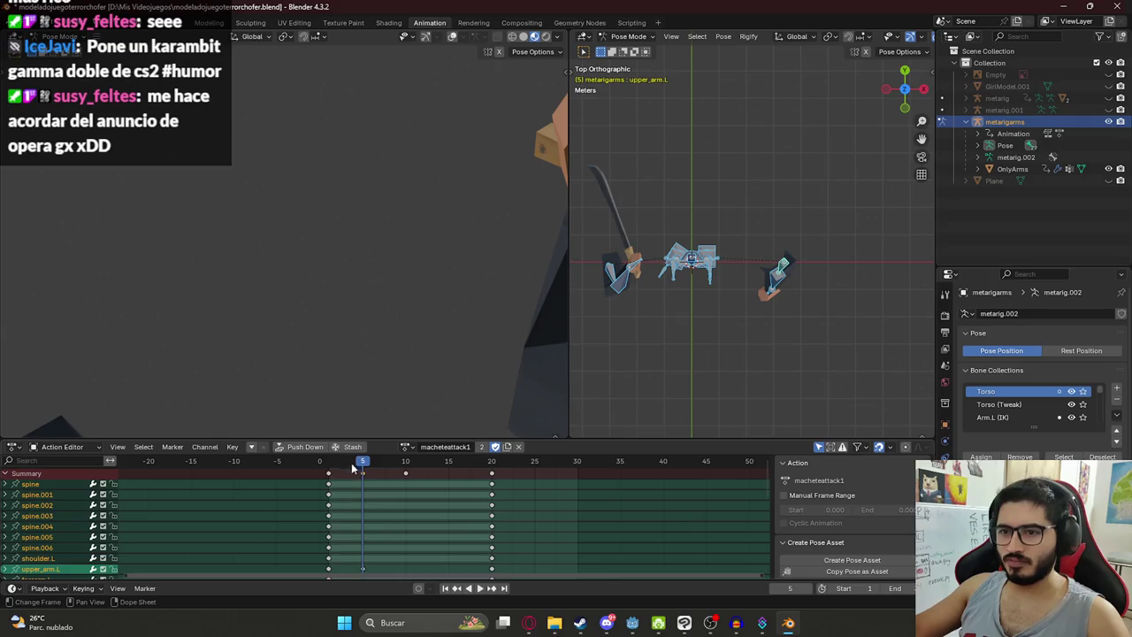
click(363, 473)
key(Delete)
key(Delete)
click(327, 465)
key(space)
key(ctrl+z)
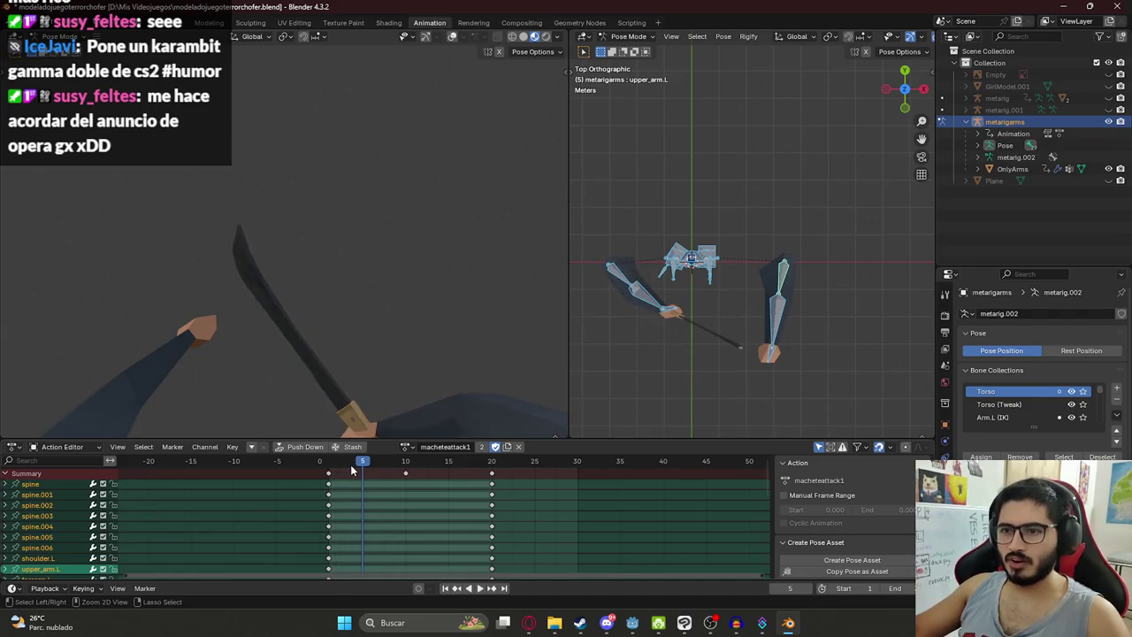
Step: Play the swing back and stop at frame 10
key(space)
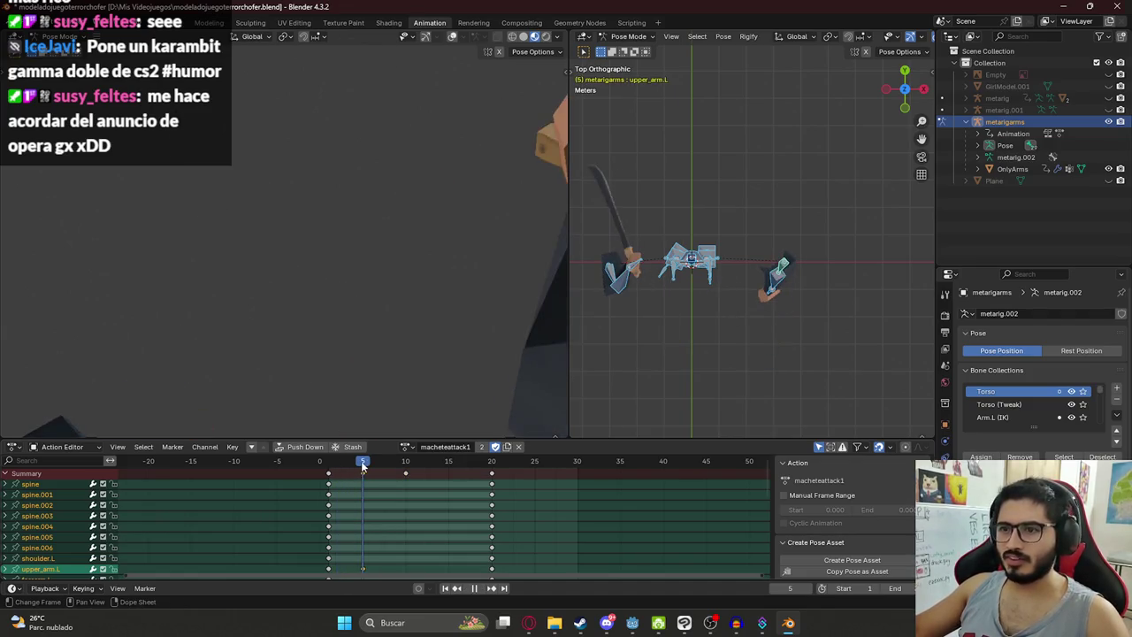
key(space)
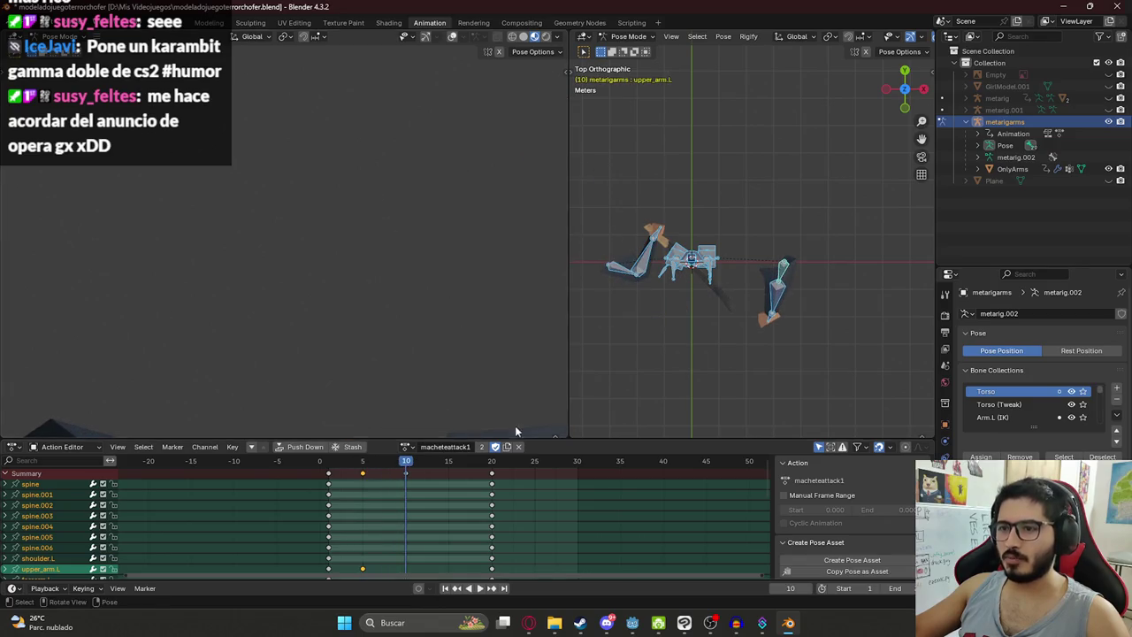
scroll(415, 528, down, 3)
scroll(502, 511, down, 5)
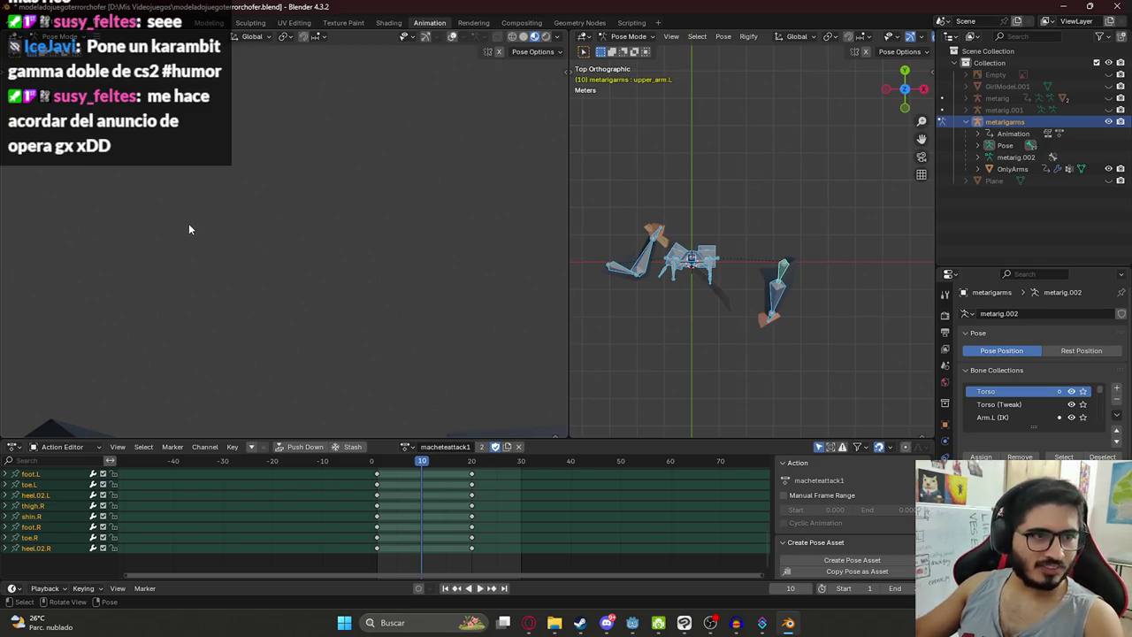
Step: Rotate forearm.R at frame 10 so the machete points down, then replay the swing
click(710, 318)
click(640, 251)
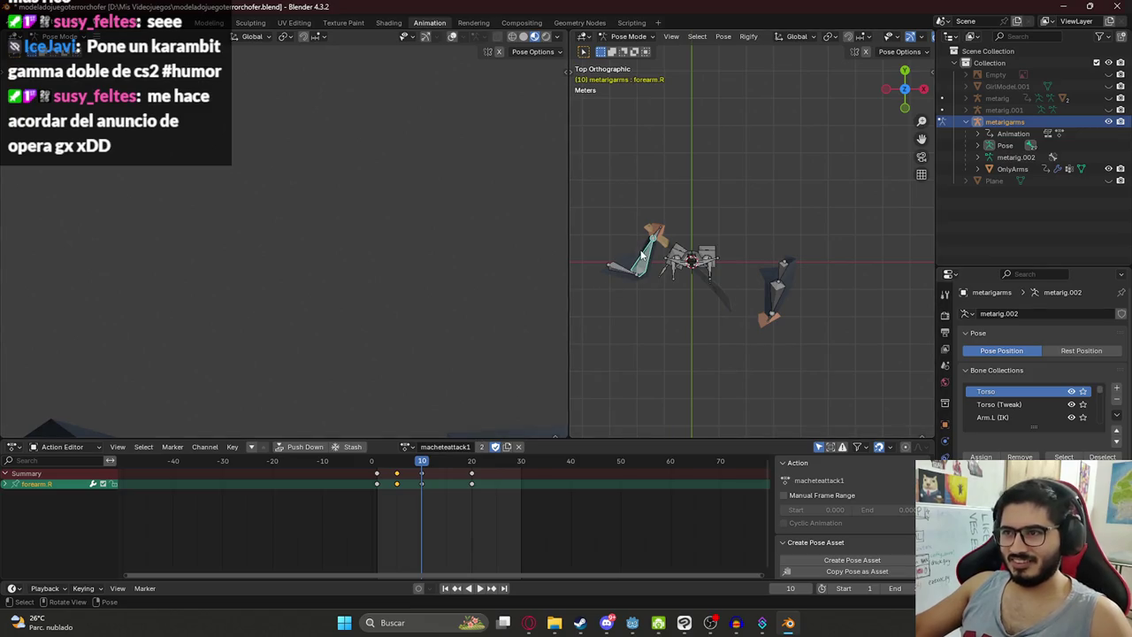
scroll(424, 322, down, 3)
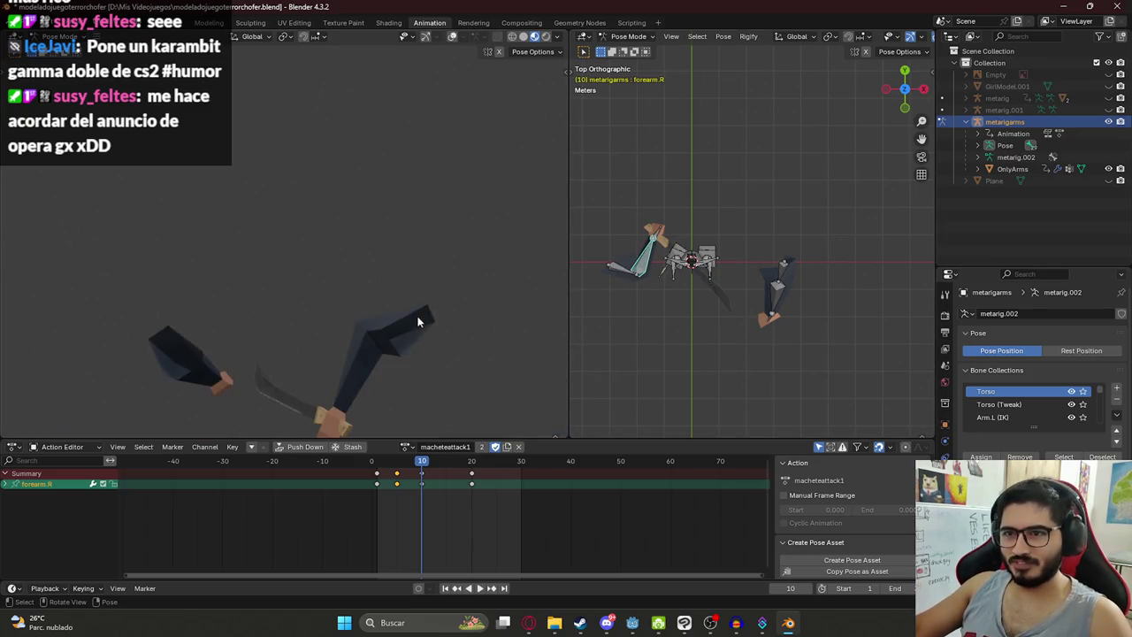
key(r)
click(513, 366)
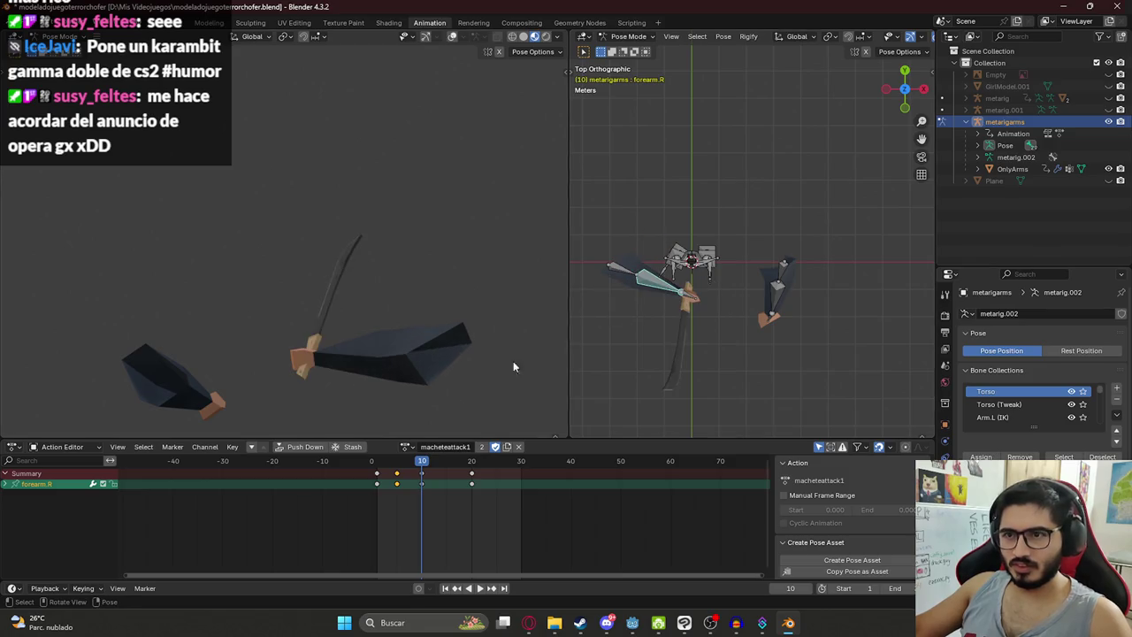
key(space)
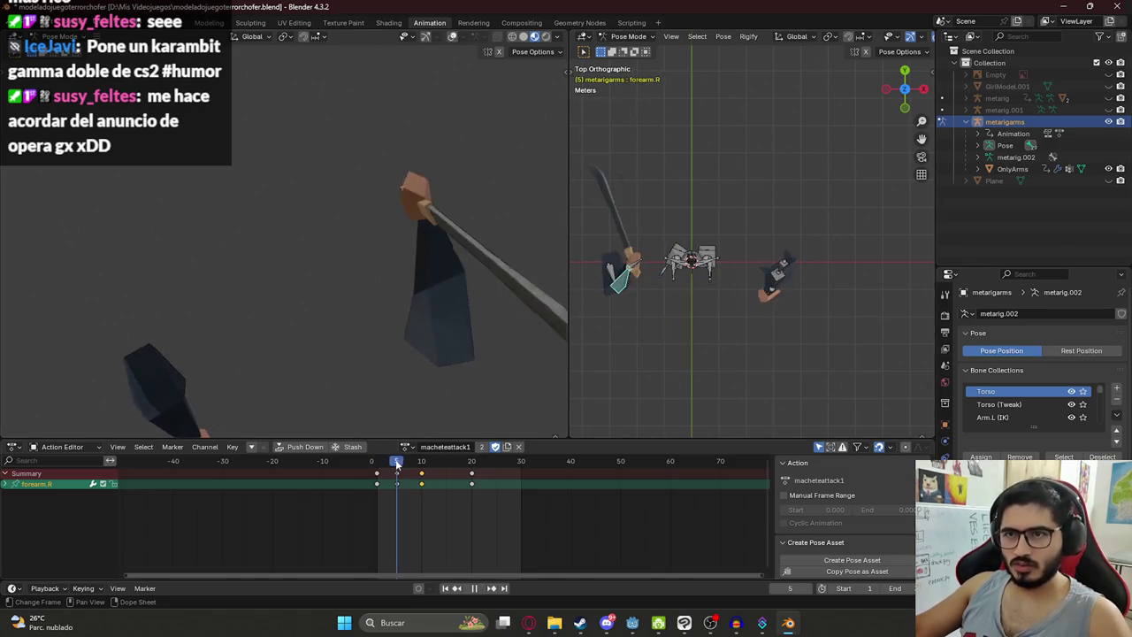
drag(415, 462, 438, 461)
key(Escape)
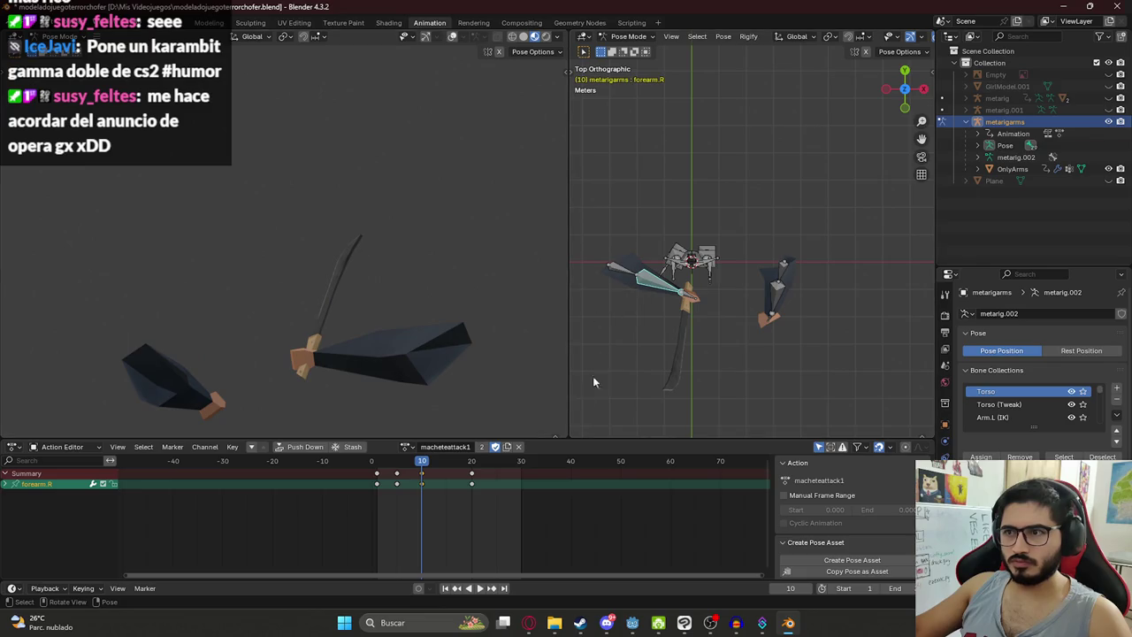
key(space)
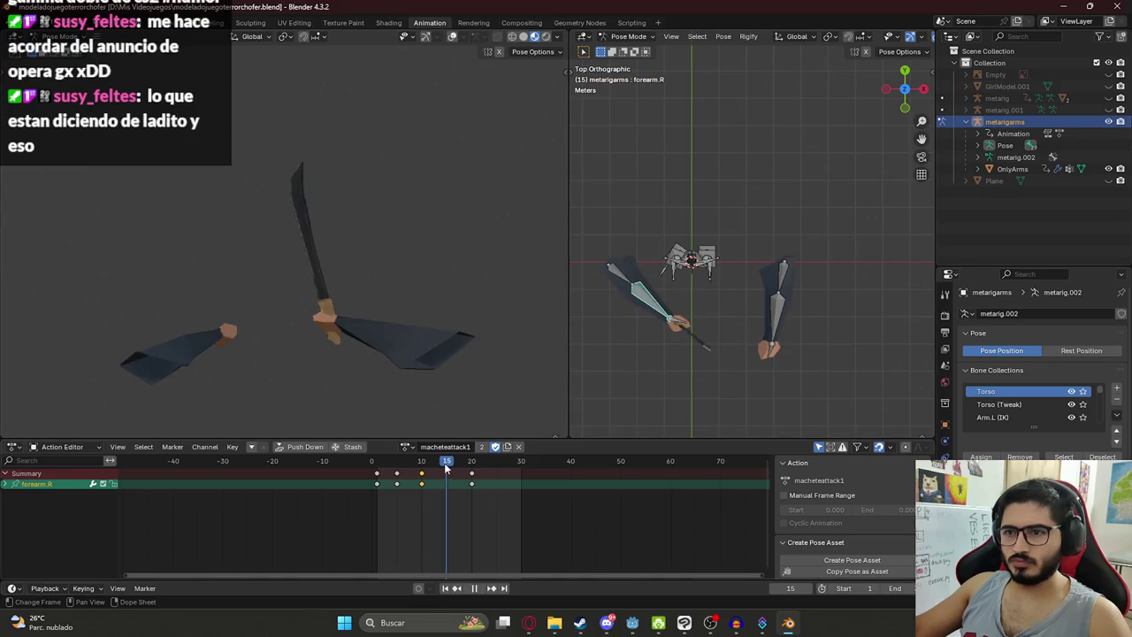
Step: Rotate upper_arm.R on its local Y axis at frame 15 and preview the attack
key(space)
mouse_move(618, 315)
mouse_down()
mouse_move(700, 221)
mouse_move(718, 309)
mouse_up()
click(718, 309)
key(r)
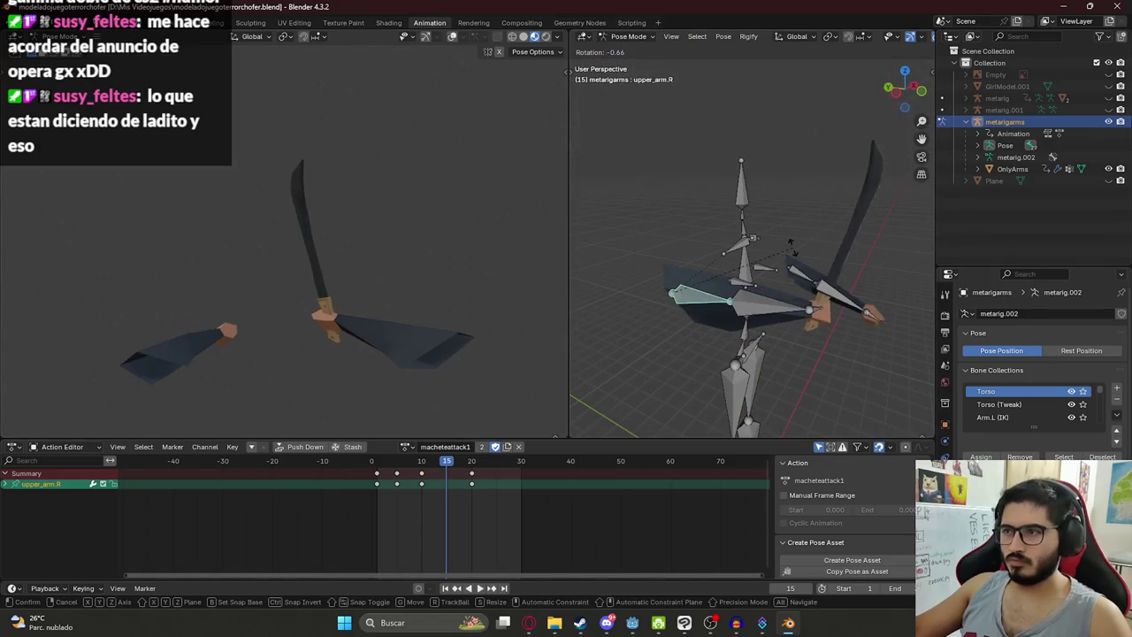
key(z)
key(z)
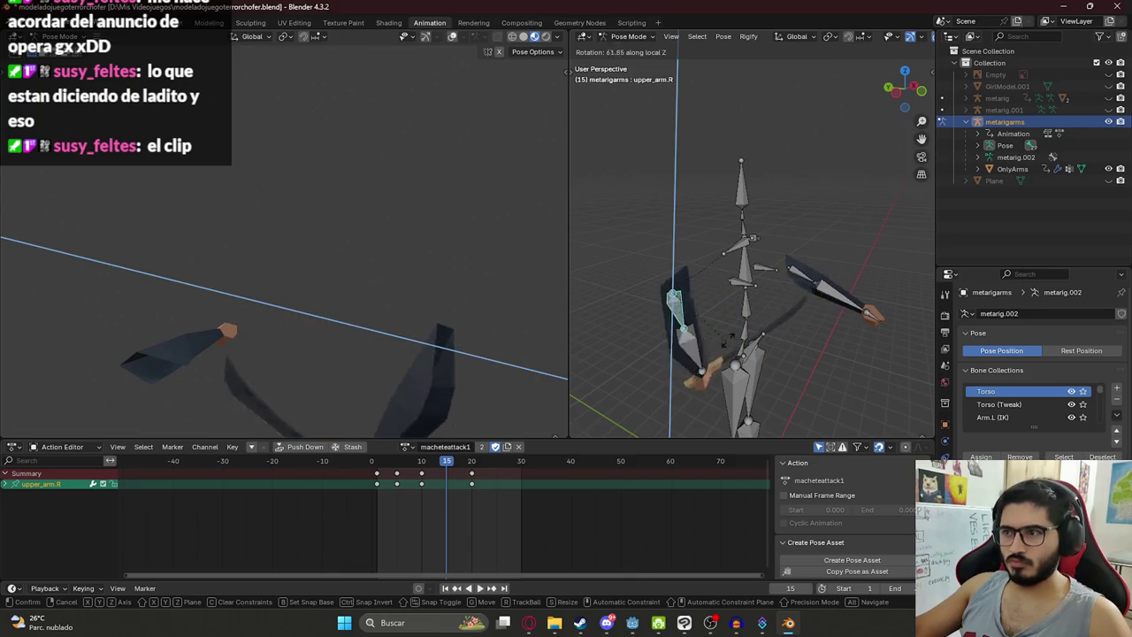
key(y)
key(y)
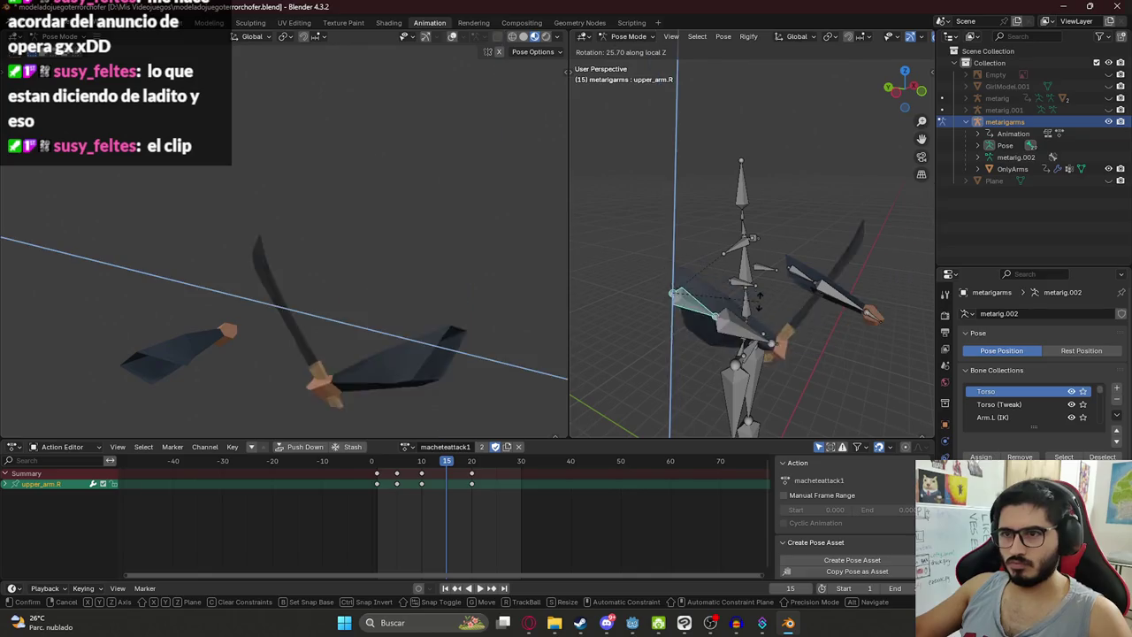
click(748, 368)
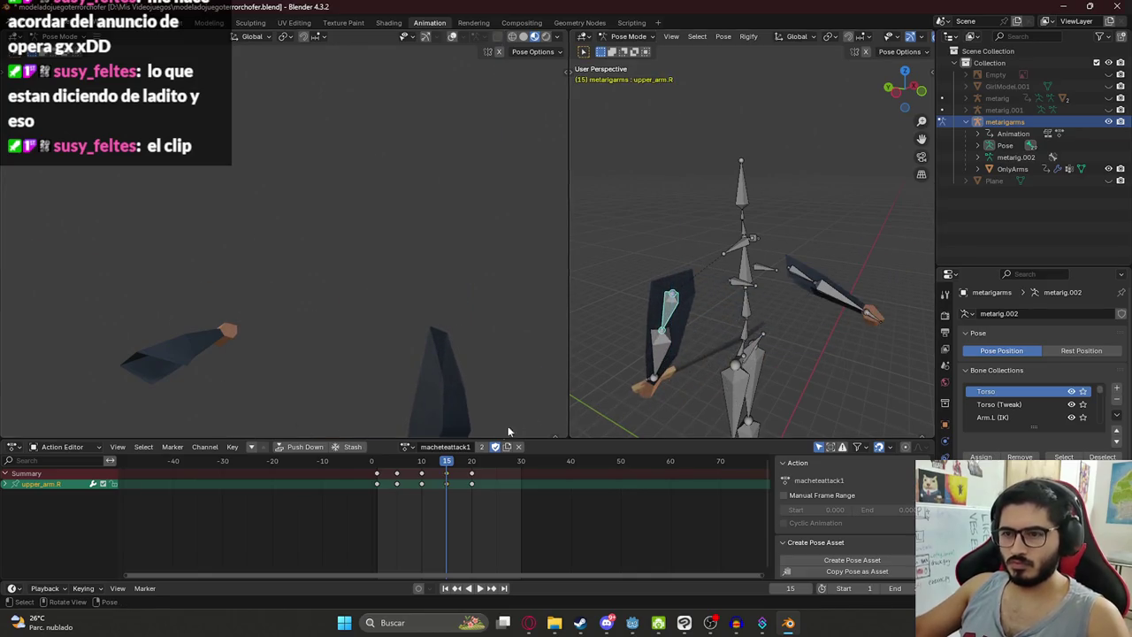
key(space)
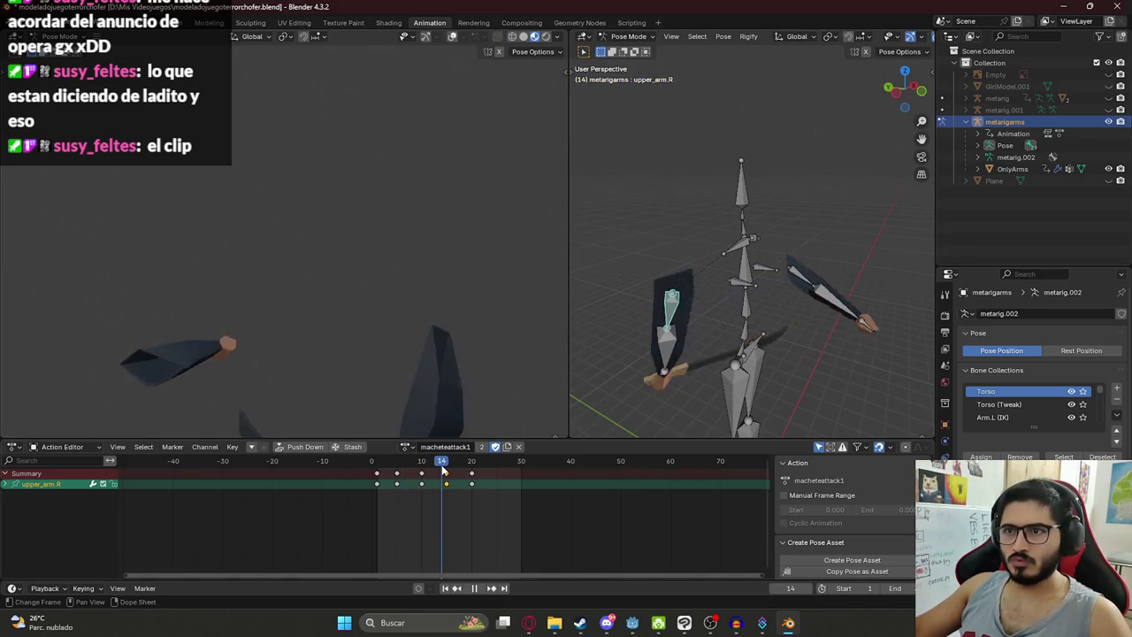
key(space)
key(space)
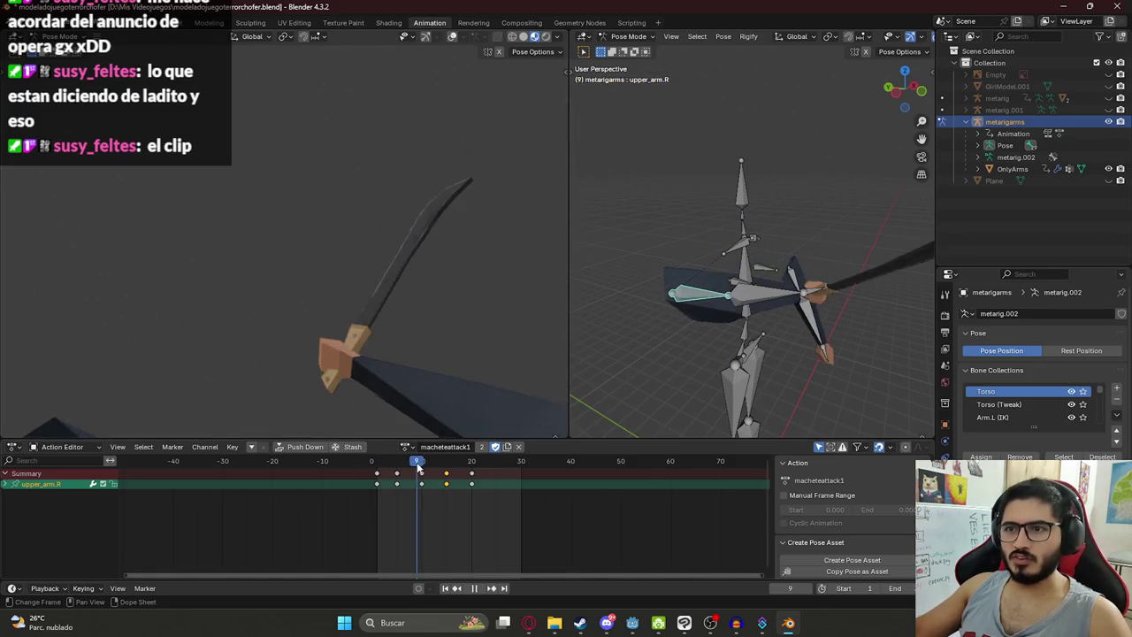
Step: Scrub to frames 5 and 10, then view the rig from the front
mouse_move(428, 466)
mouse_down()
mouse_move(397, 466)
mouse_move(434, 466)
mouse_move(422, 464)
mouse_up()
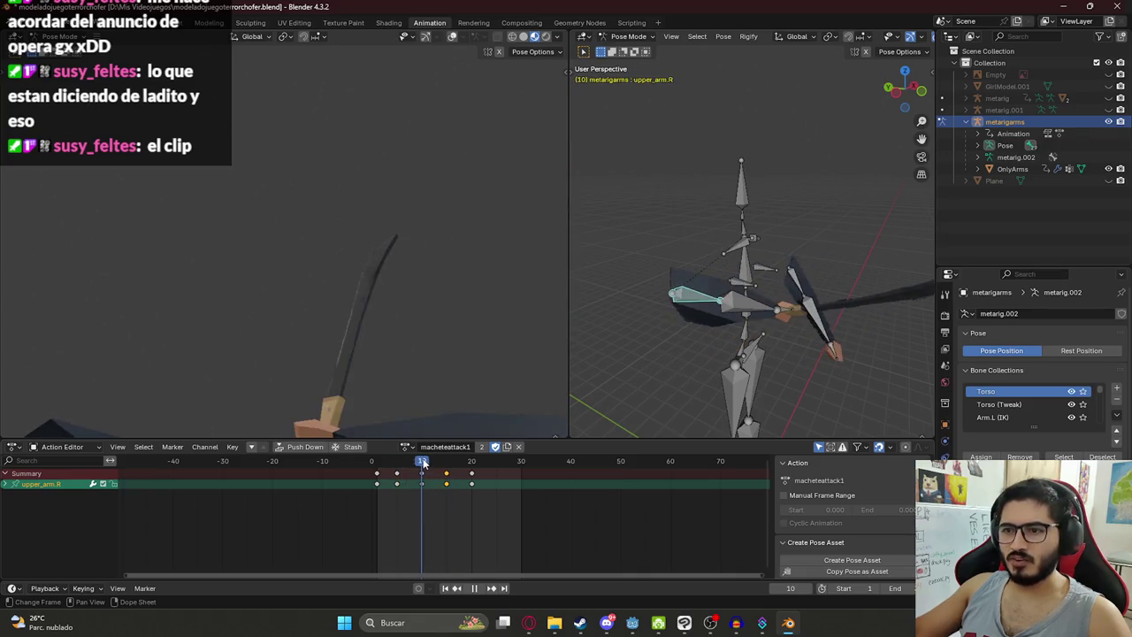
mouse_move(620, 374)
mouse_down()
mouse_move(787, 269)
mouse_move(742, 268)
mouse_up()
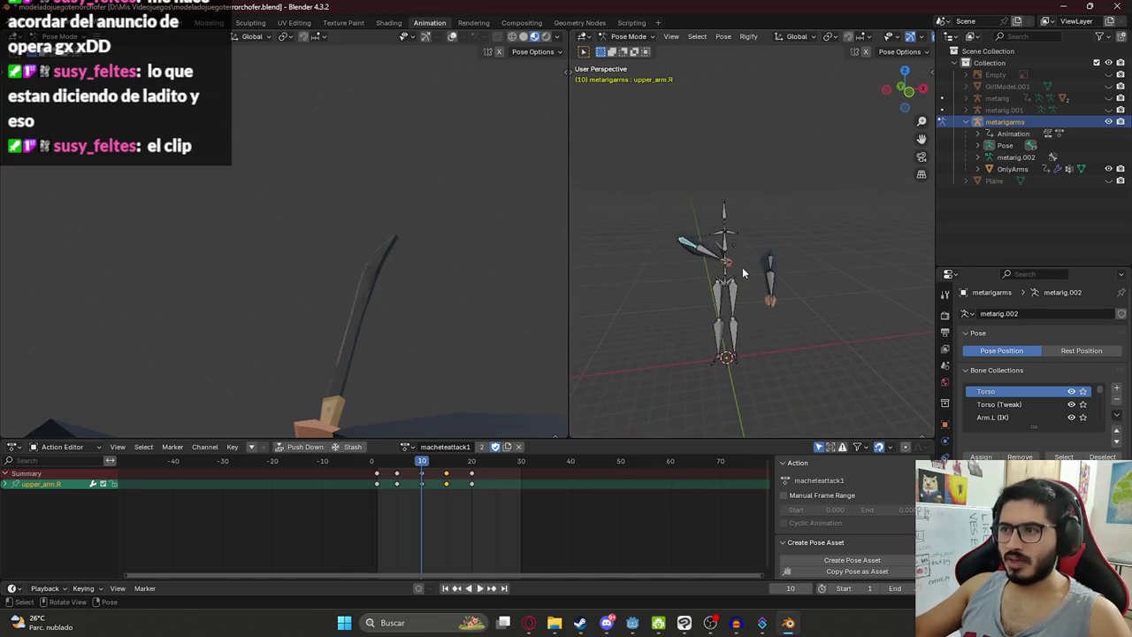
key(KP_1)
scroll(766, 230, up, 5)
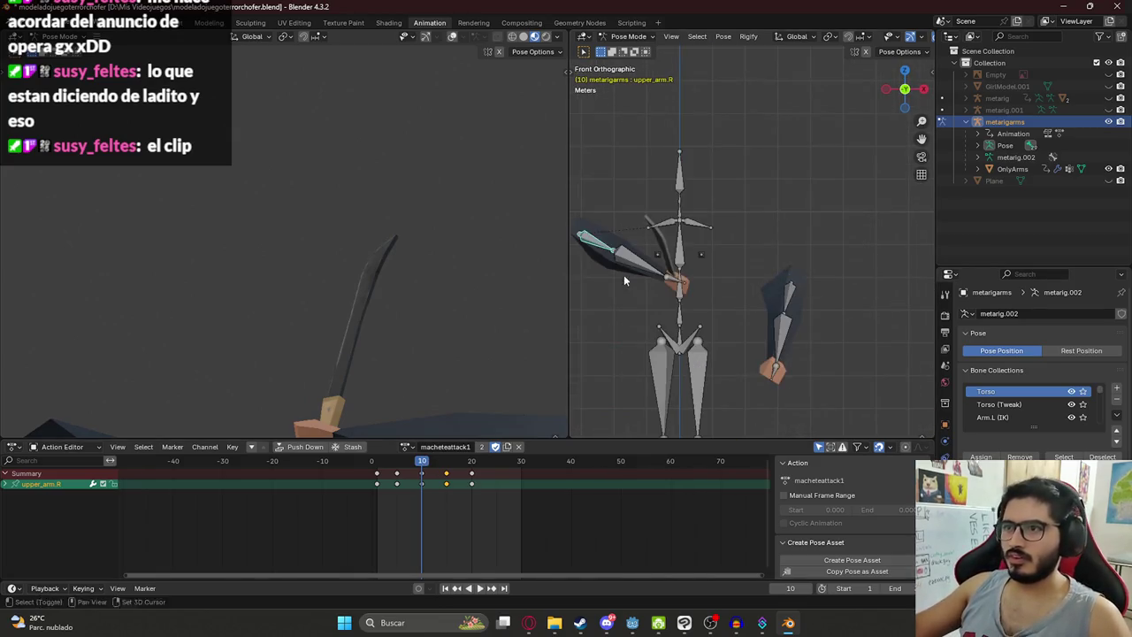
Step: Raise upper_arm.R to horizontal at frame 10 and preview the attack
key(r)
key(z)
key(z)
key(x)
key(y)
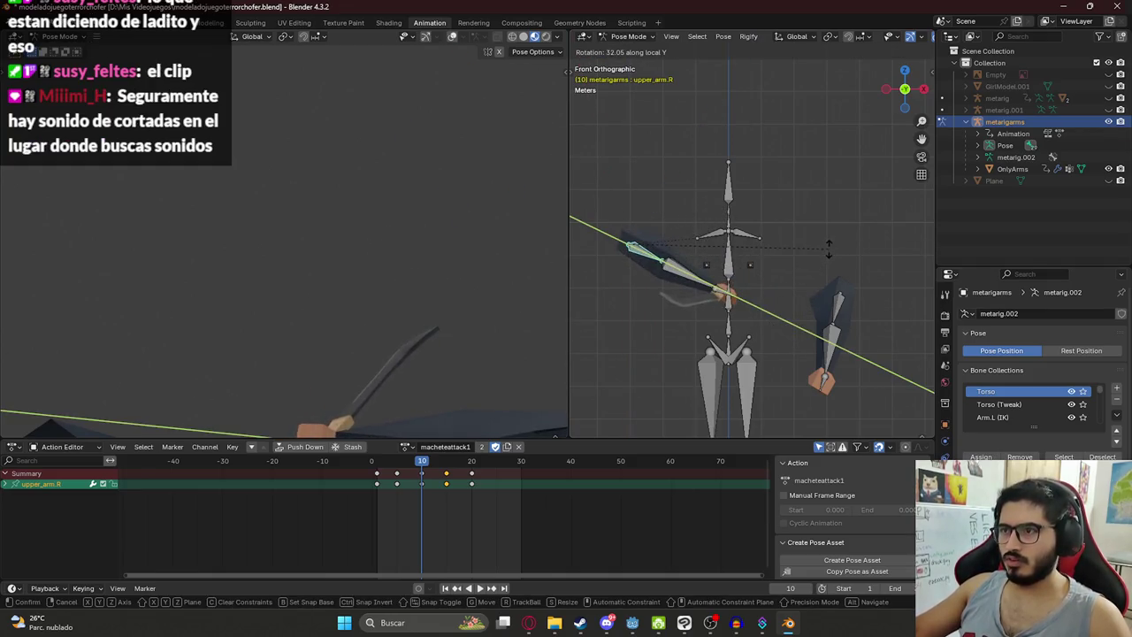
click(827, 279)
key(r)
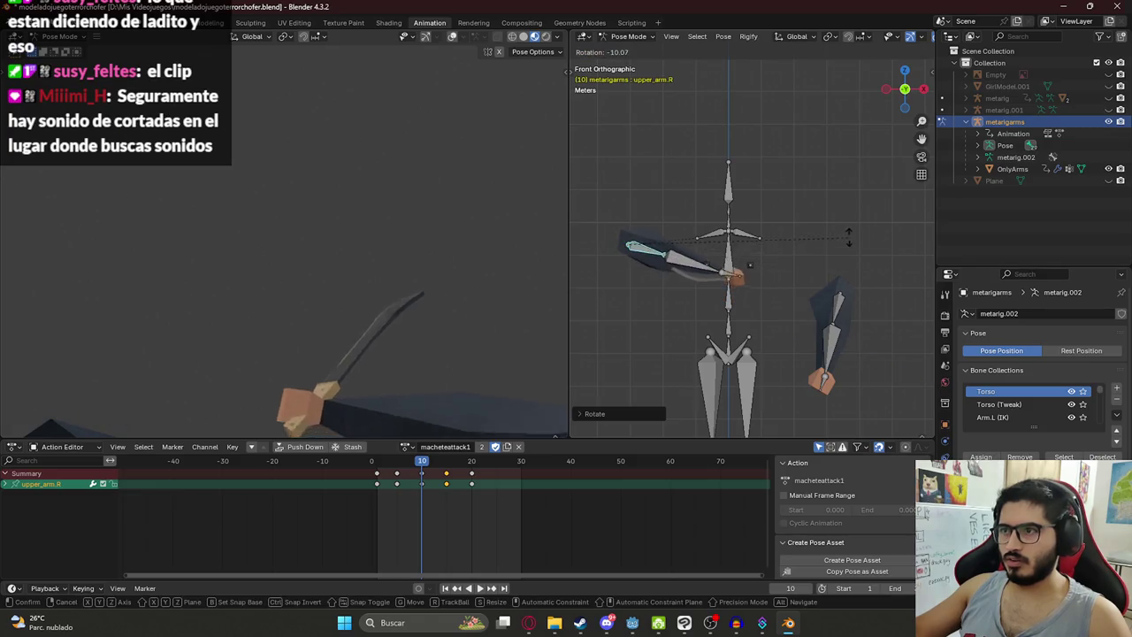
click(800, 263)
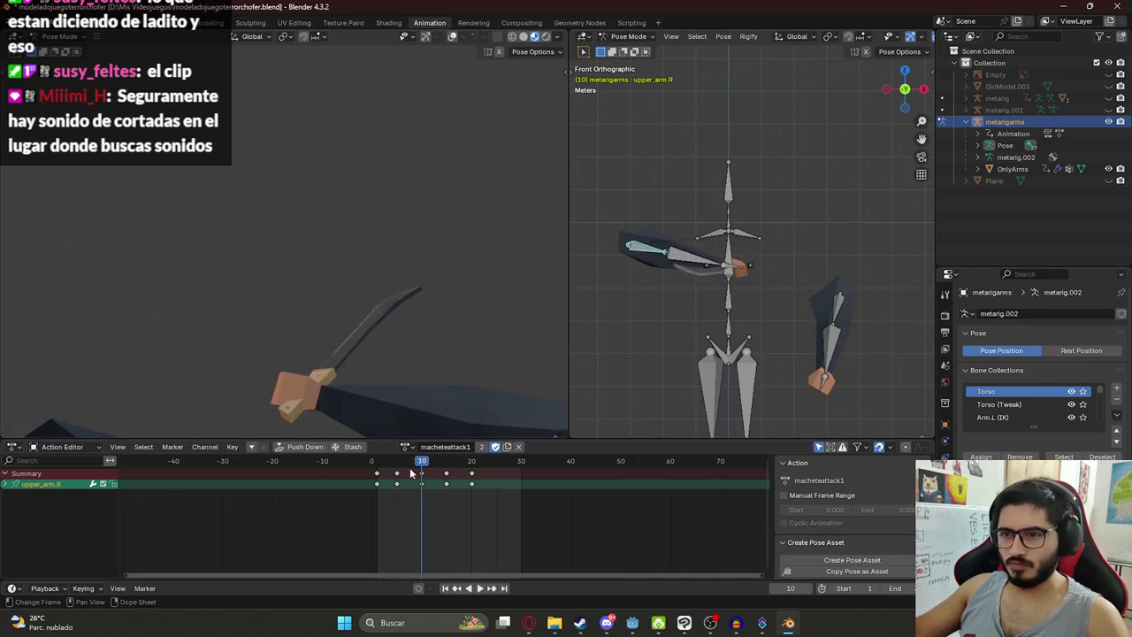
key(space)
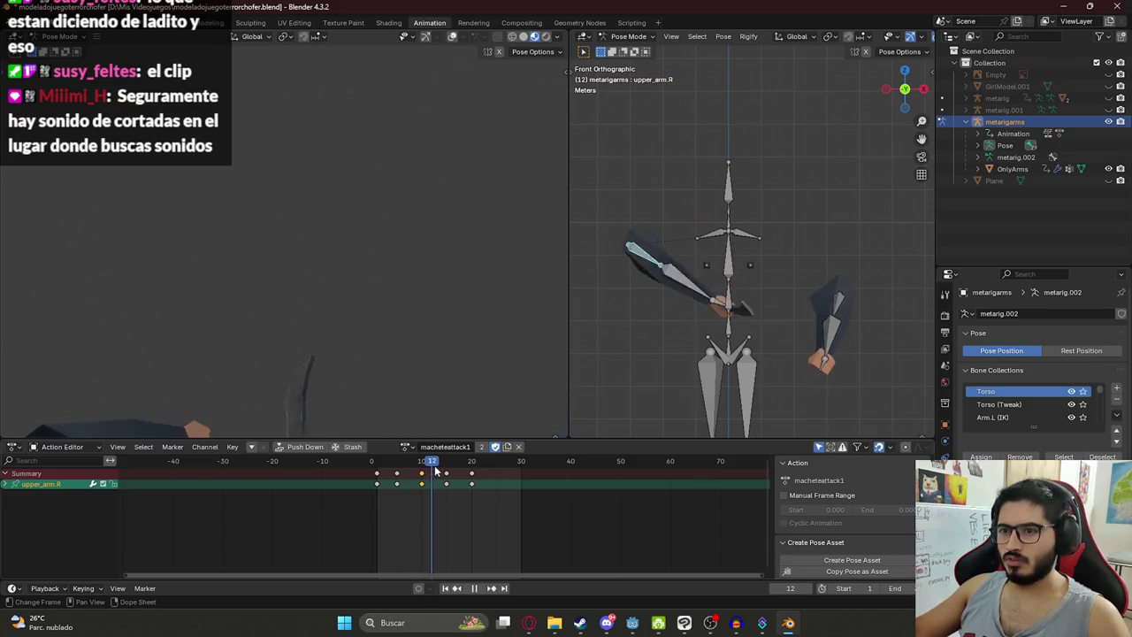
key(space)
Step: Delete all bones' frame-15 keyframes, then replay and stop at frame 10
key(a)
alt+click(446, 475)
key(x)
click(381, 464)
key(space)
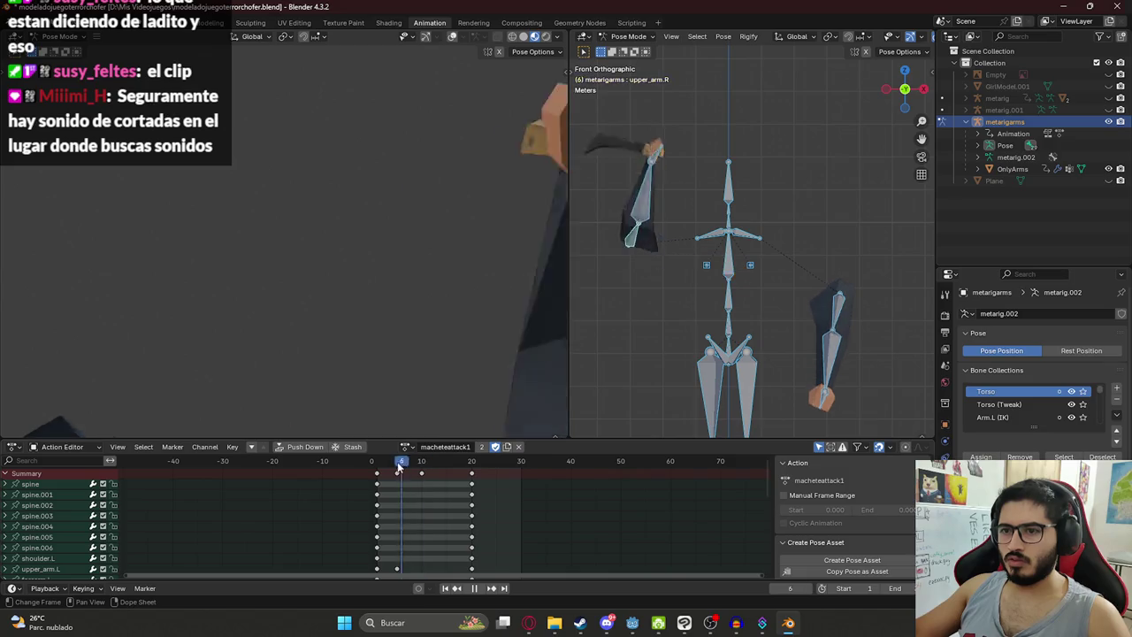
drag(404, 470, 422, 472)
key(space)
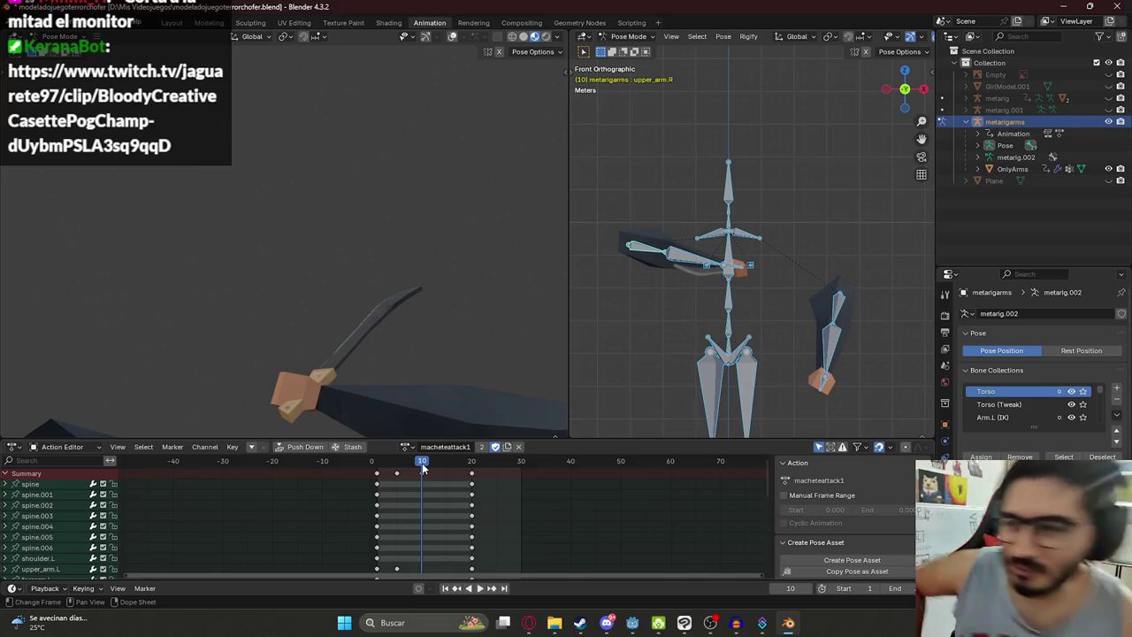
Step: Replay the attack, go to frame 5 and select the right forearm bone
key(space)
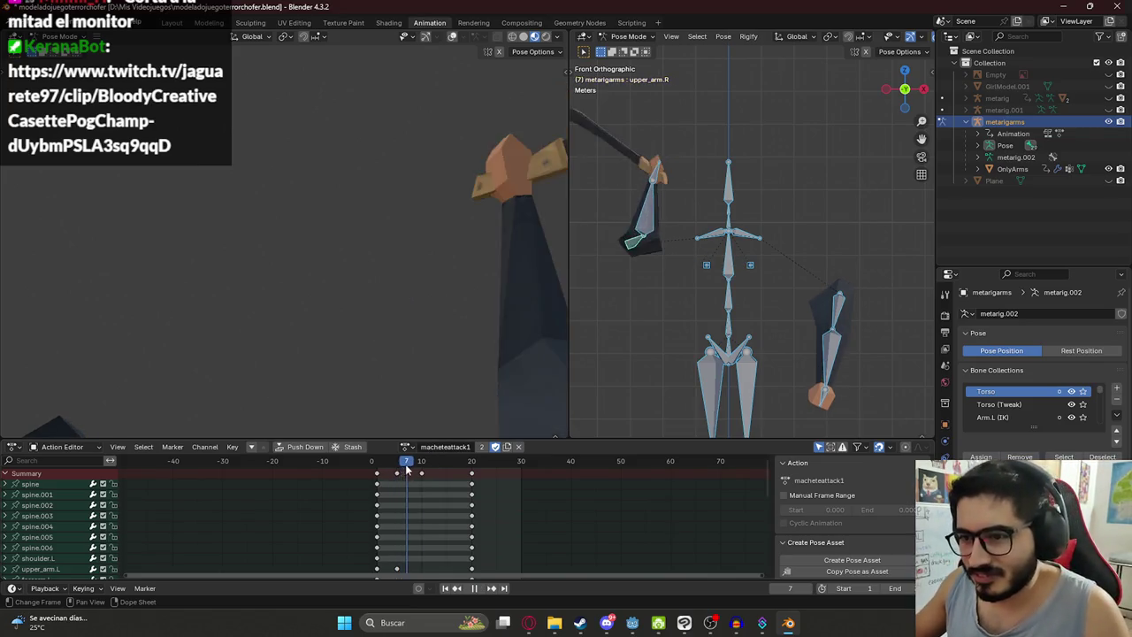
drag(407, 471, 398, 472)
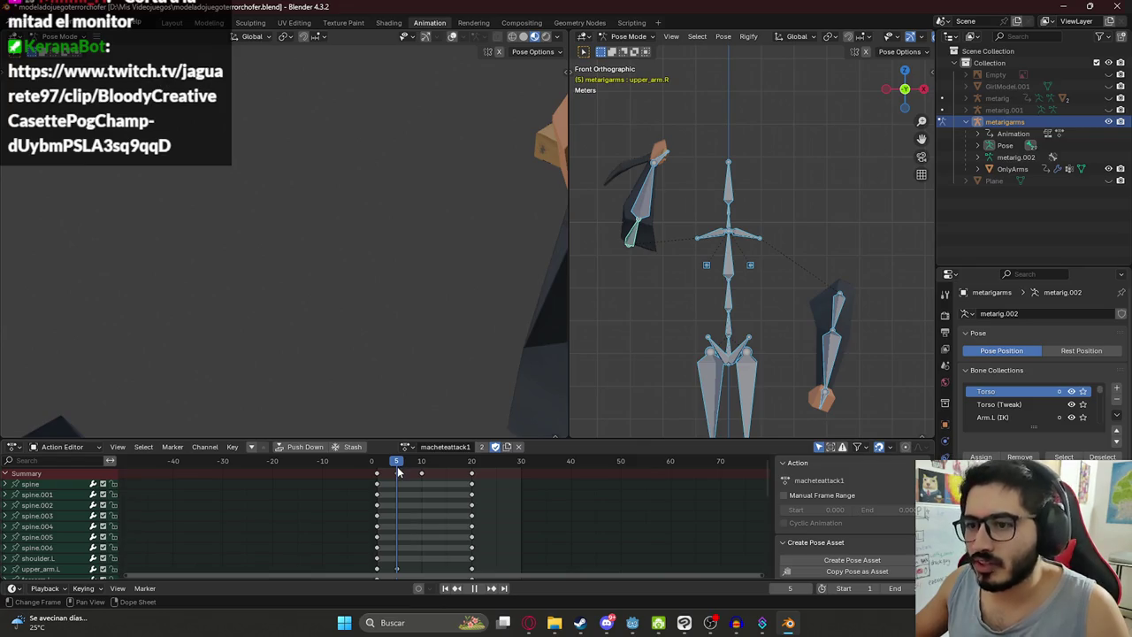
key(Escape)
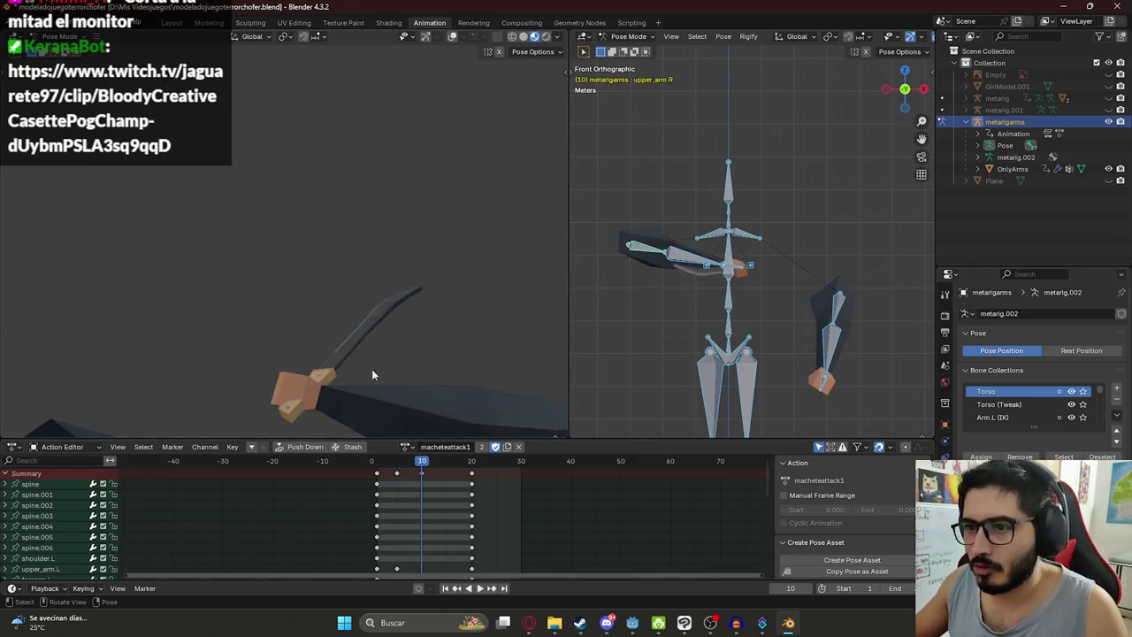
click(736, 268)
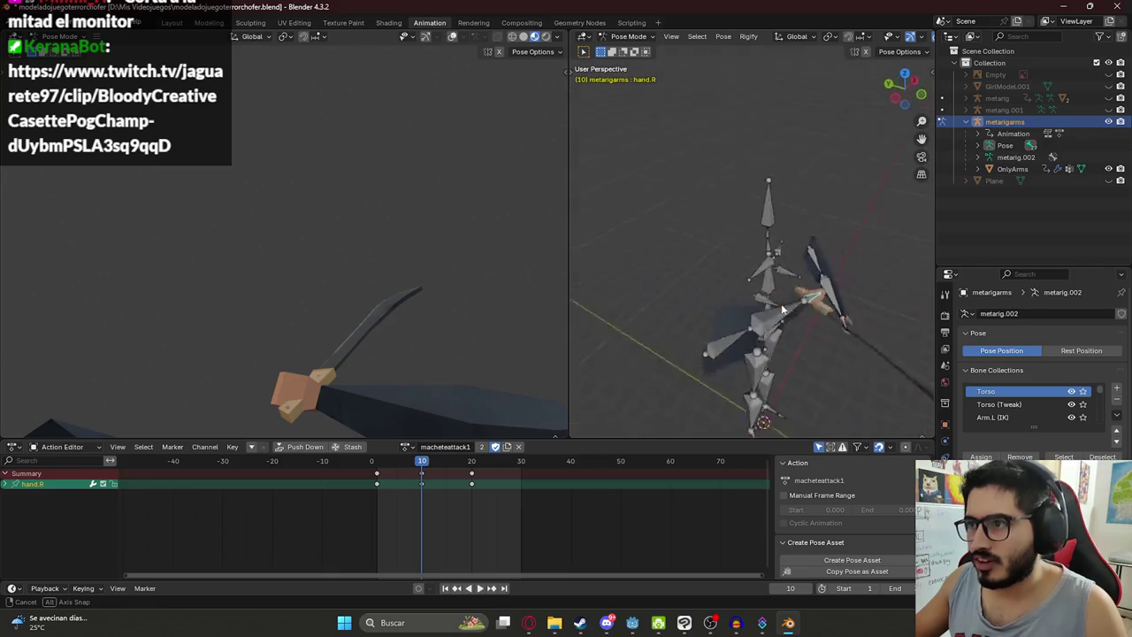
drag(846, 283, 750, 285)
click(750, 282)
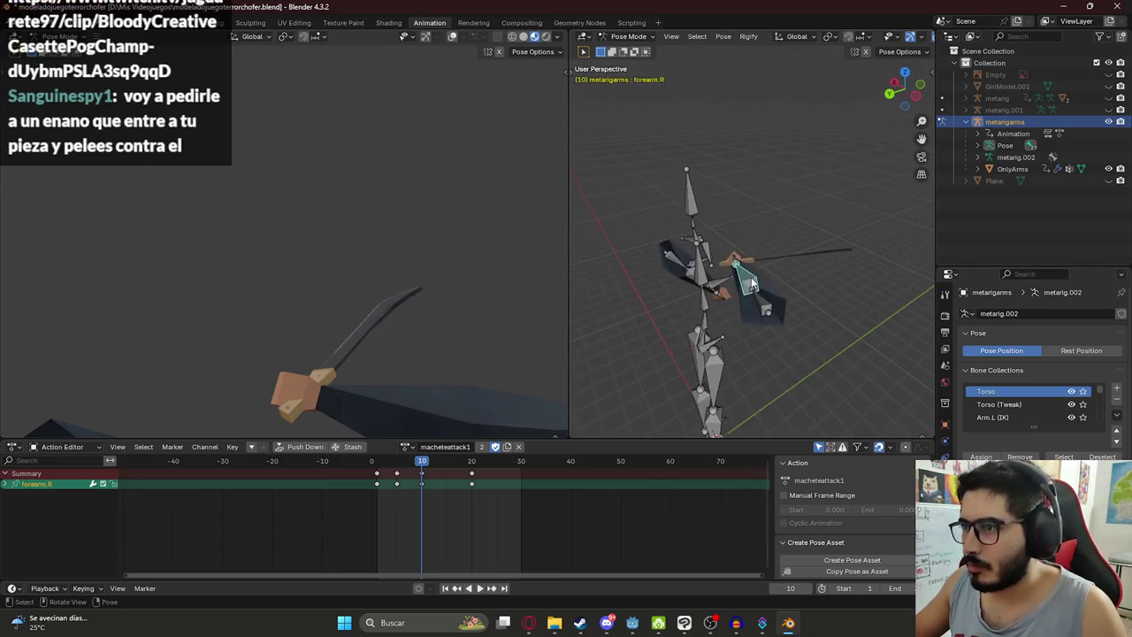
drag(751, 281, 766, 298)
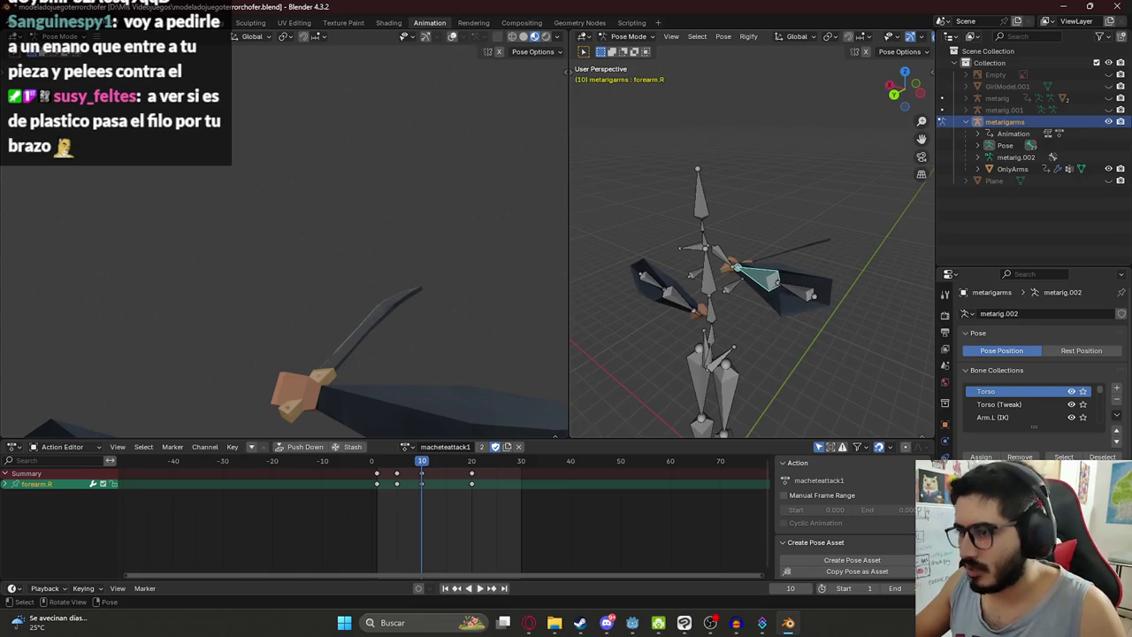
Step: Rotate forearm.R on local Y, reset the hand rotation with Alt+R, then re-rotate the forearm
key(r)
key(r)
key(y)
key(y)
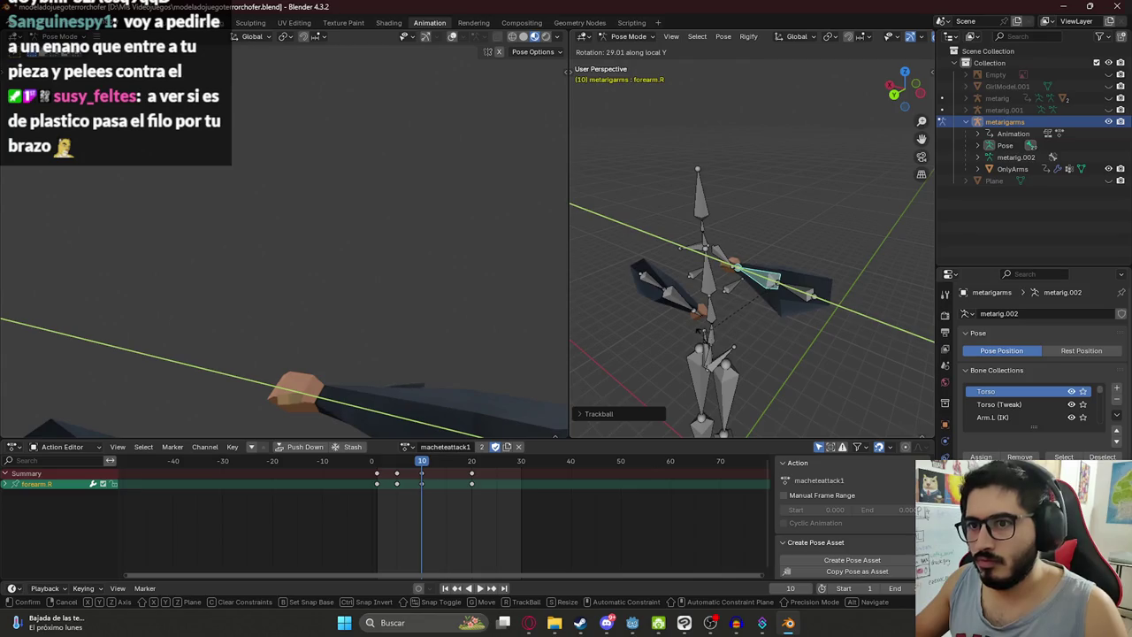
click(736, 323)
drag(731, 270, 730, 277)
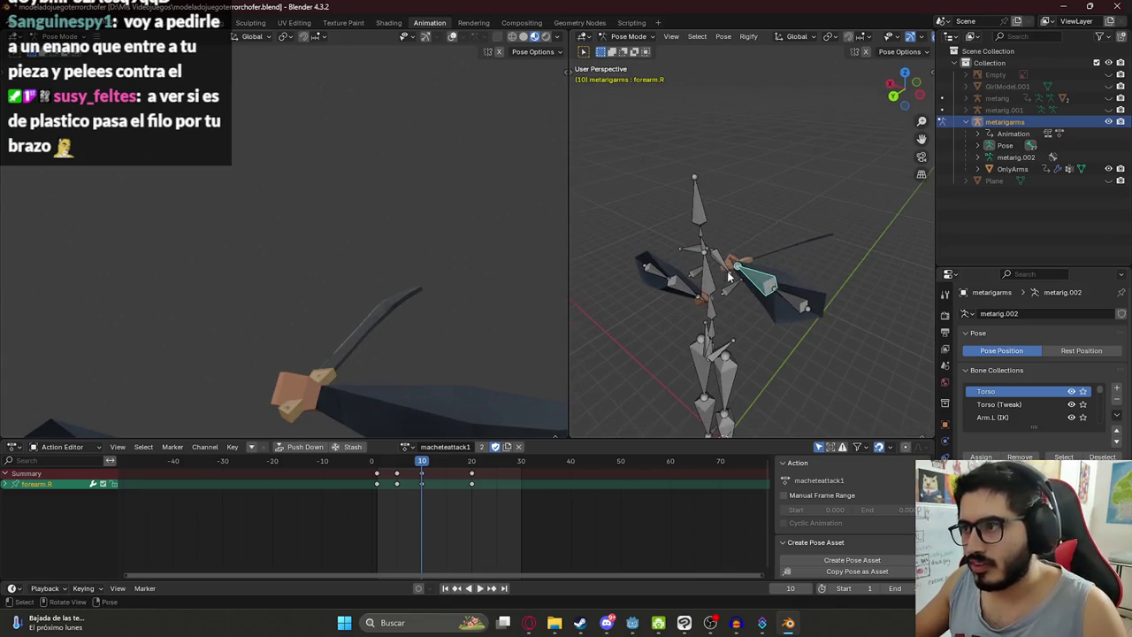
key(alt+r)
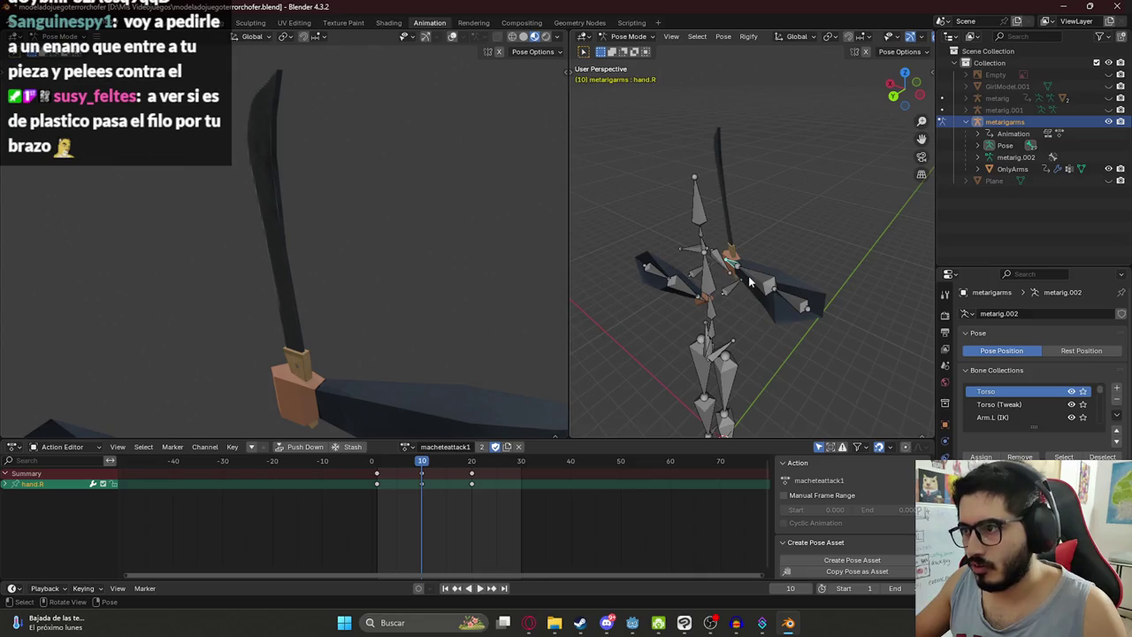
key(r)
key(y)
key(y)
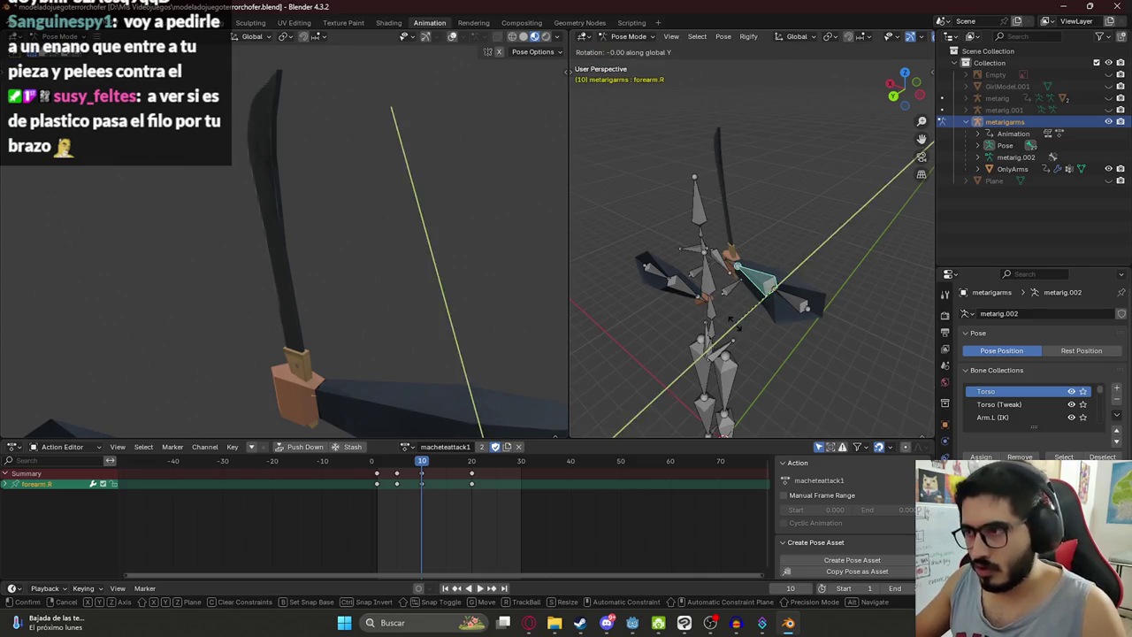
click(685, 195)
Step: Rotate the right hand on global X, then add the forearm and upper arm to the selection
click(733, 262)
key(r)
key(y)
key(y)
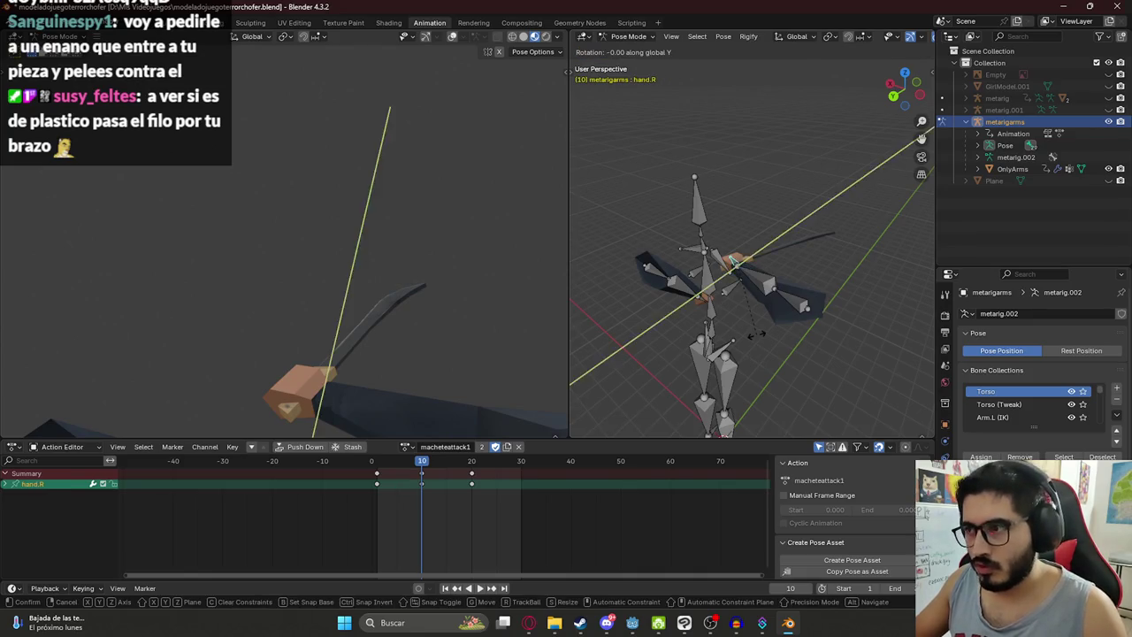
key(z)
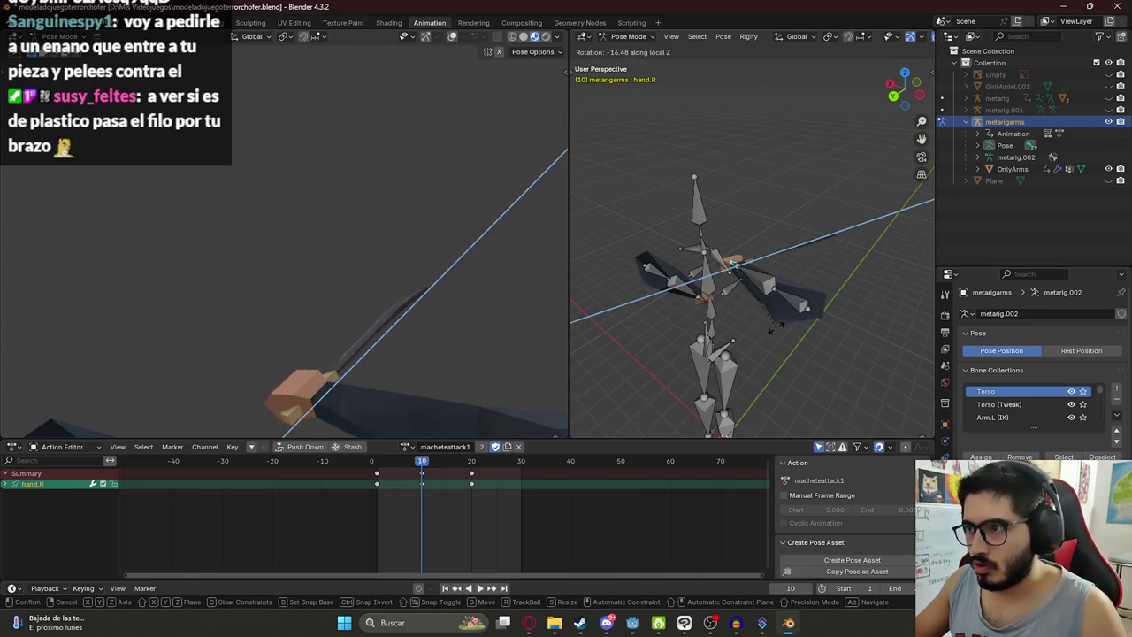
key(x)
key(x)
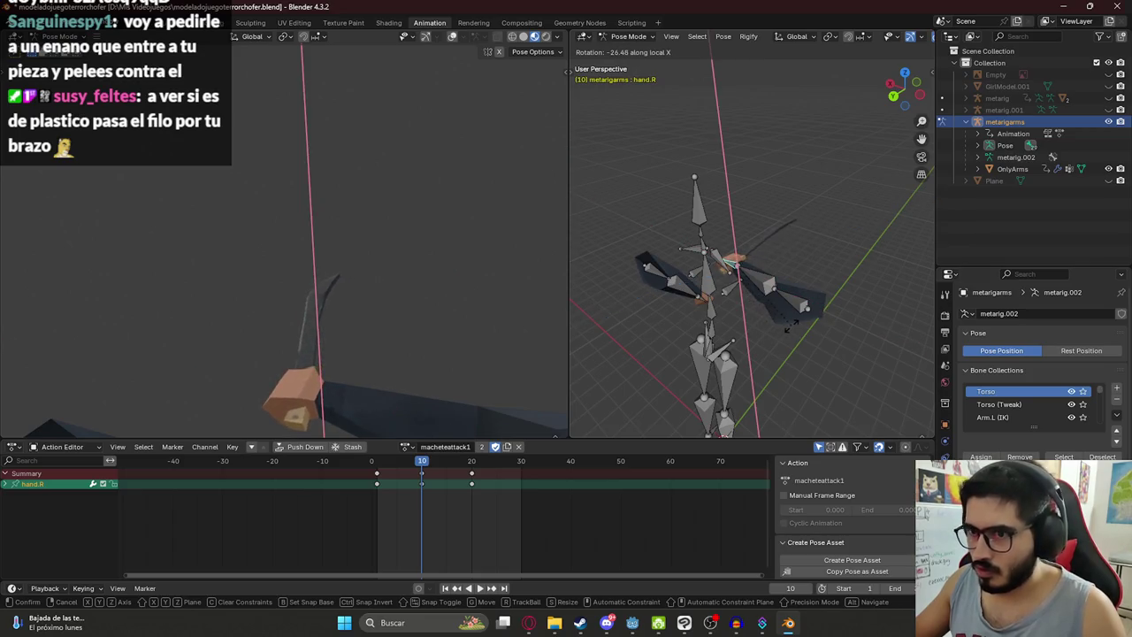
click(790, 325)
click(769, 286)
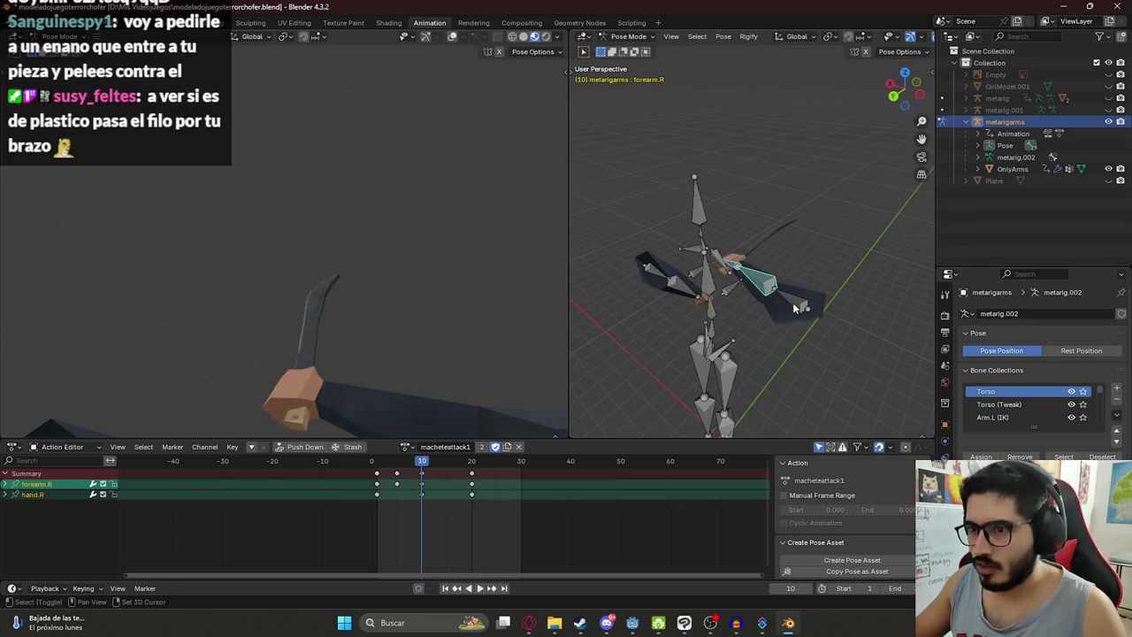
key(shift+bracketleft)
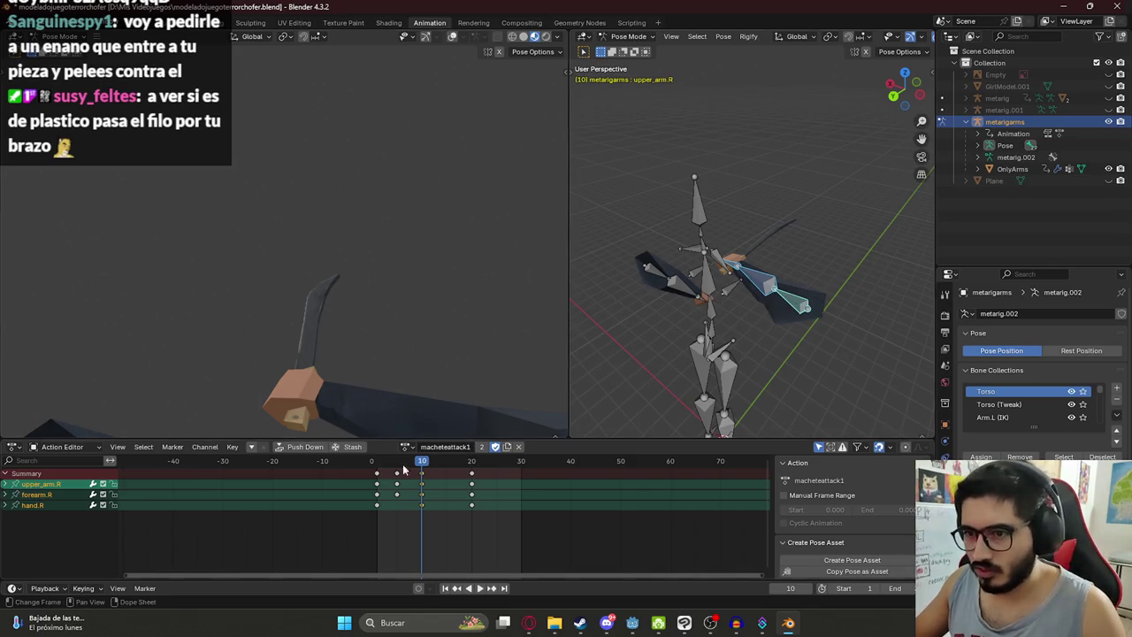
Step: Replay from the start and rotate forearm.R about 53° on local Y so the machete stands upright
key(space)
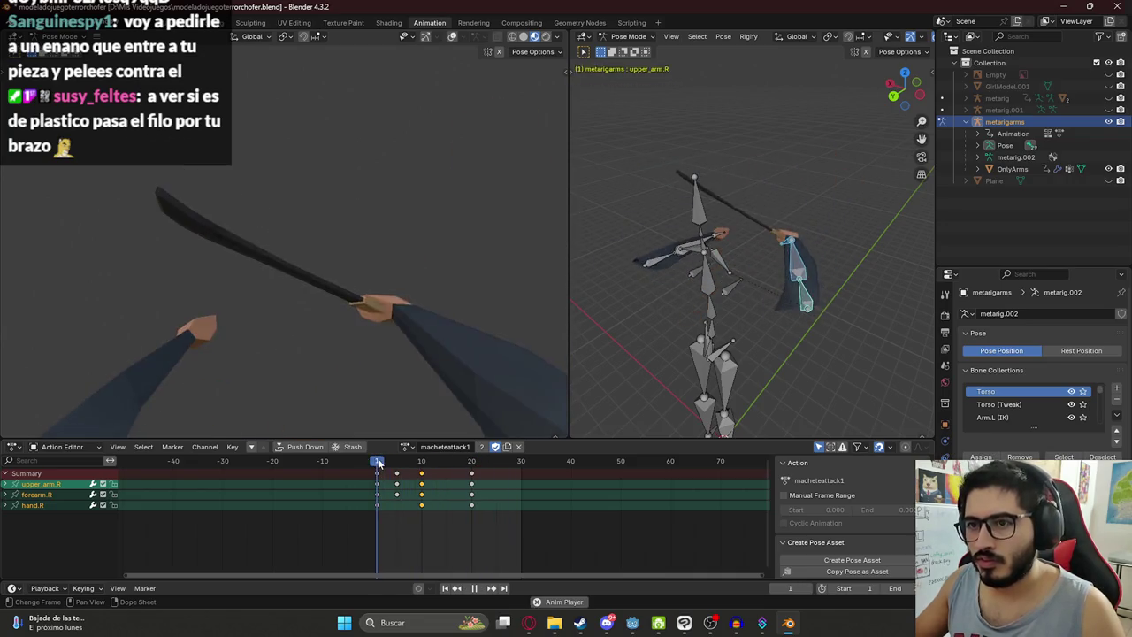
key(space)
click(378, 459)
key(space)
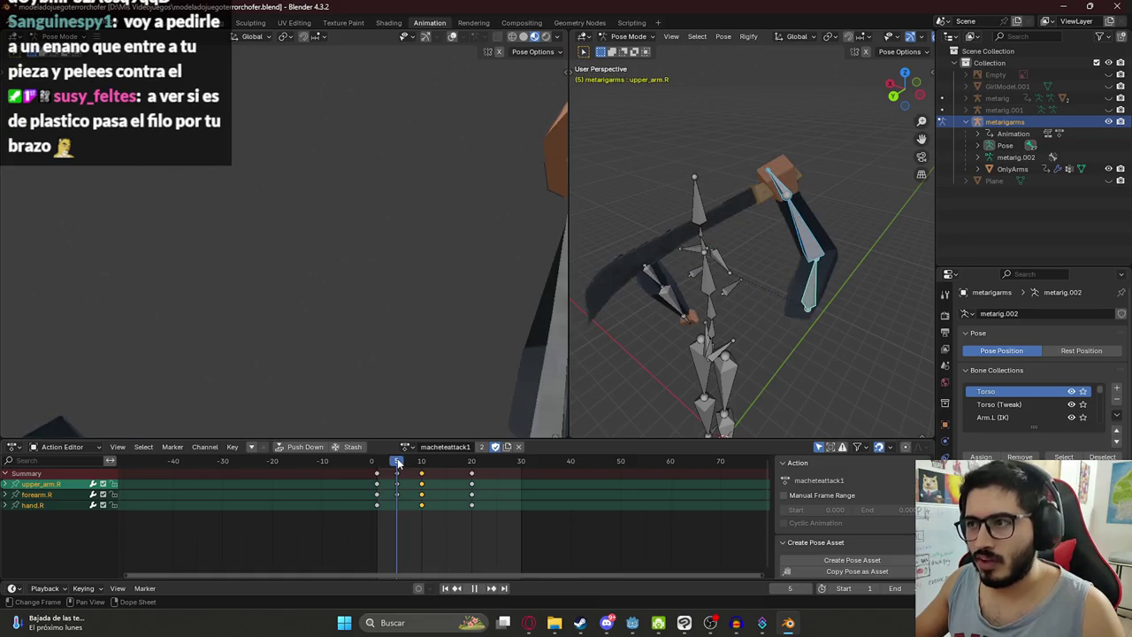
click(778, 181)
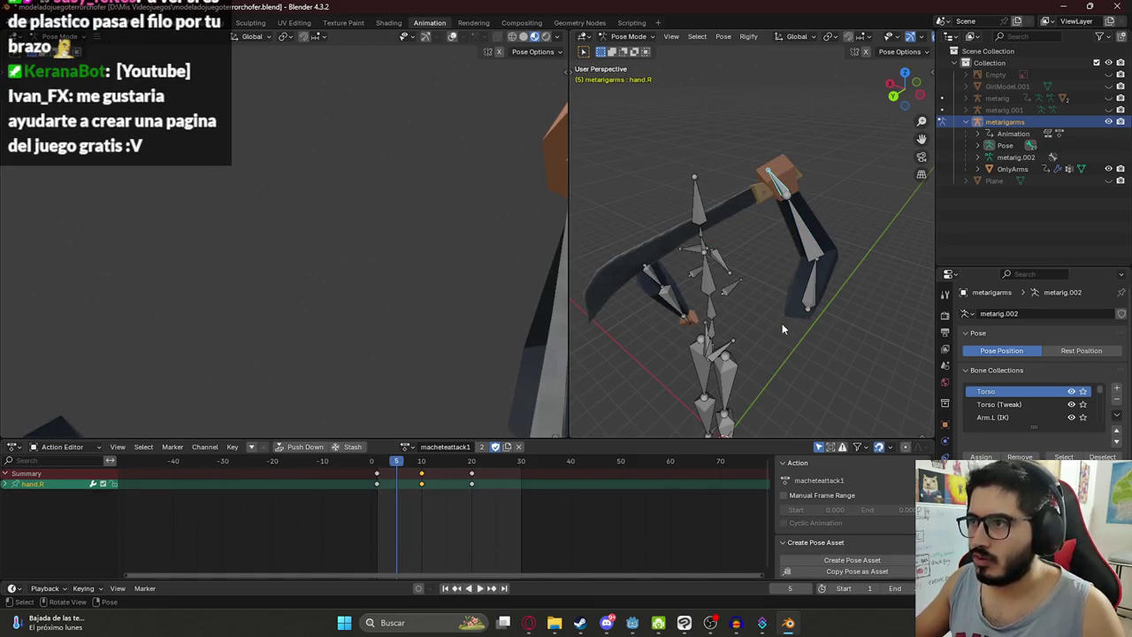
click(805, 230)
key(r)
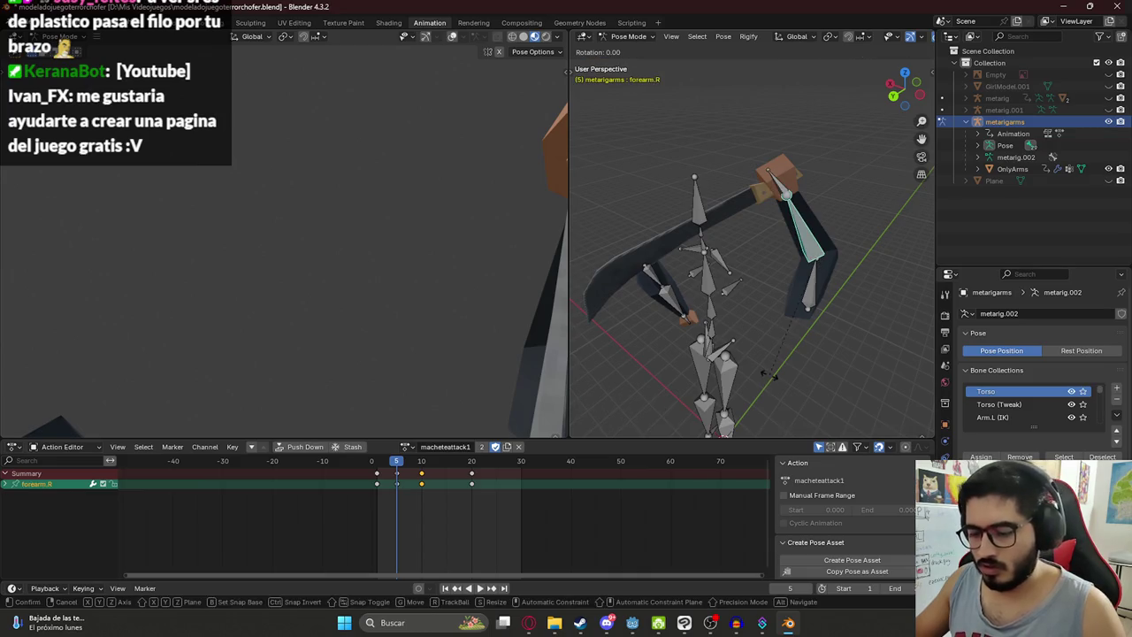
key(y)
key(y)
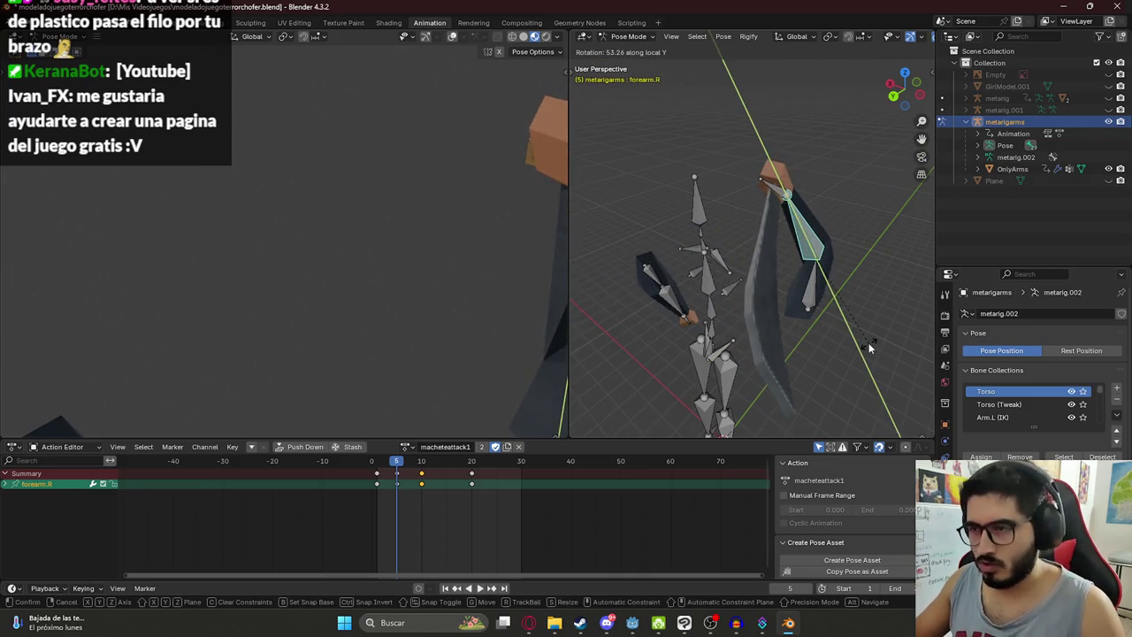
click(868, 342)
Step: Review the swing through frame 11, select all bones and save modeladojuegoterrorchofer.blend
key(space)
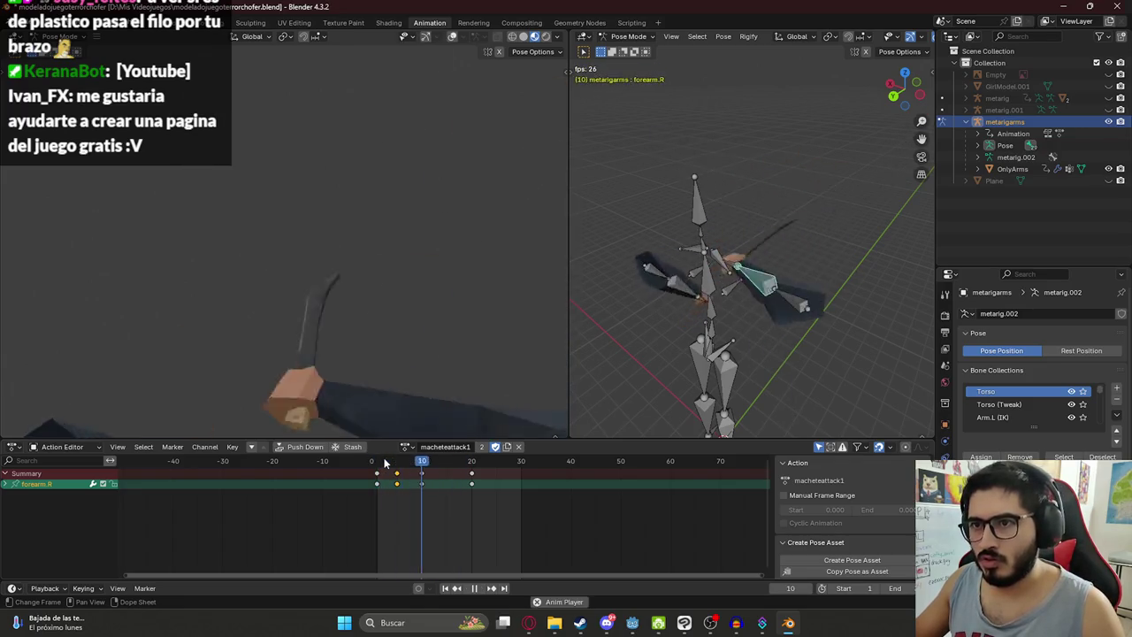
mouse_move(387, 462)
mouse_down()
mouse_move(472, 462)
mouse_move(372, 467)
mouse_up()
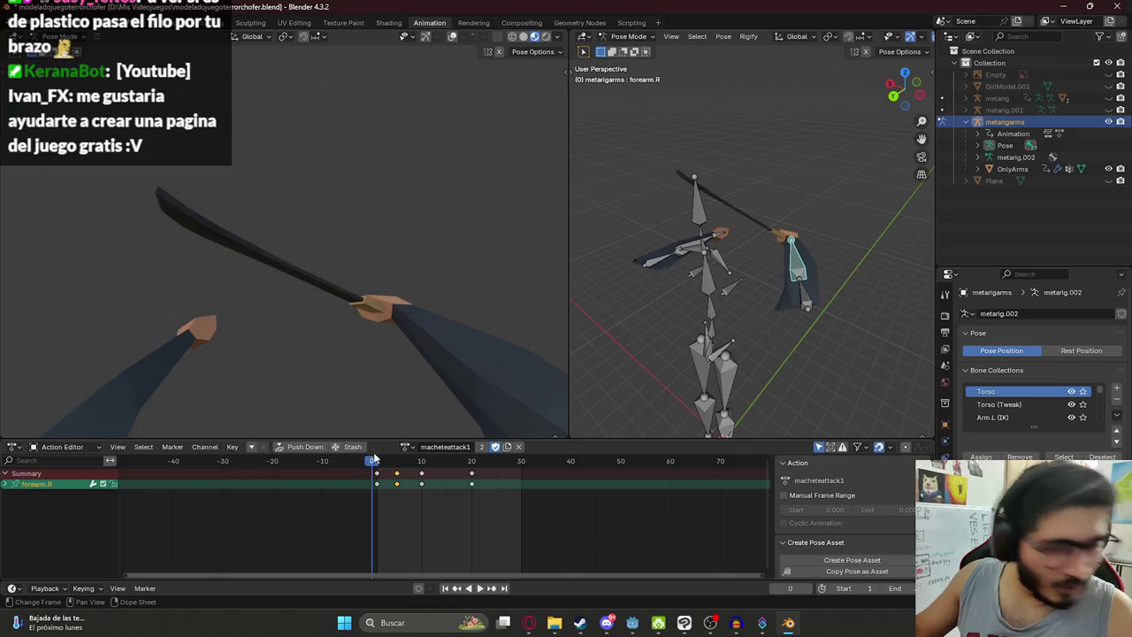
drag(378, 464, 427, 463)
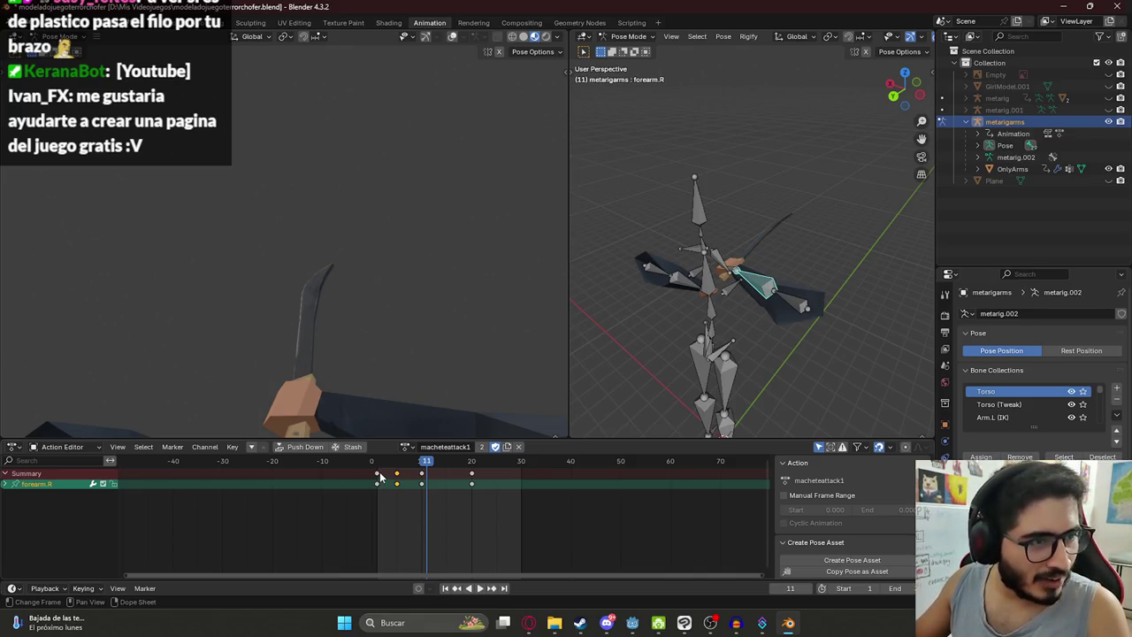
key(space)
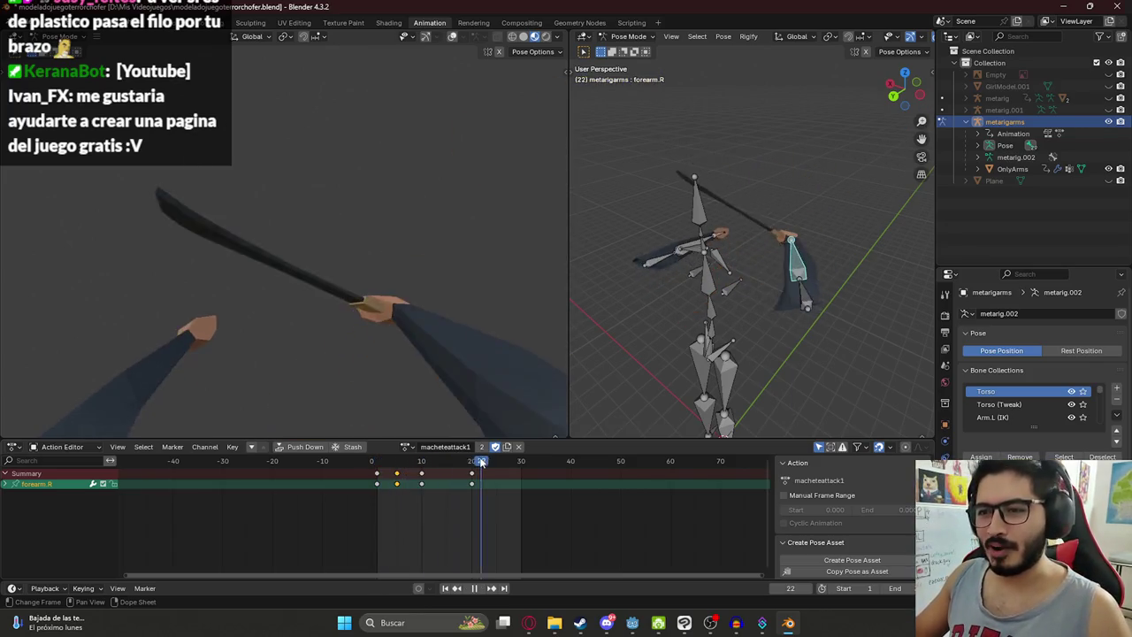
key(space)
key(a)
key(ctrl+s)
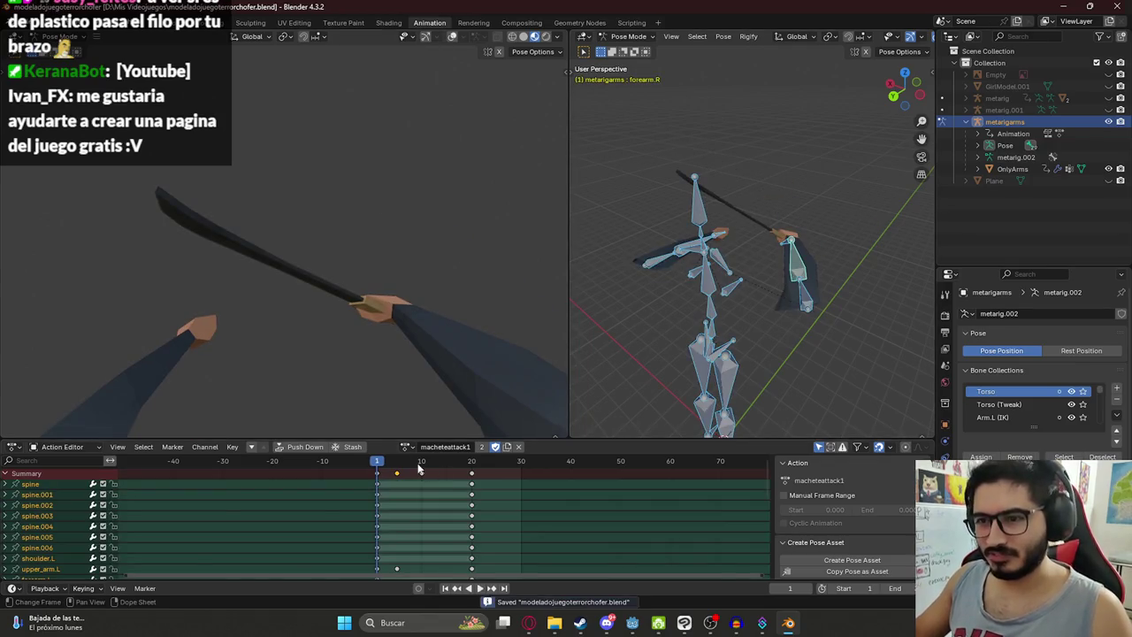
Step: Set the animation end frame to 20, preview it, and go to frame 10
key(space)
key(space)
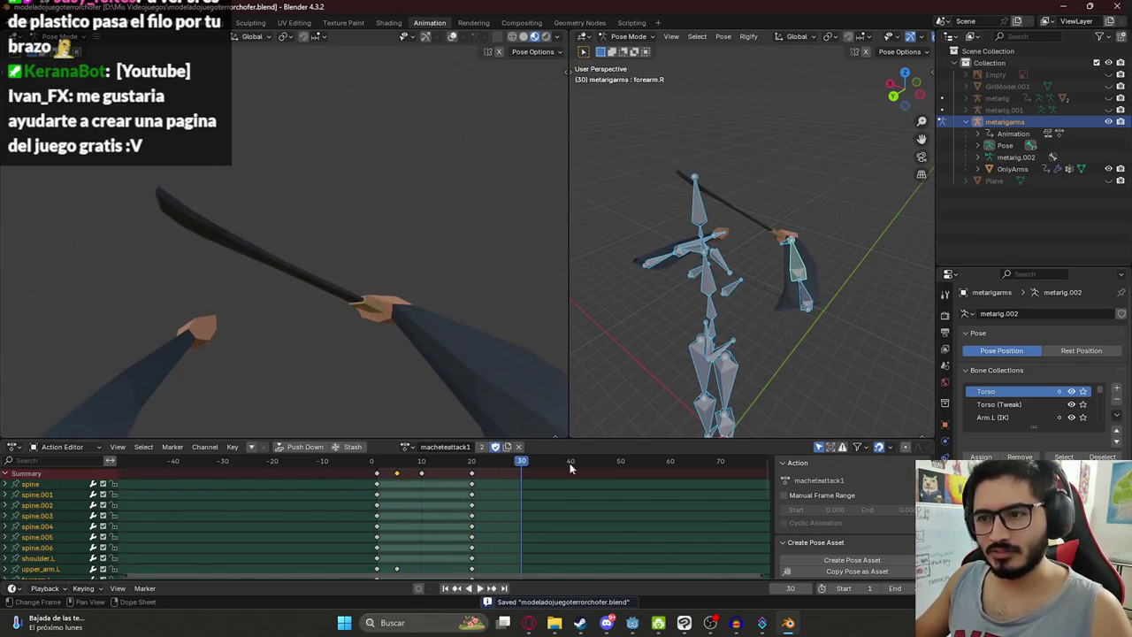
text(20)
key(Return)
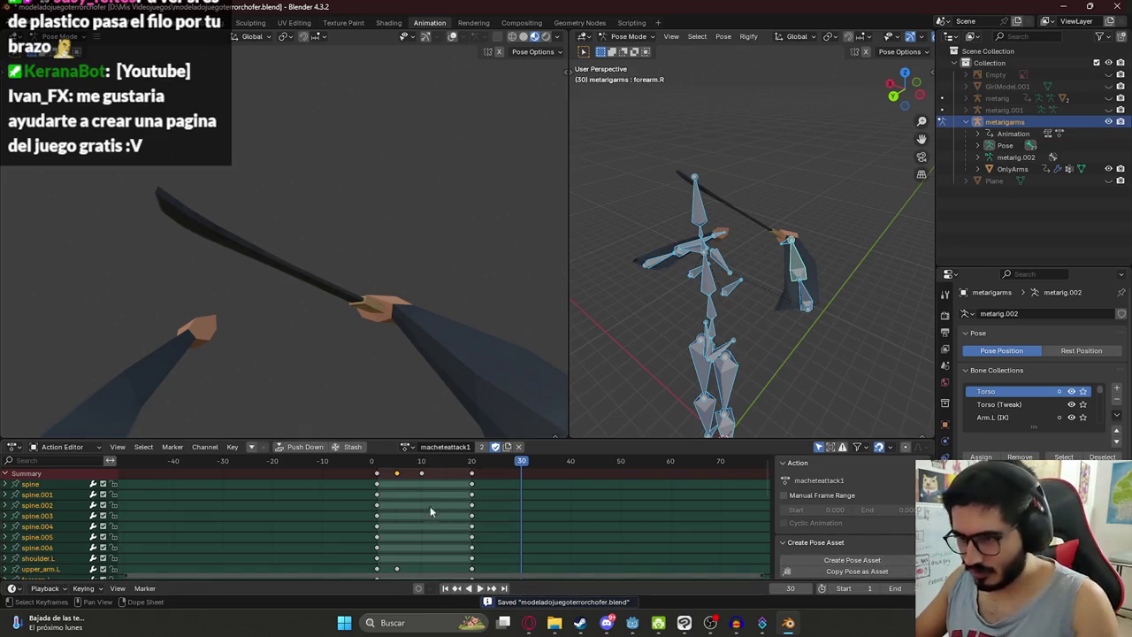
key(space)
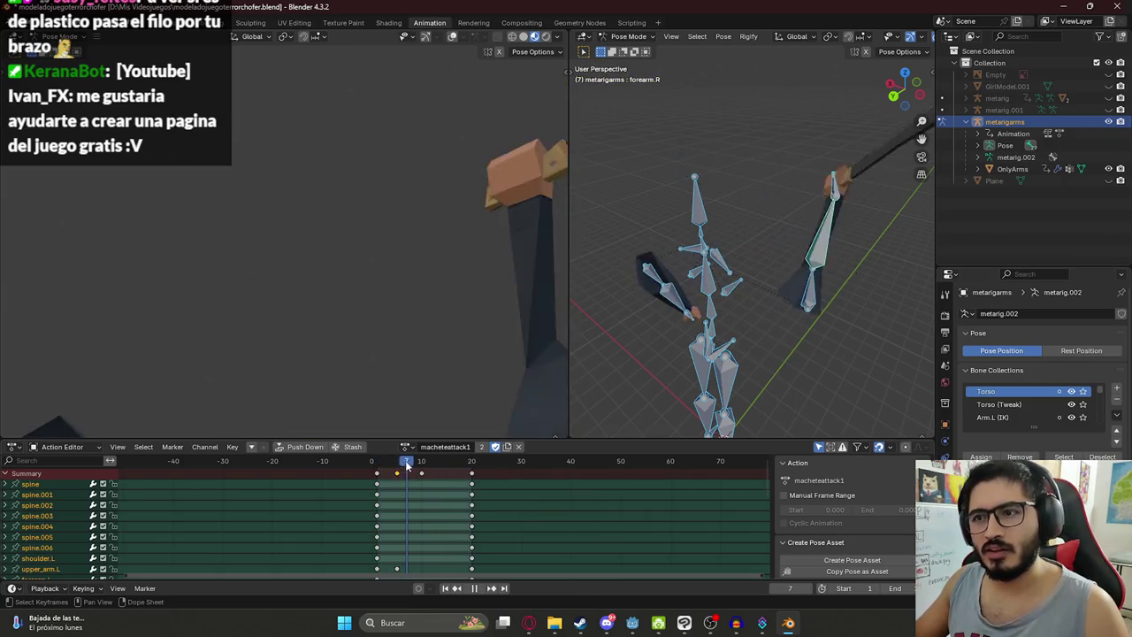
key(space)
click(420, 469)
drag(420, 469, 423, 467)
Step: Rotate upper_arm.R about -26° on its local X axis at frame 10 and play it back
mouse_move(644, 297)
mouse_down()
mouse_move(775, 231)
mouse_move(780, 201)
mouse_move(816, 238)
mouse_up()
click(818, 263)
key(r)
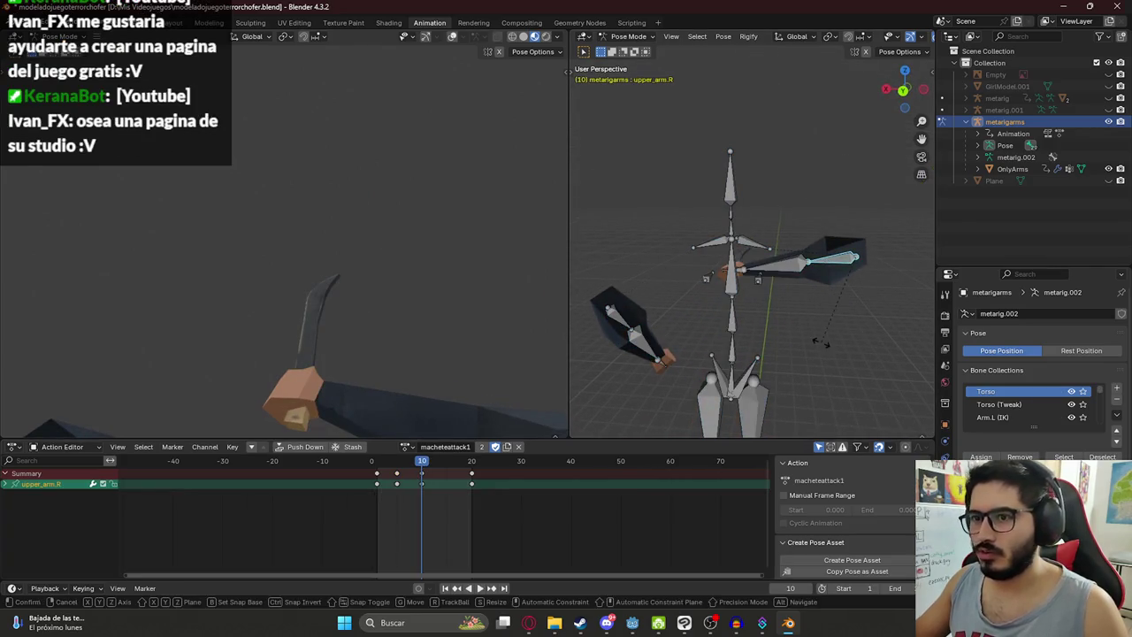
key(x)
key(x)
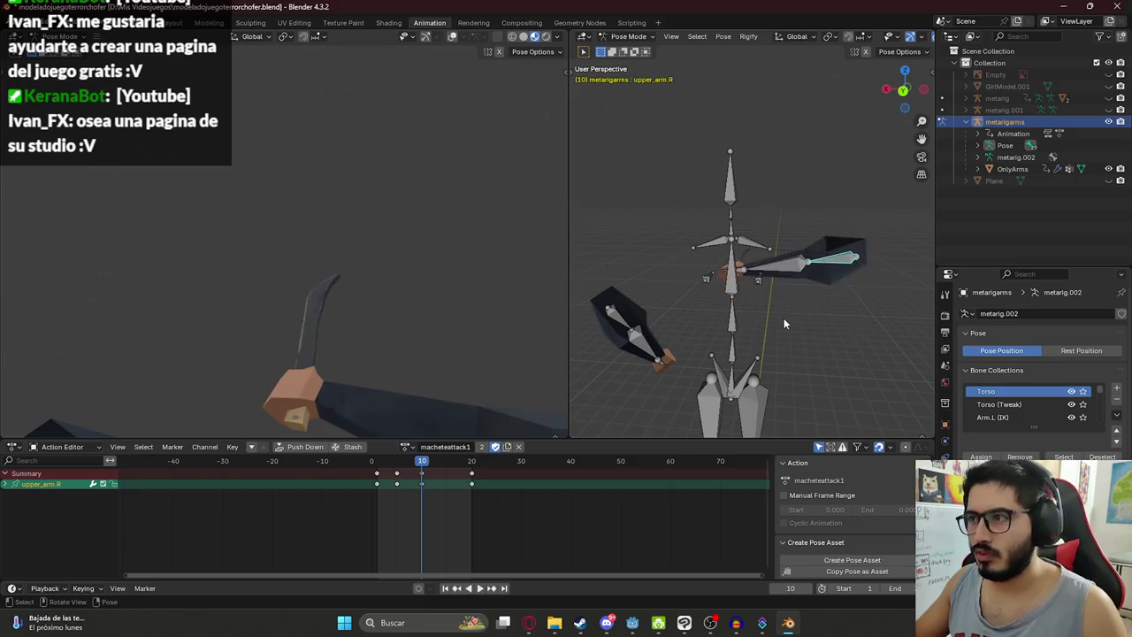
click(796, 325)
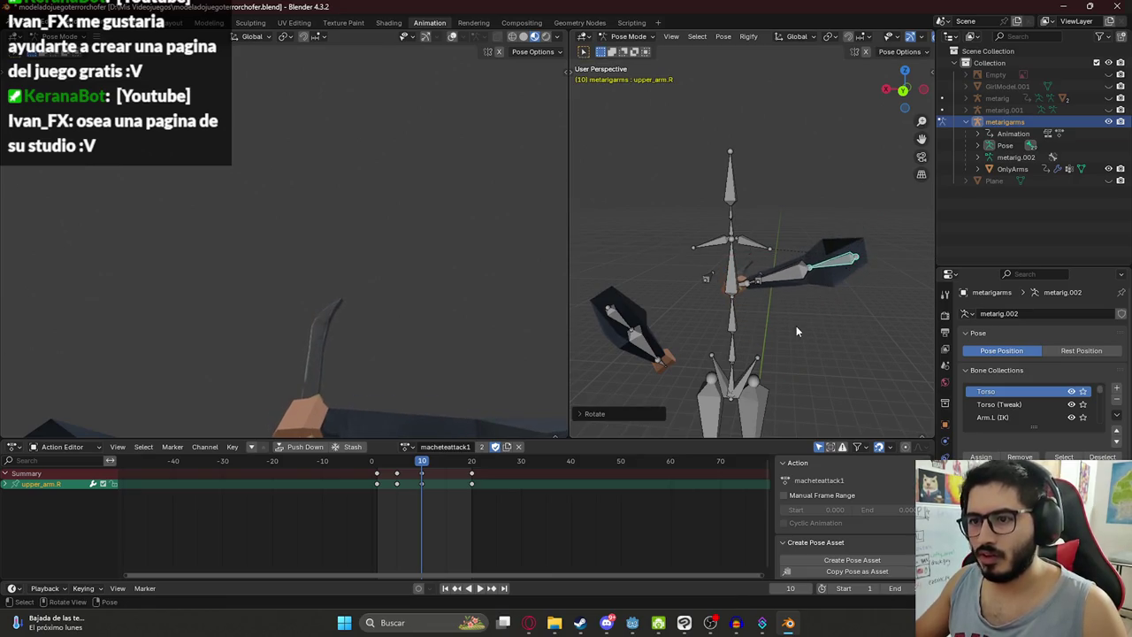
key(space)
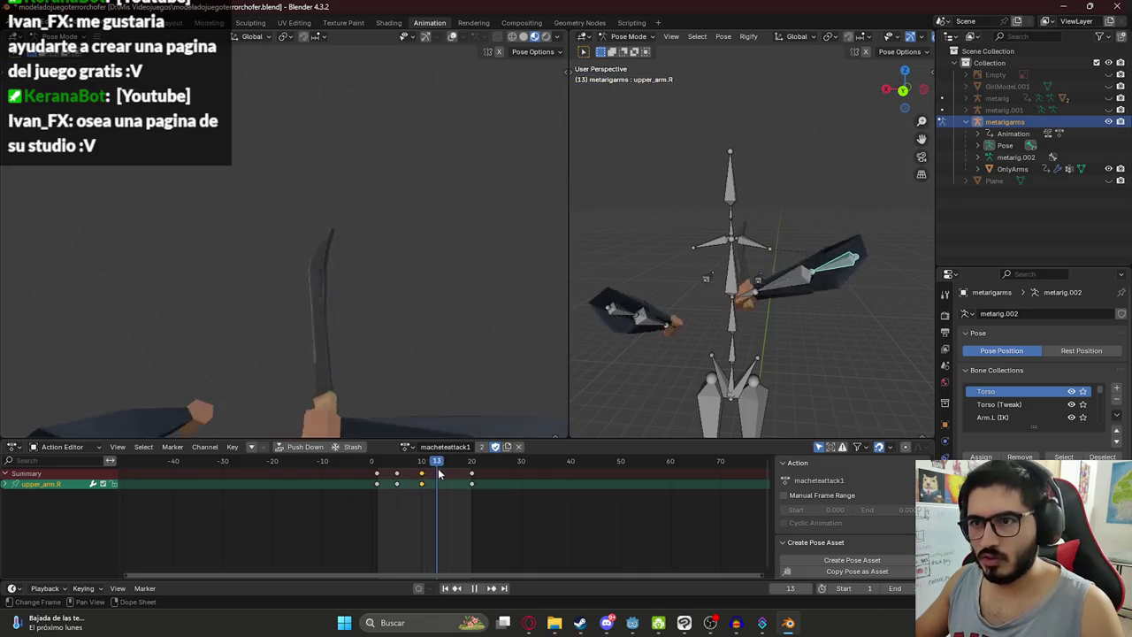
Step: Replay the attack from frame 1 and bring up the list of saved actions
click(381, 460)
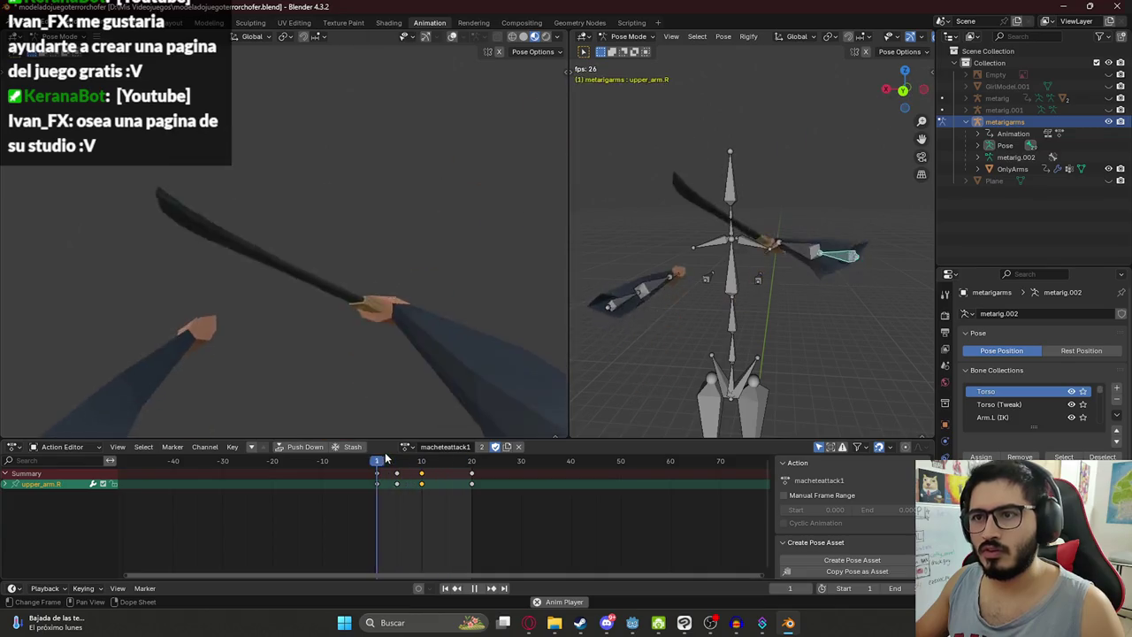
key(space)
click(382, 460)
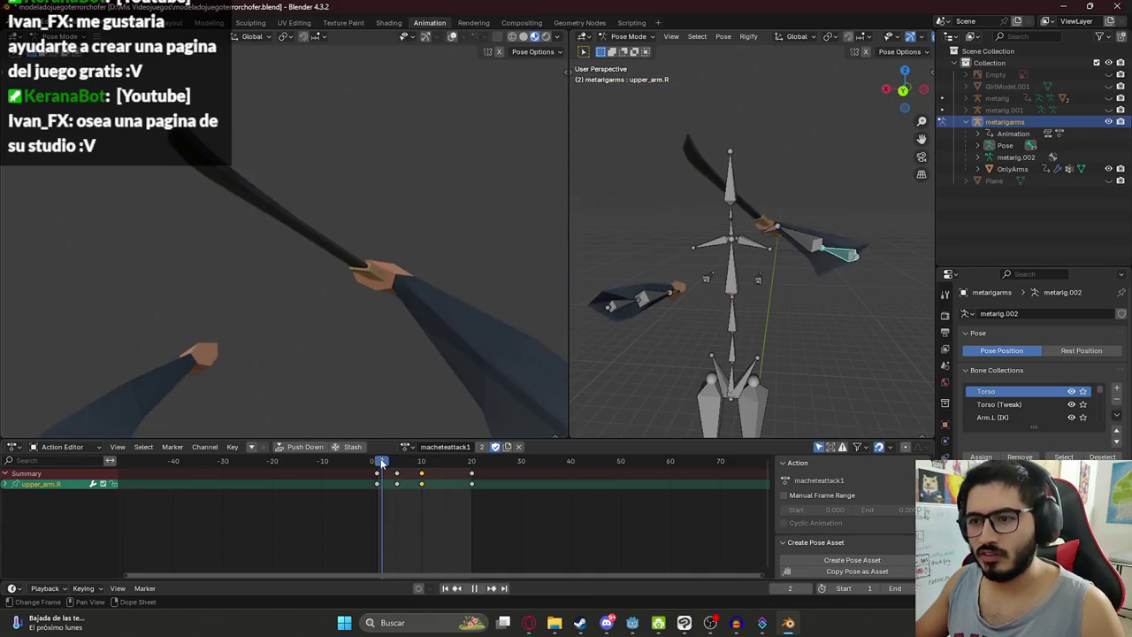
key(space)
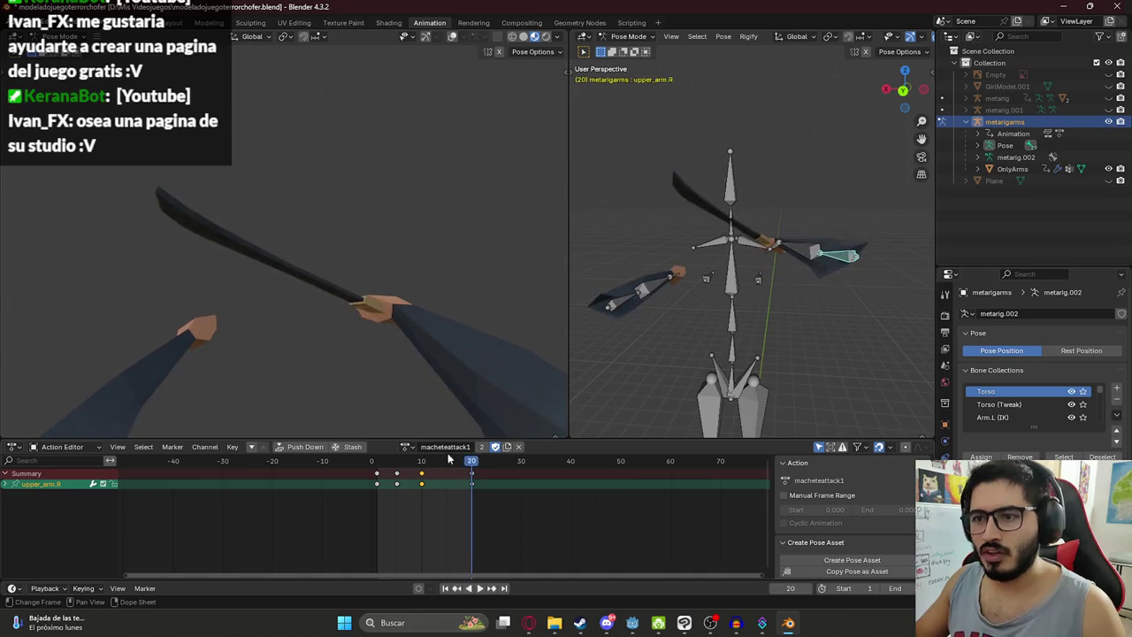
click(412, 446)
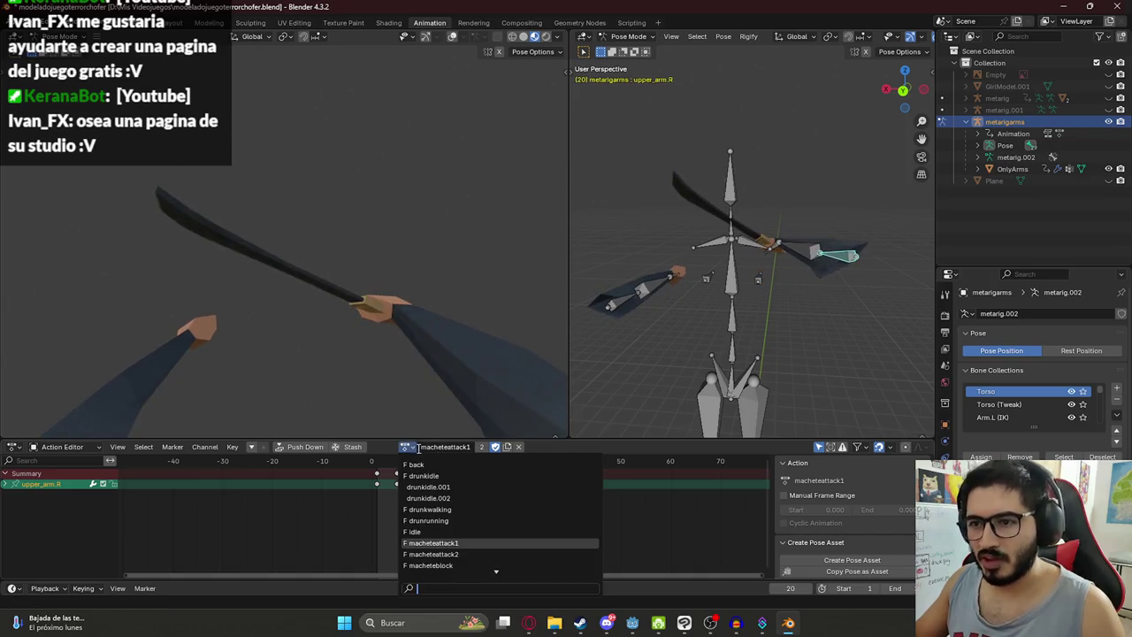
Step: In the macheteidle action, twist the right forearm about 29 degrees on its local Y axis
scroll(452, 554, down, 2)
click(453, 555)
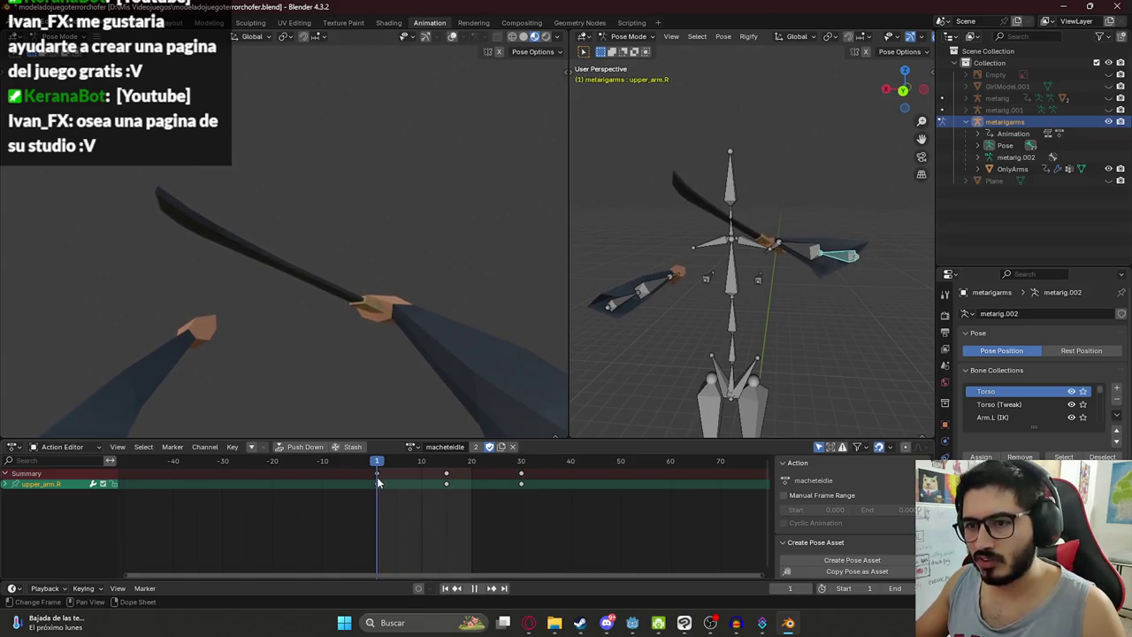
mouse_move(791, 256)
mouse_down()
mouse_move(700, 305)
mouse_move(718, 318)
mouse_up()
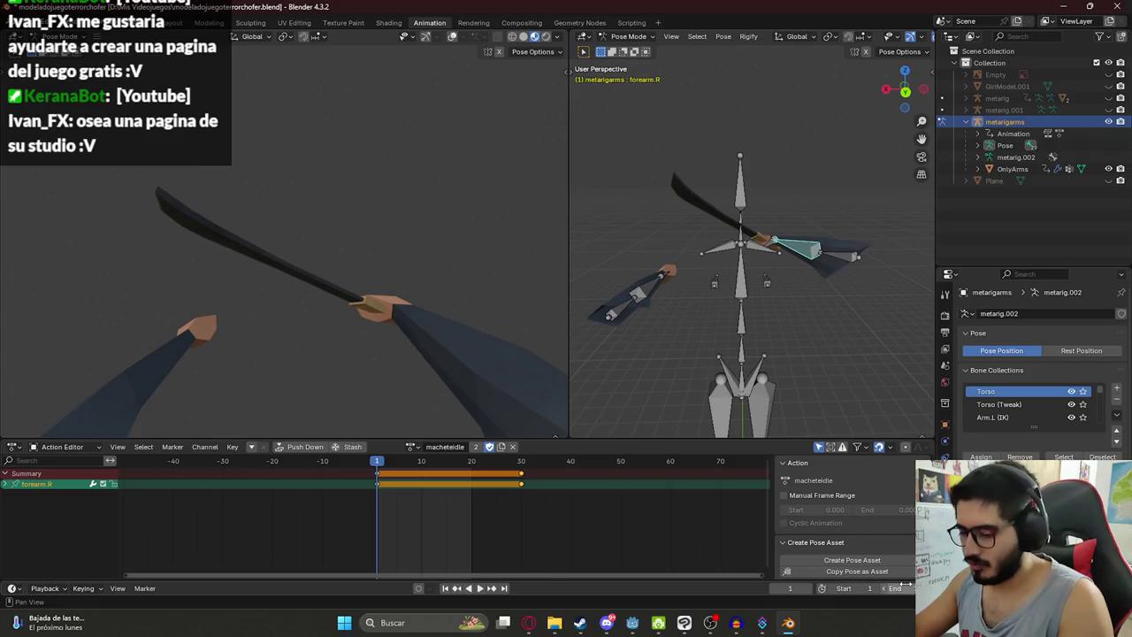
click(898, 588)
text(30)
key(Return)
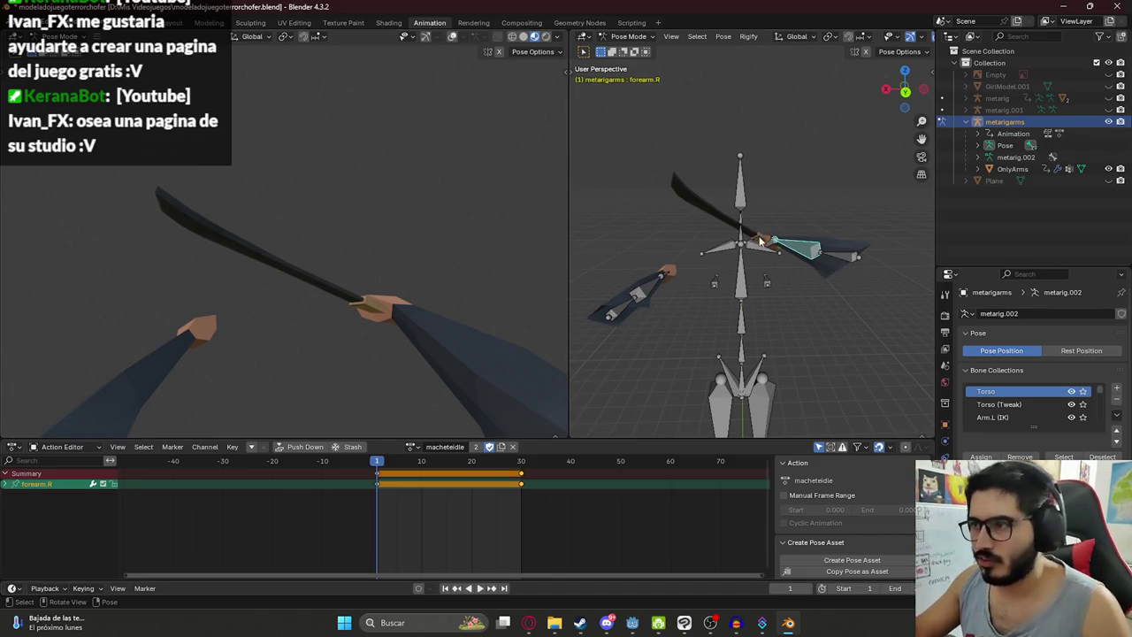
key(r)
click(784, 333)
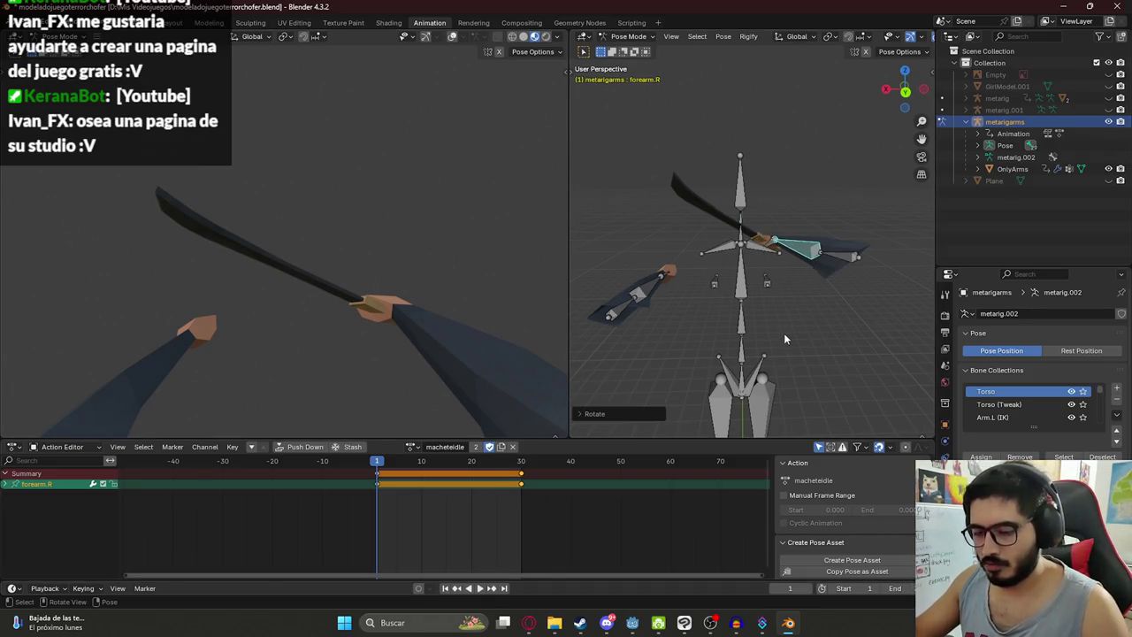
key(ctrl+z)
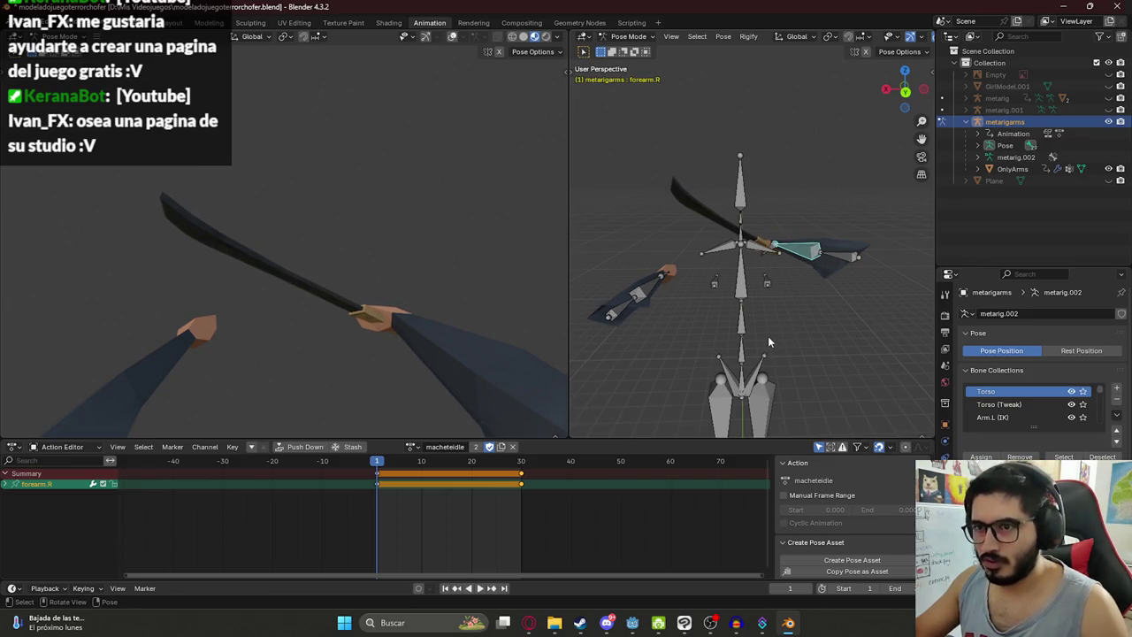
key(r)
key(y)
key(y)
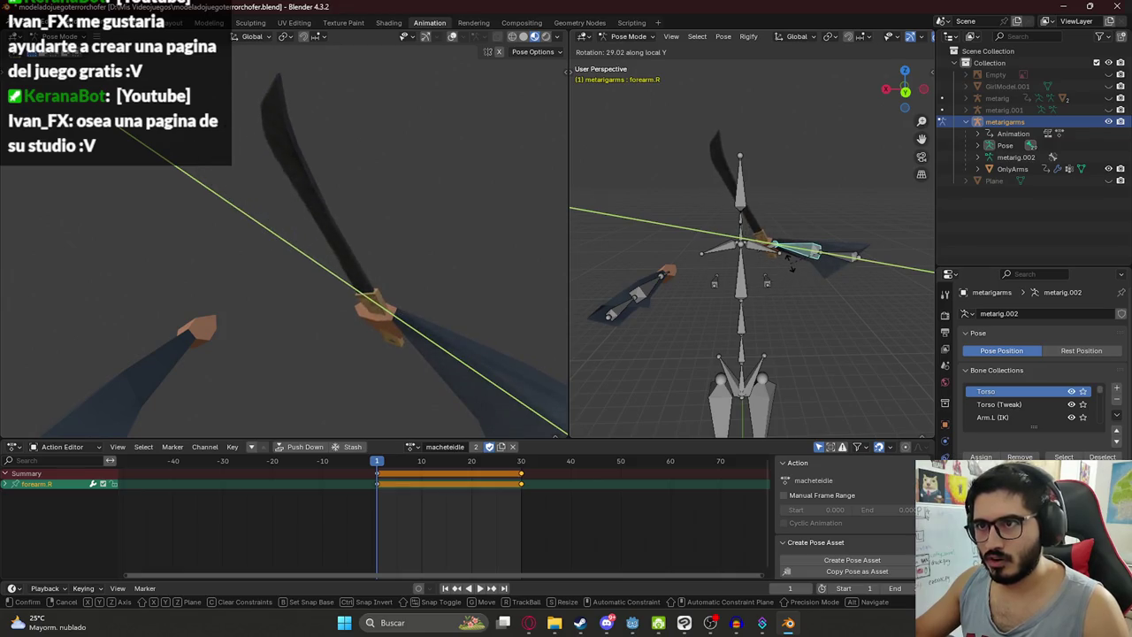
click(791, 268)
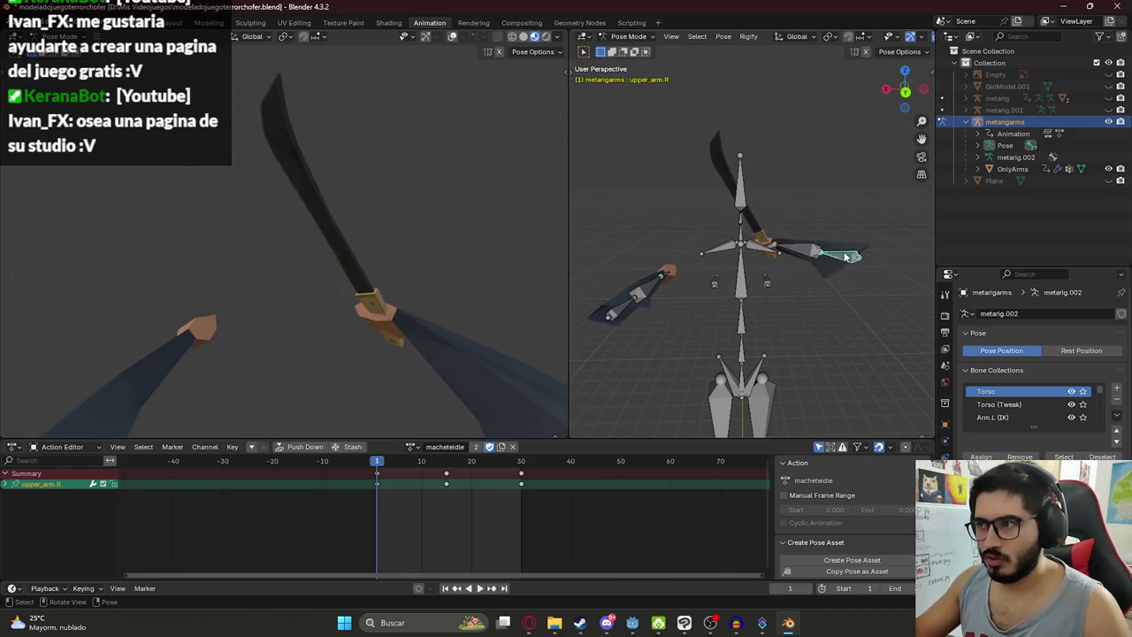
Step: Rotate upper_arm.R on its local X axis until the machete stands upright
key(r)
key(x)
key(x)
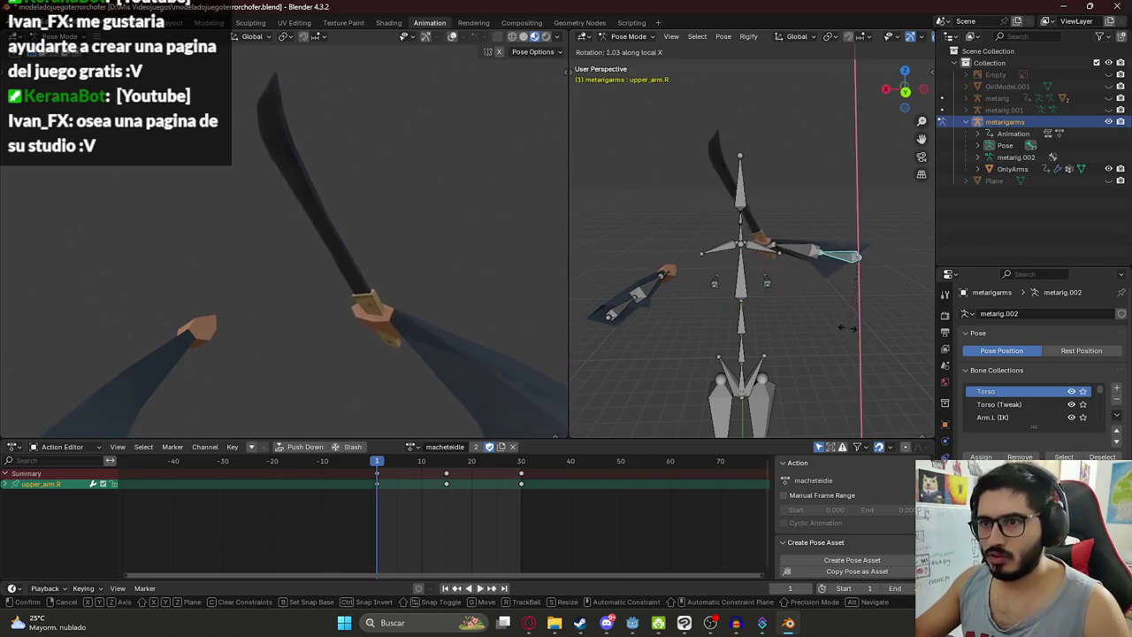
right_click(818, 334)
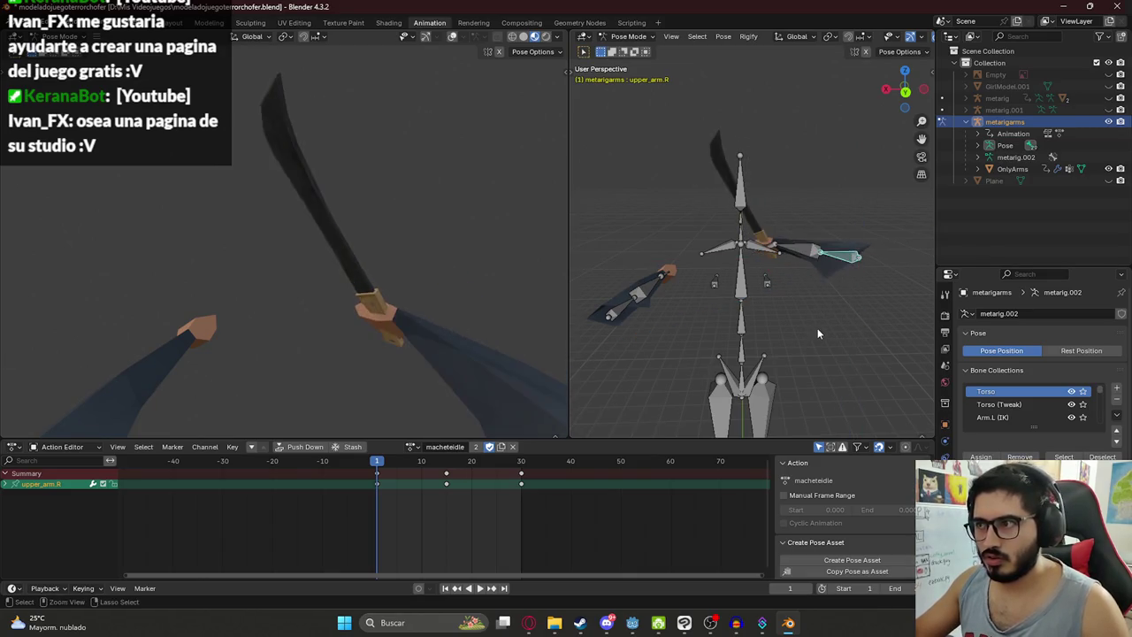
key(r)
key(x)
key(x)
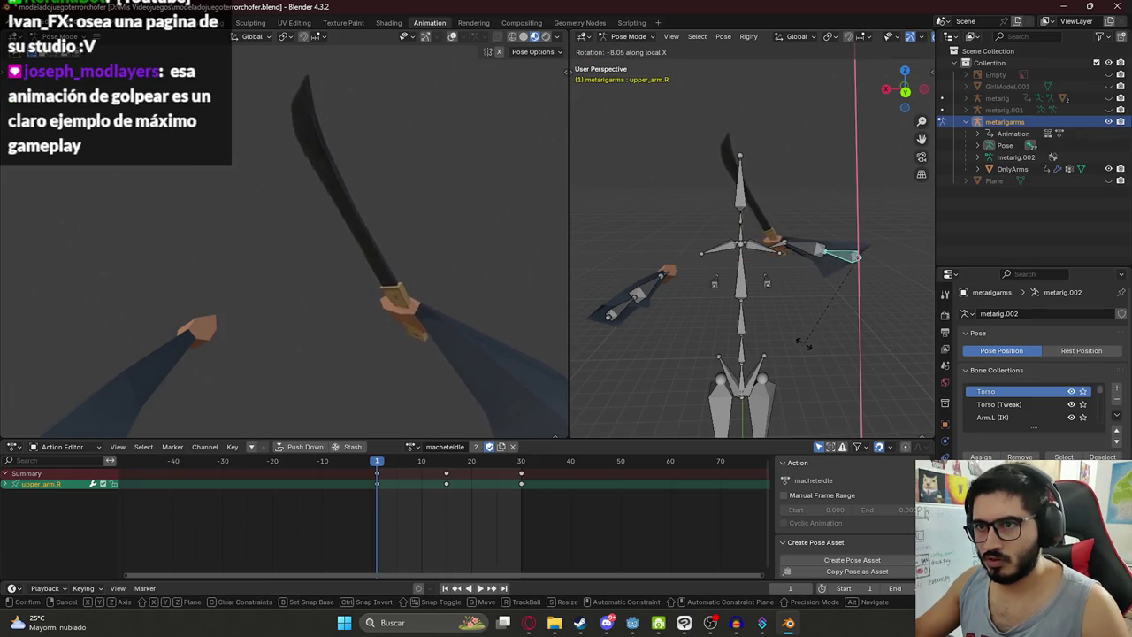
click(804, 342)
Step: Copy the upright frame-1 pose of all bones and paste it onto frame 30
key(a)
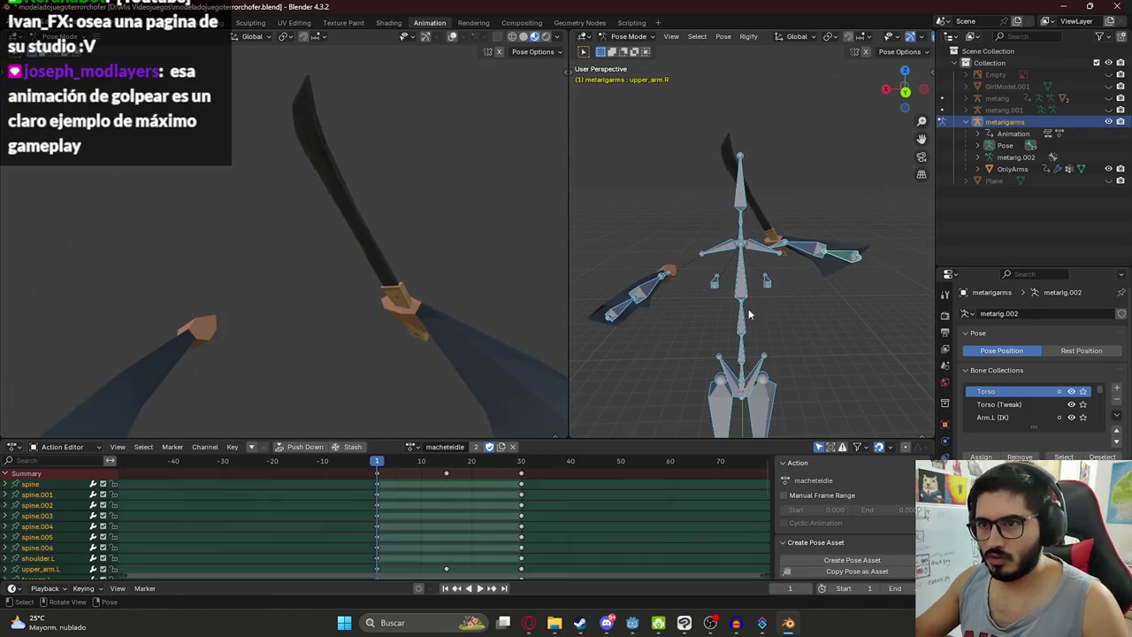
click(522, 460)
key(ctrl+v)
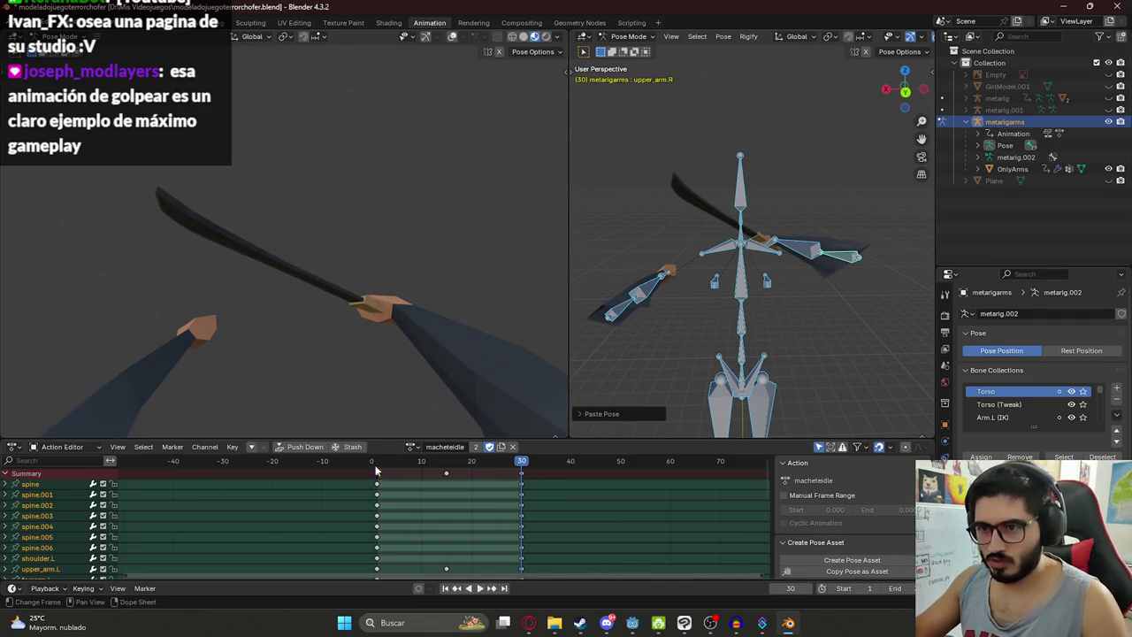
click(376, 471)
key(ctrl+c)
click(522, 461)
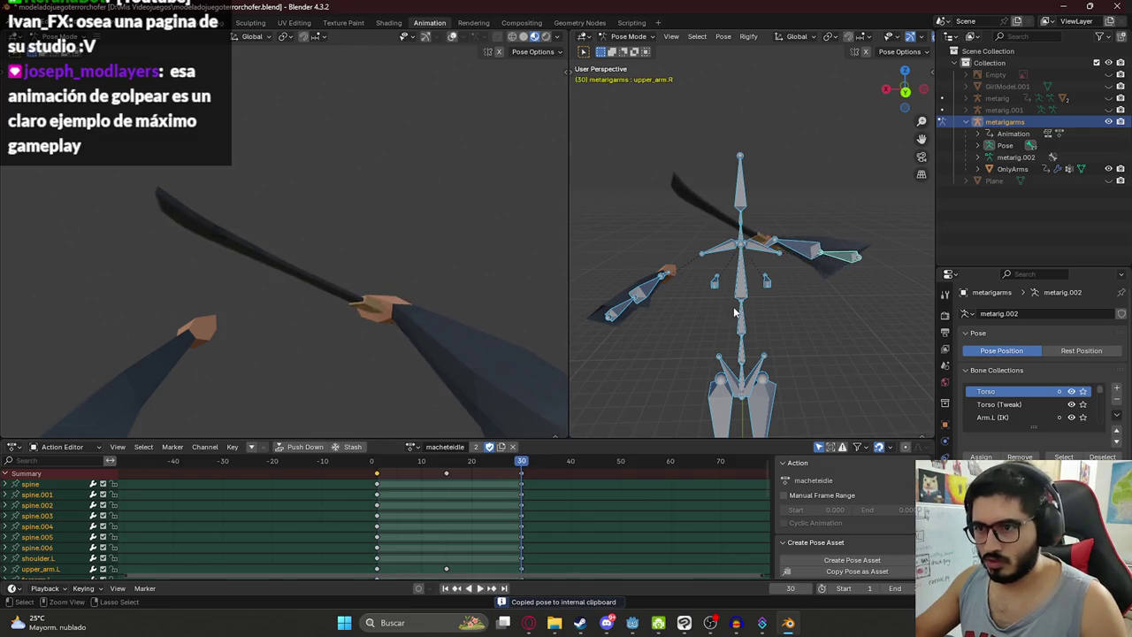
key(ctrl+v)
drag(392, 463, 447, 469)
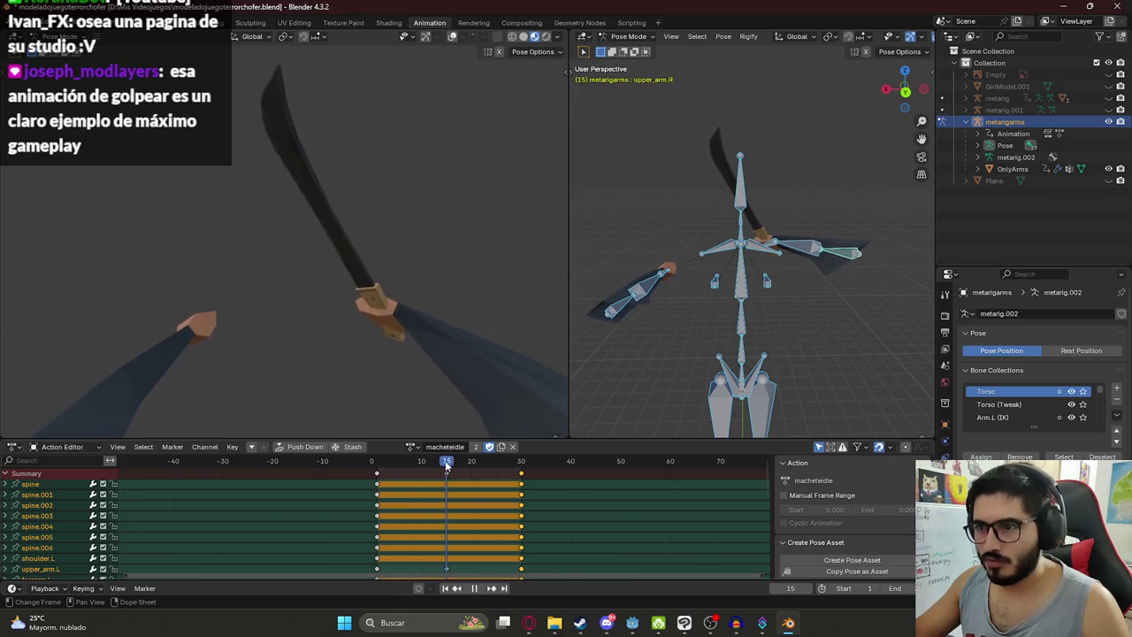
key(ctrl+z)
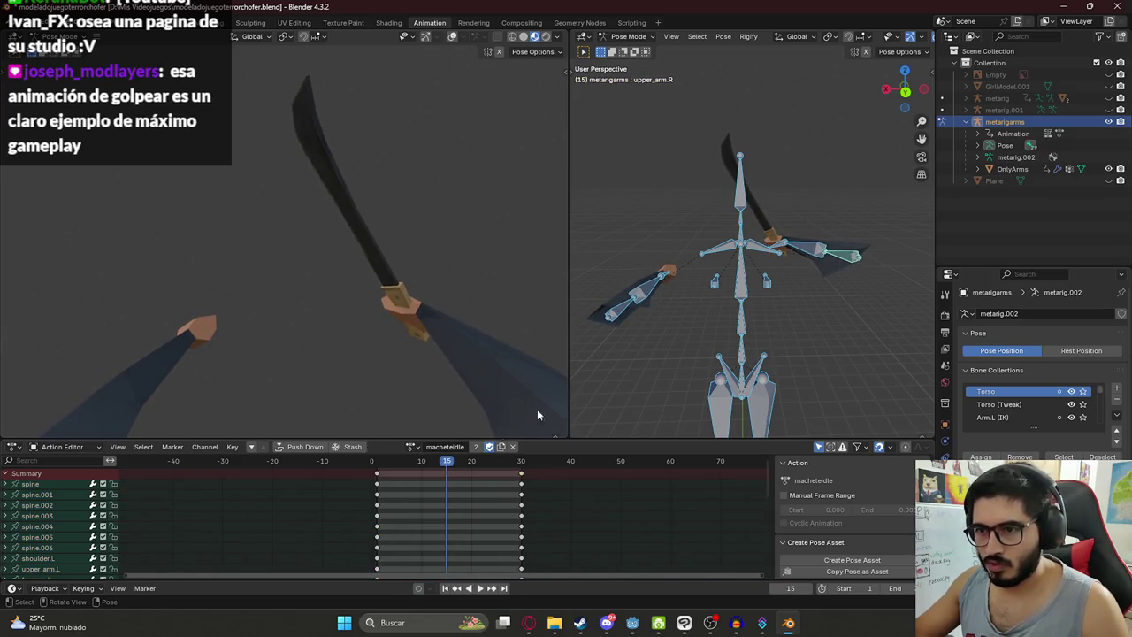
Step: Shift the upper arms vertically at frame 15, key them, and save modeladojuegoterrorchofer.blend
click(806, 252)
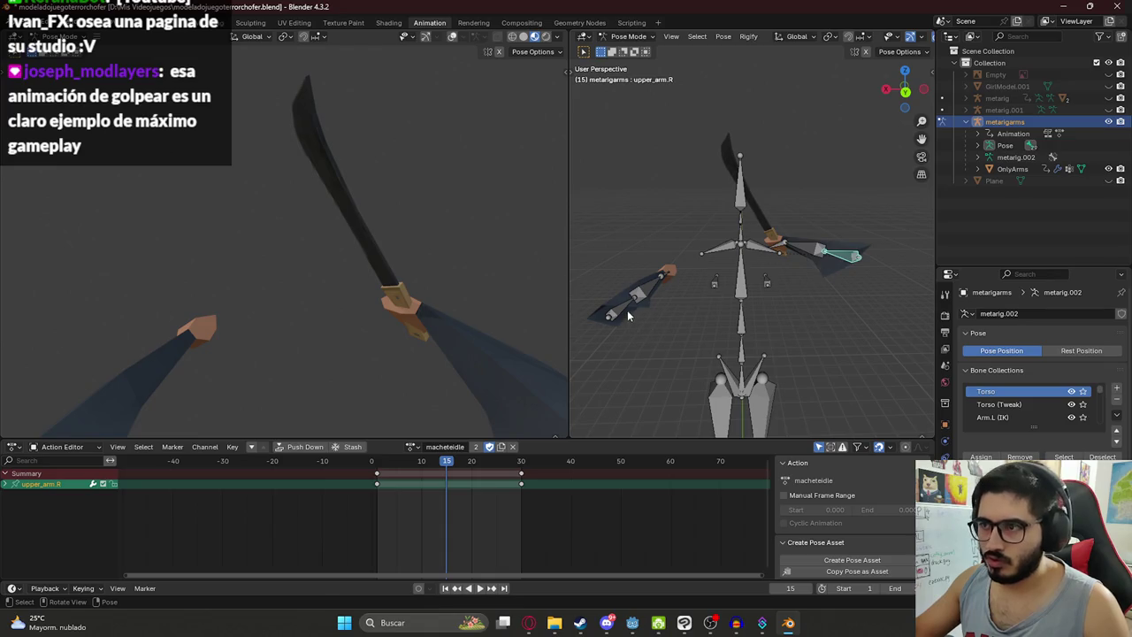
shift+click(855, 254)
key(g)
key(z)
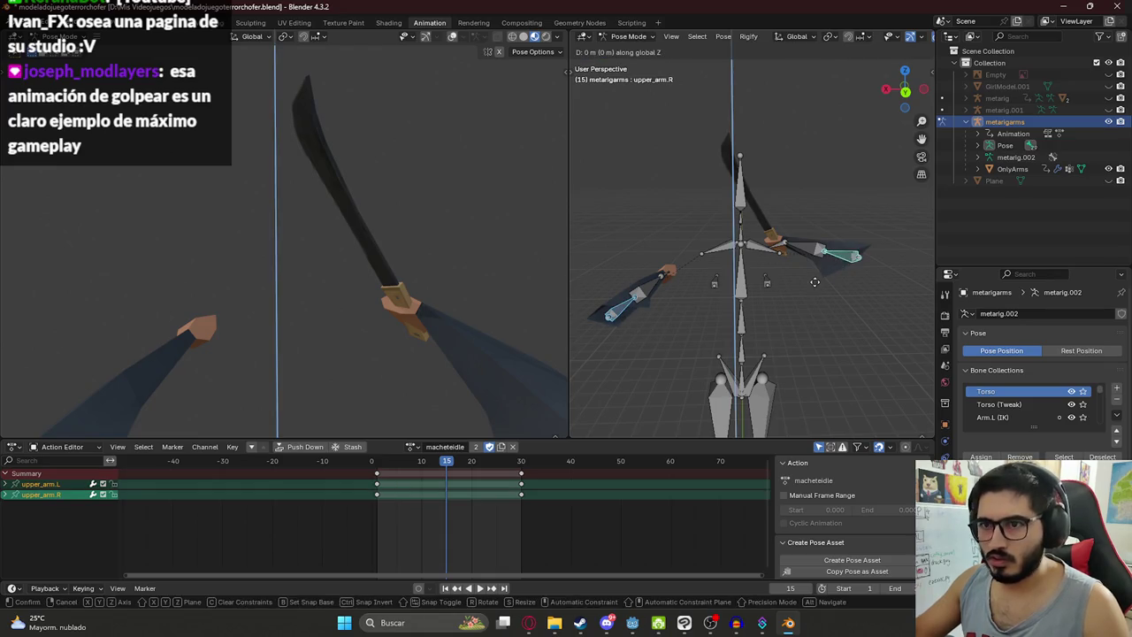
click(815, 284)
key(i)
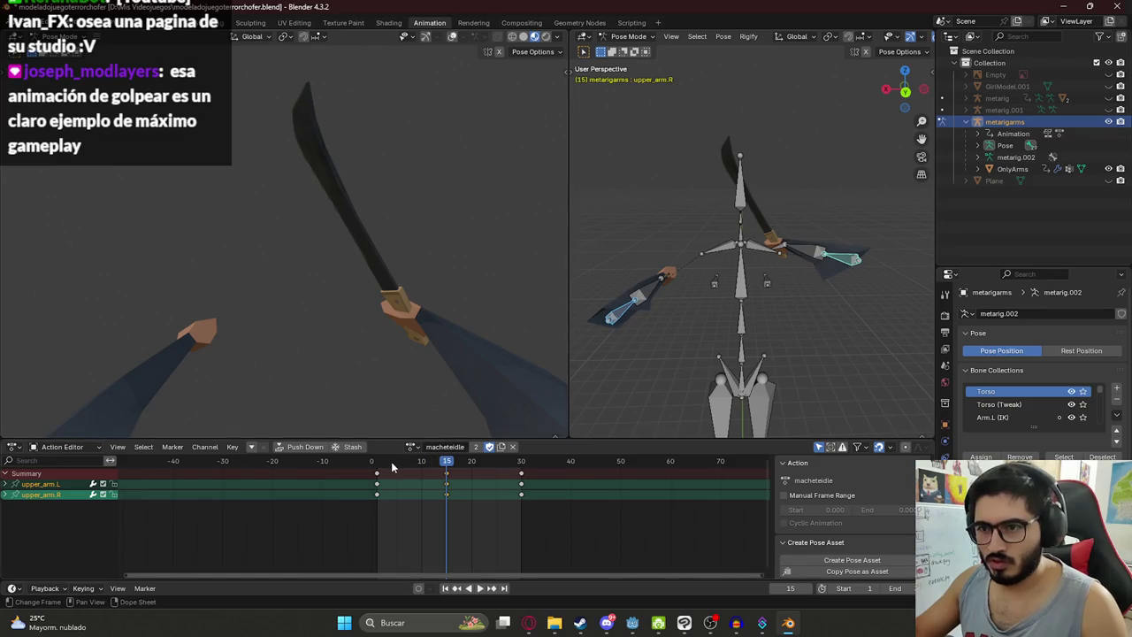
key(space)
key(ctrl+s)
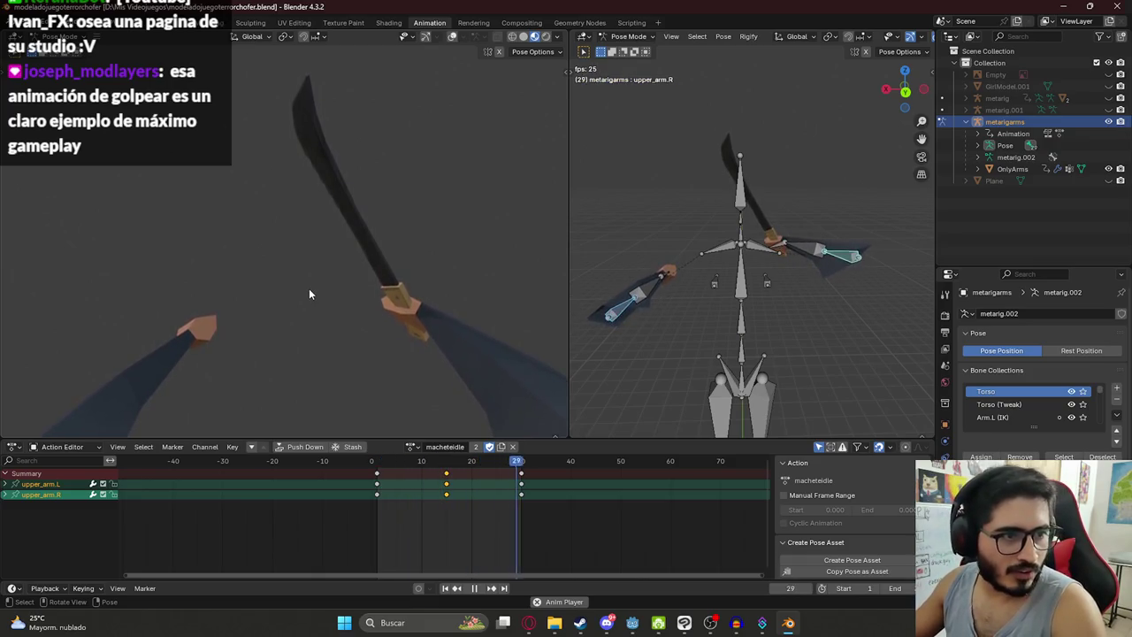
key(a)
key(ctrl+s)
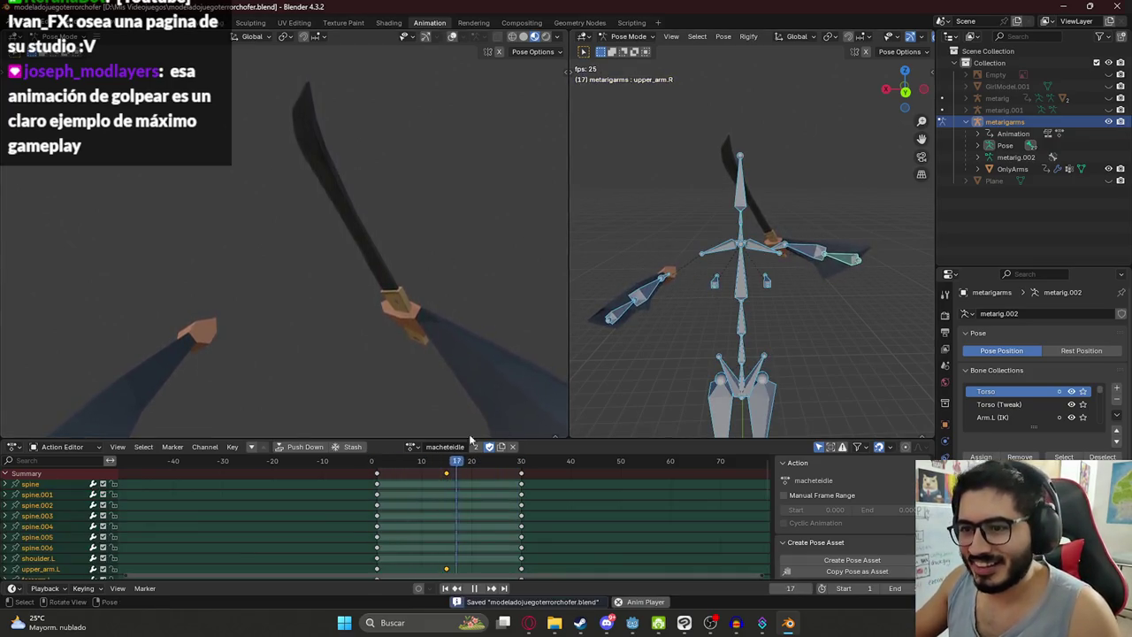
Step: Back at frame 1, twist the right forearm on its local Y axis to turn the machete
click(387, 482)
click(387, 482)
key(Escape)
click(814, 252)
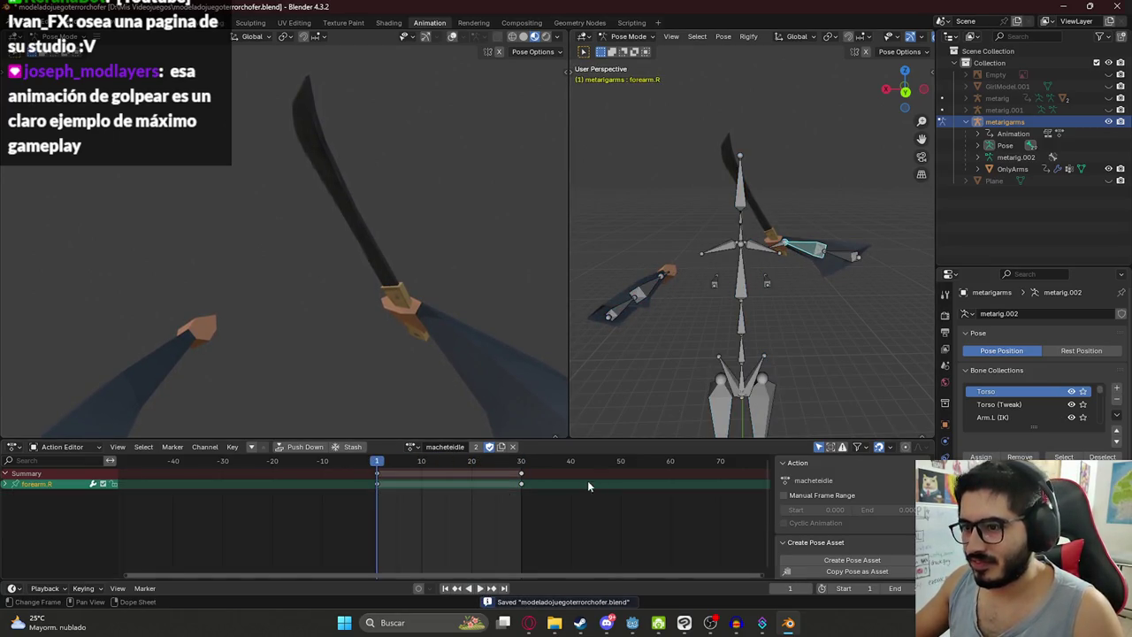
click(834, 253)
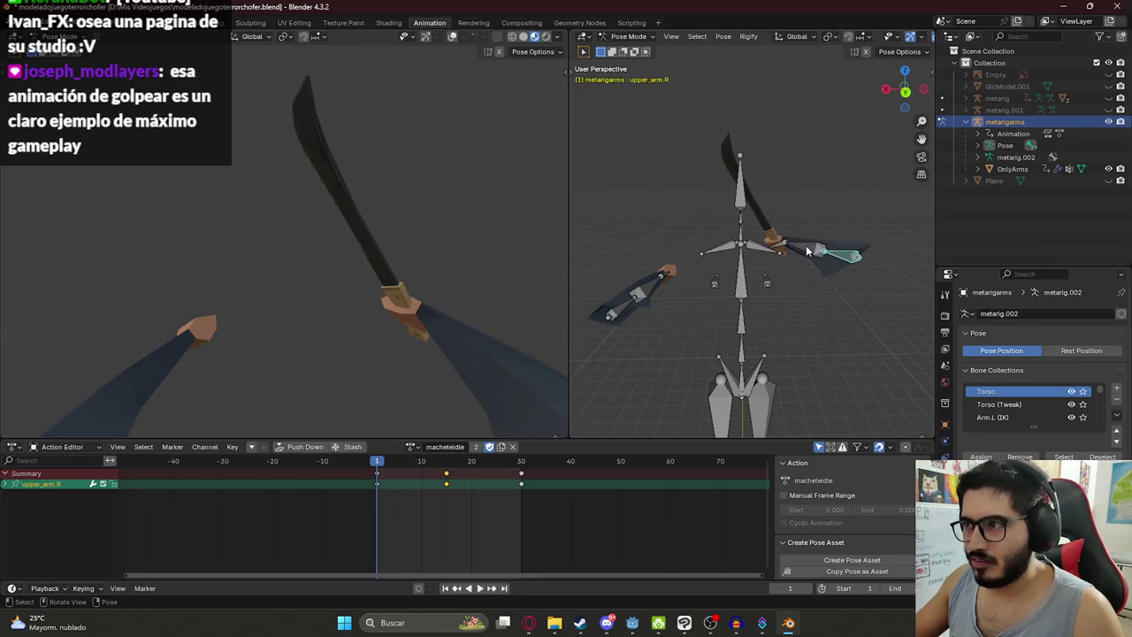
click(807, 251)
key(r)
key(y)
key(y)
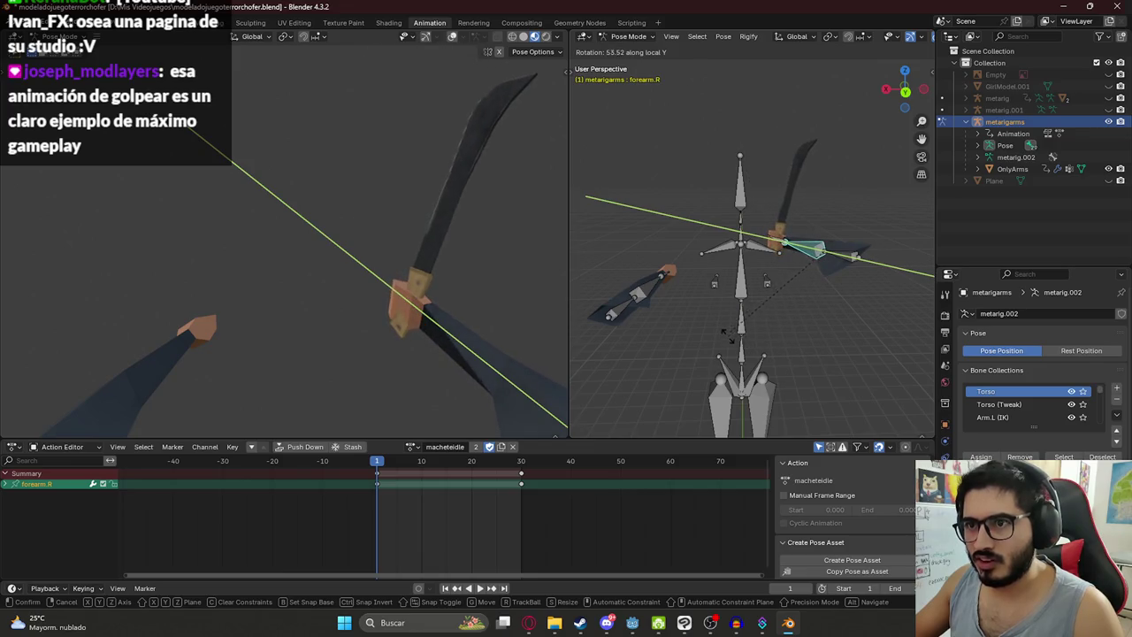
click(814, 337)
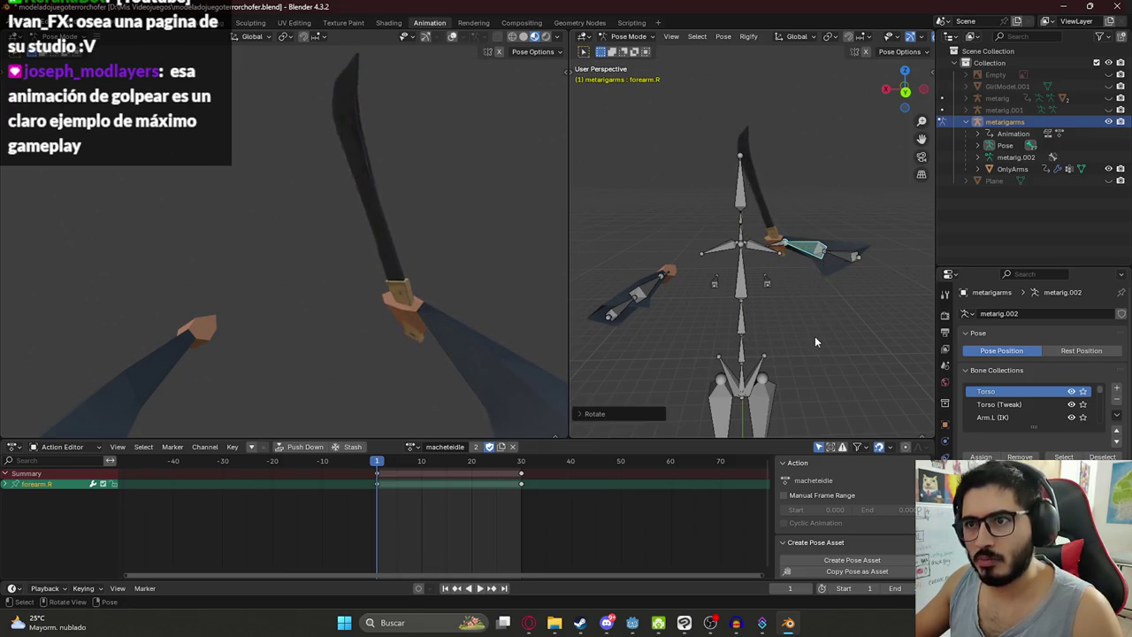
Step: Copy the full frame-1 pose, paste and key it at frame 30, then play and save
key(a)
key(ctrl+c)
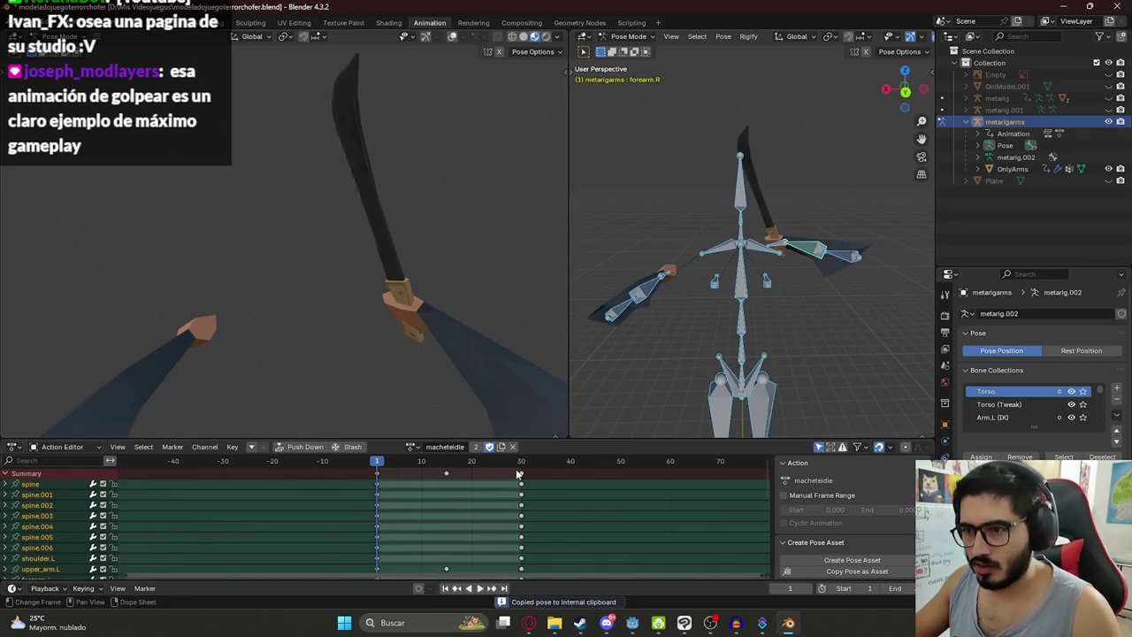
click(522, 464)
key(ctrl+v)
key(i)
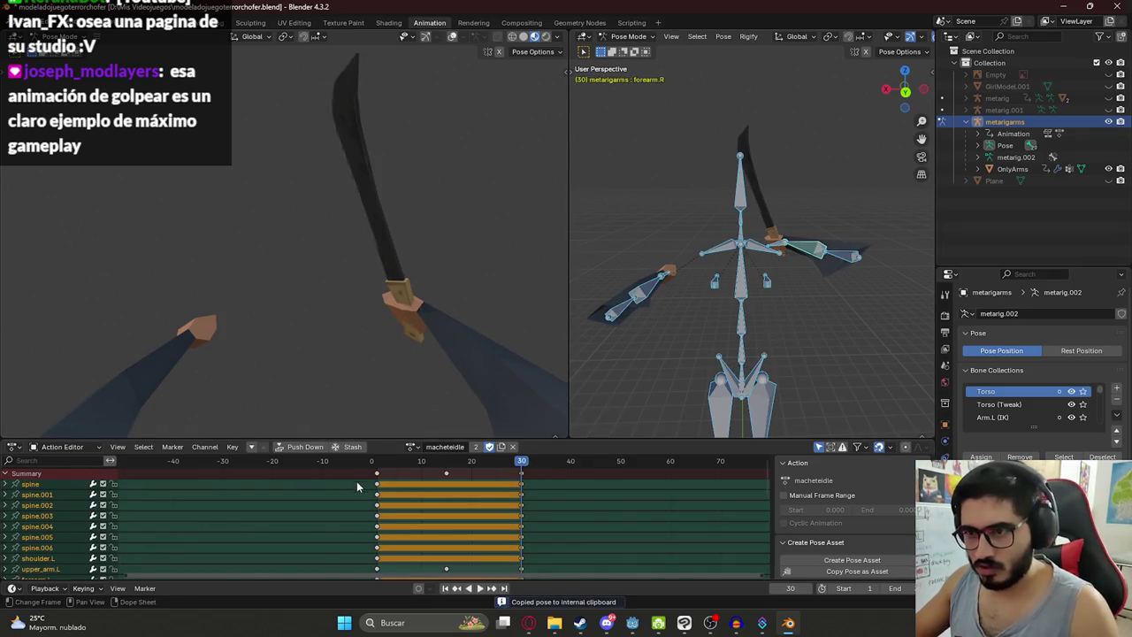
key(space)
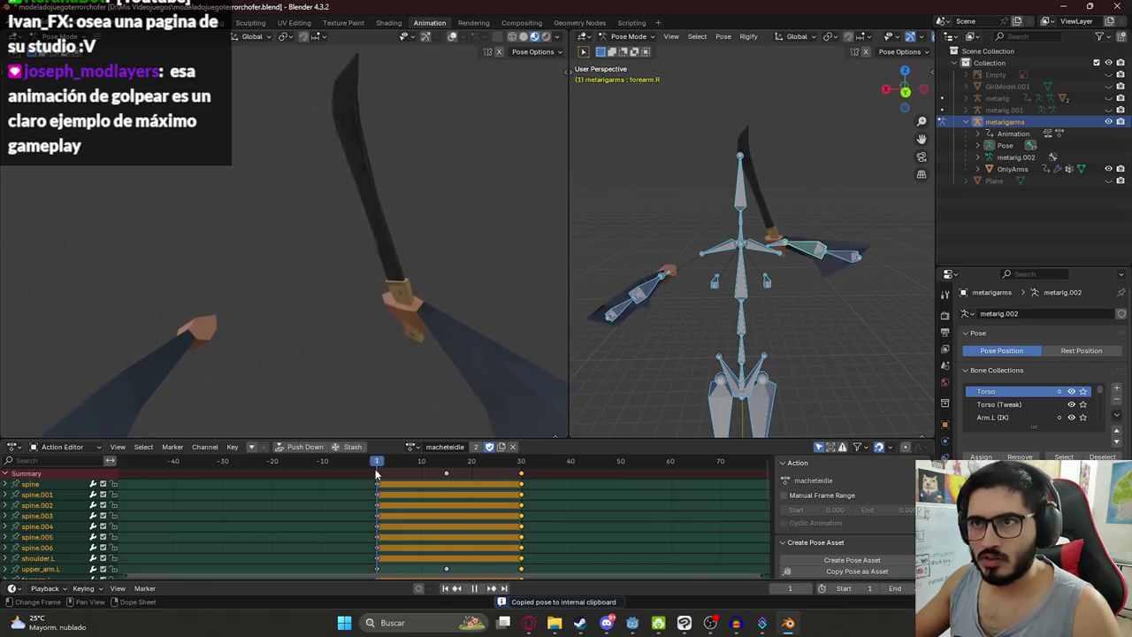
key(ctrl+s)
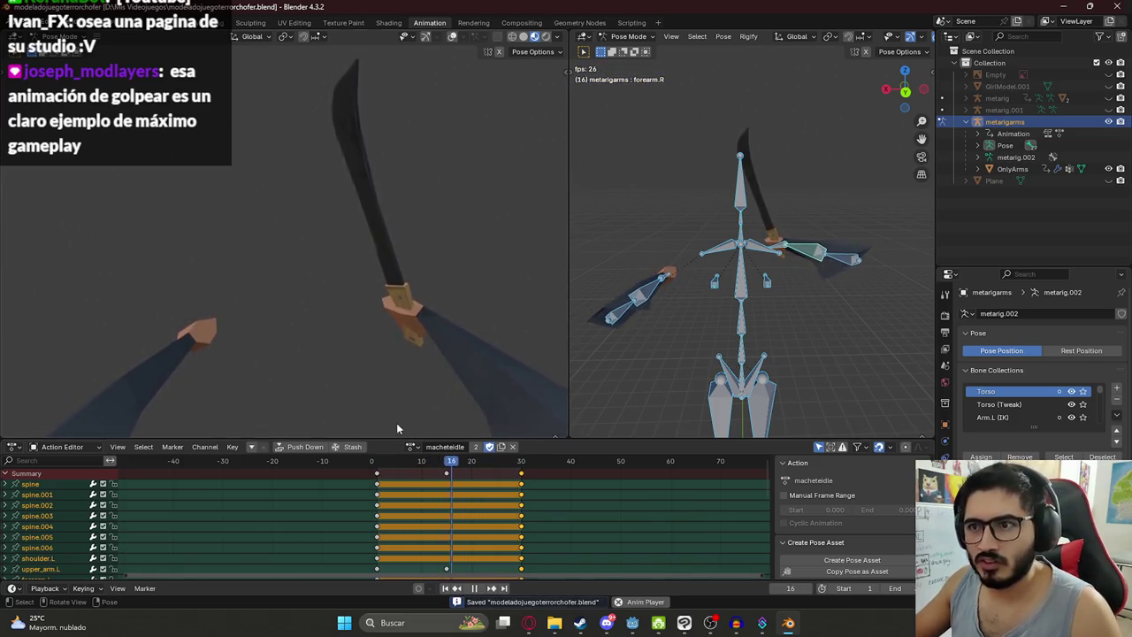
Step: Copy the finished idle pose at frame 1 and switch to the macheteattack1 action
key(space)
click(411, 447)
key(Escape)
key(ctrl+c)
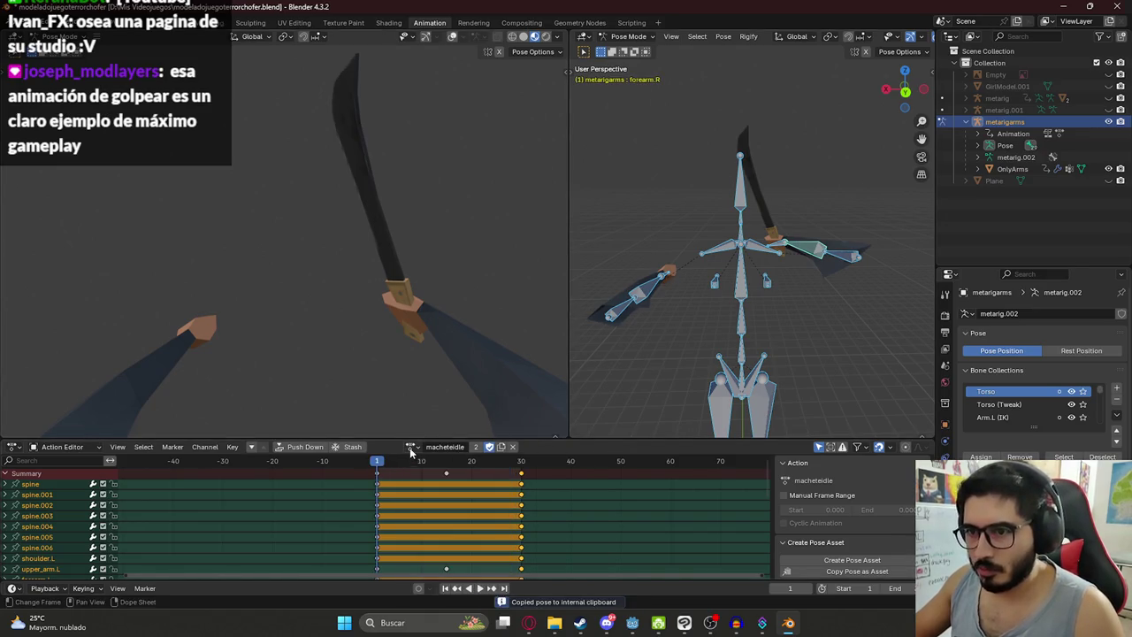
click(411, 449)
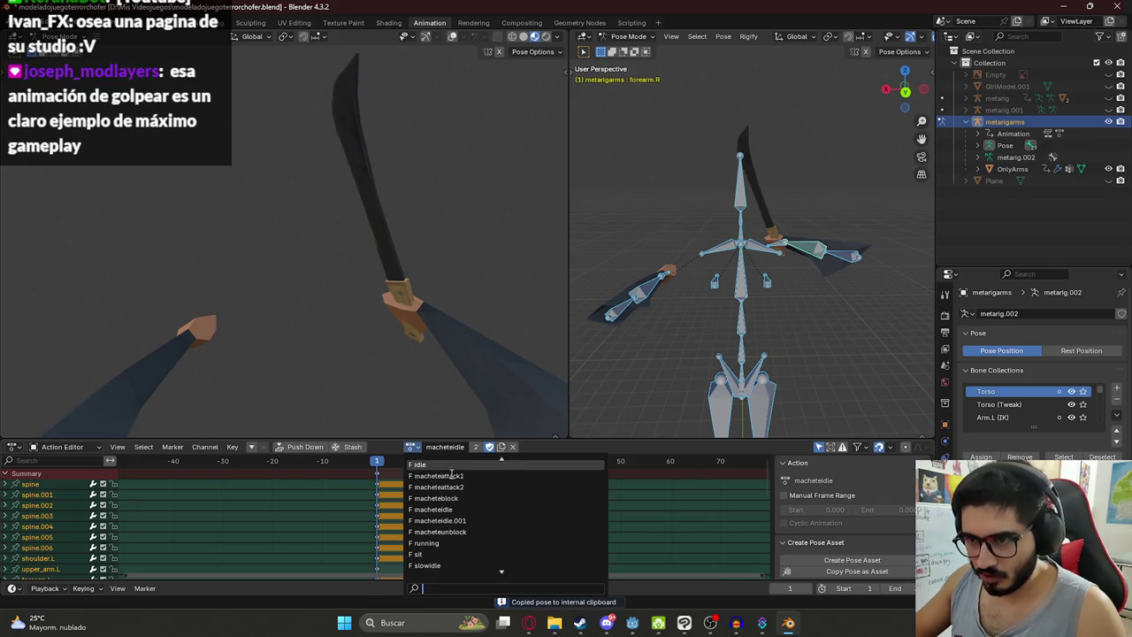
click(447, 476)
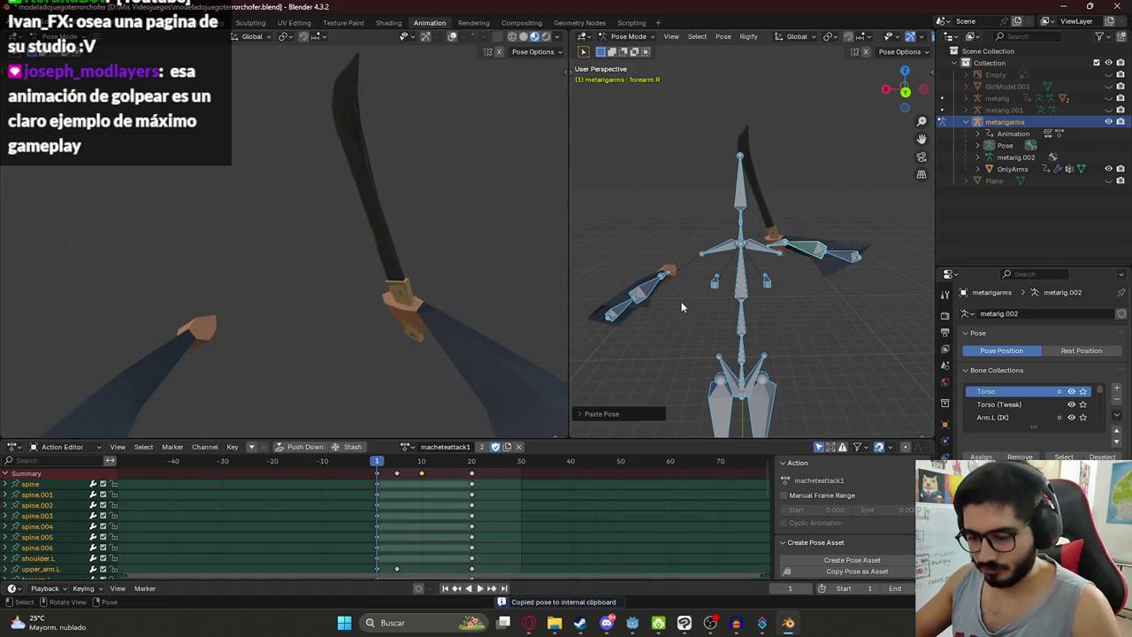
Step: Paste the copied upright machete grip onto macheteattack1's keys and play the swing
key(a)
key(space)
key(space)
key(ctrl+v)
key(space)
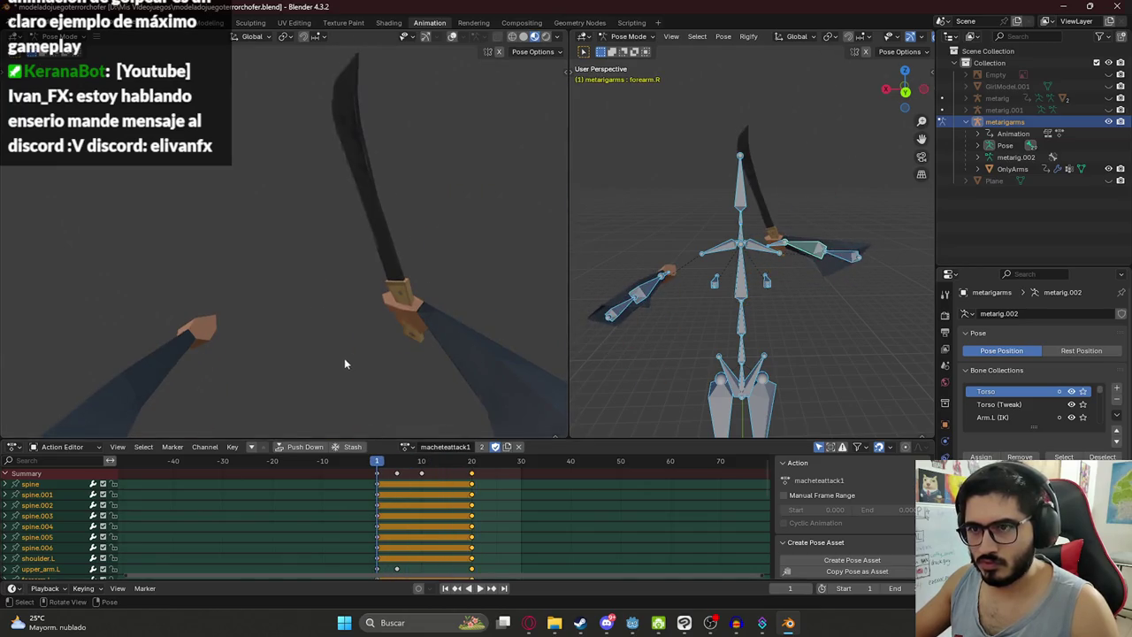
key(space)
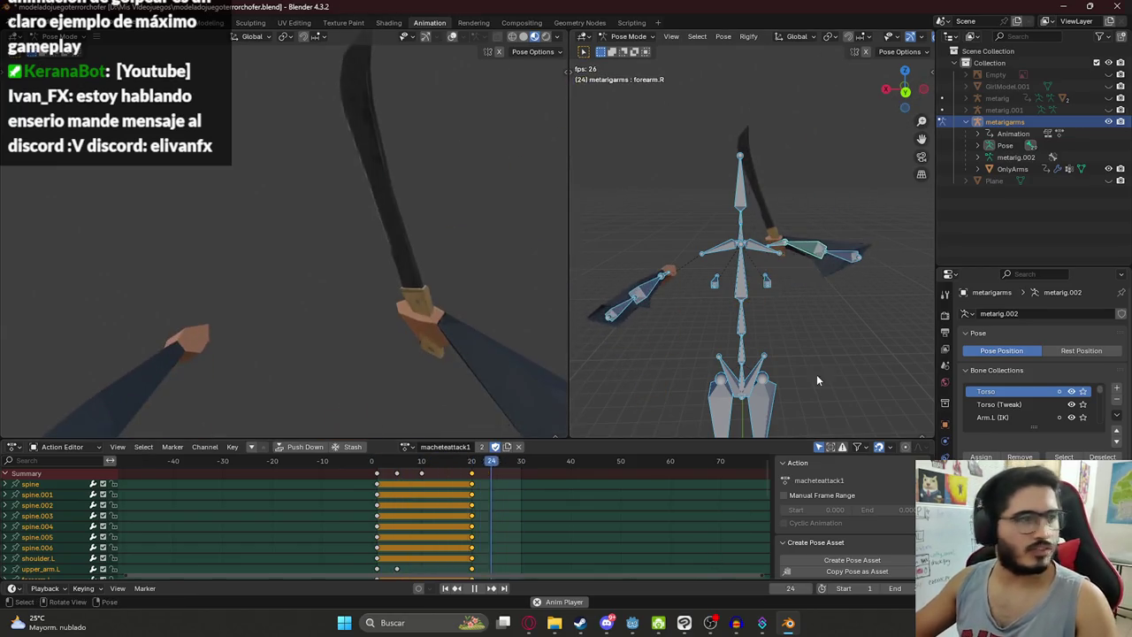
Step: Widen the first-person viewport, save the file, and watch the macheteattack1 swing until stopping playback
drag(571, 378, 694, 378)
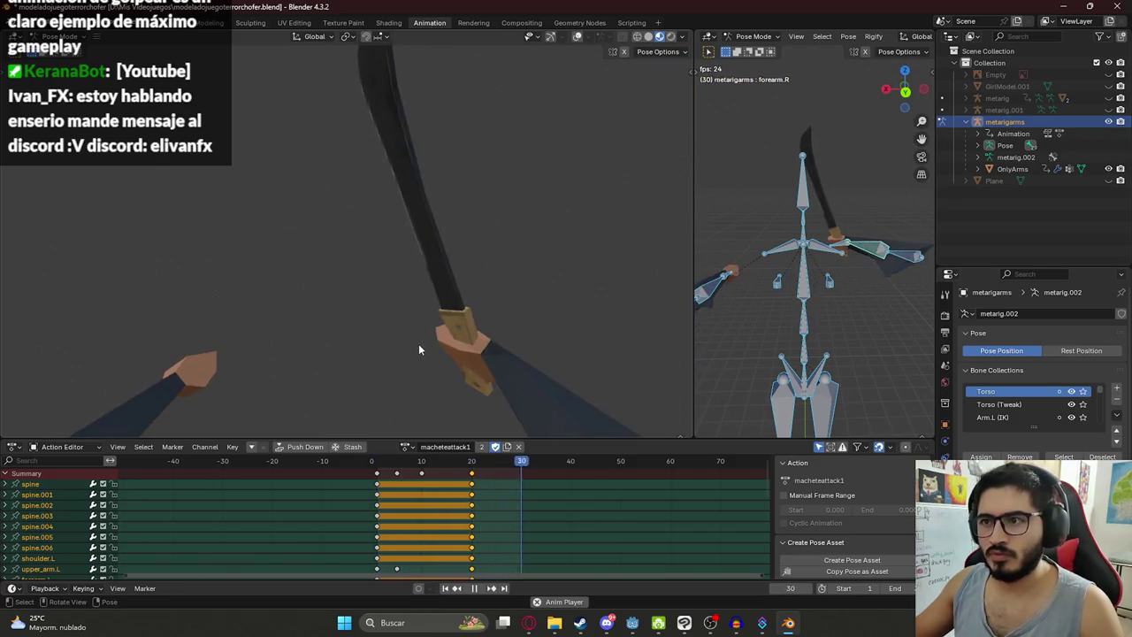
key(ctrl+s)
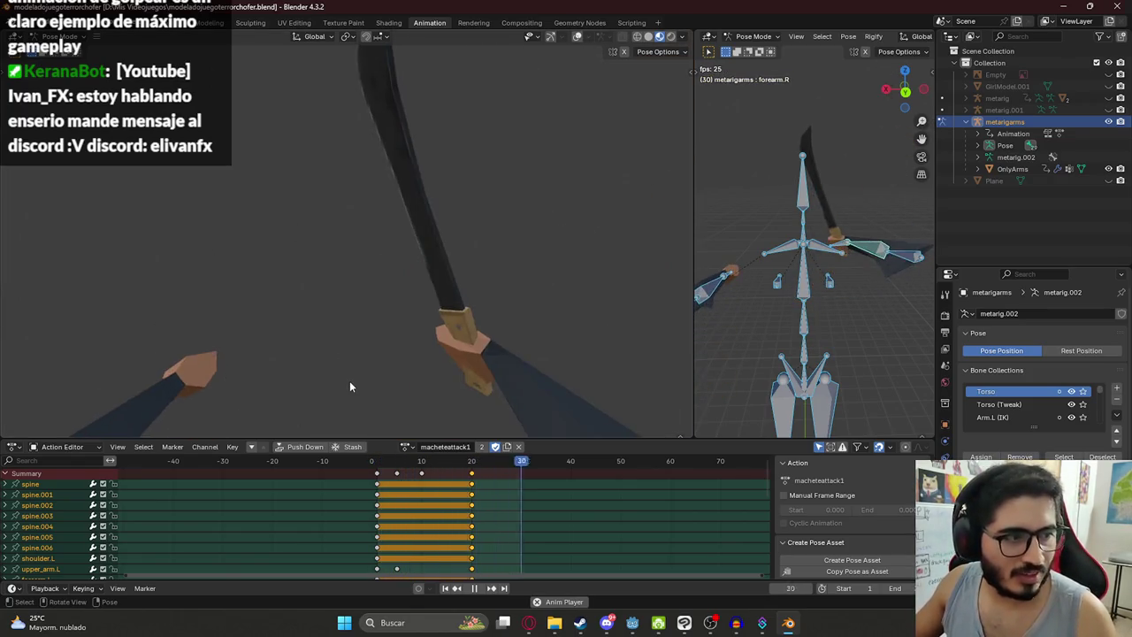
key(space)
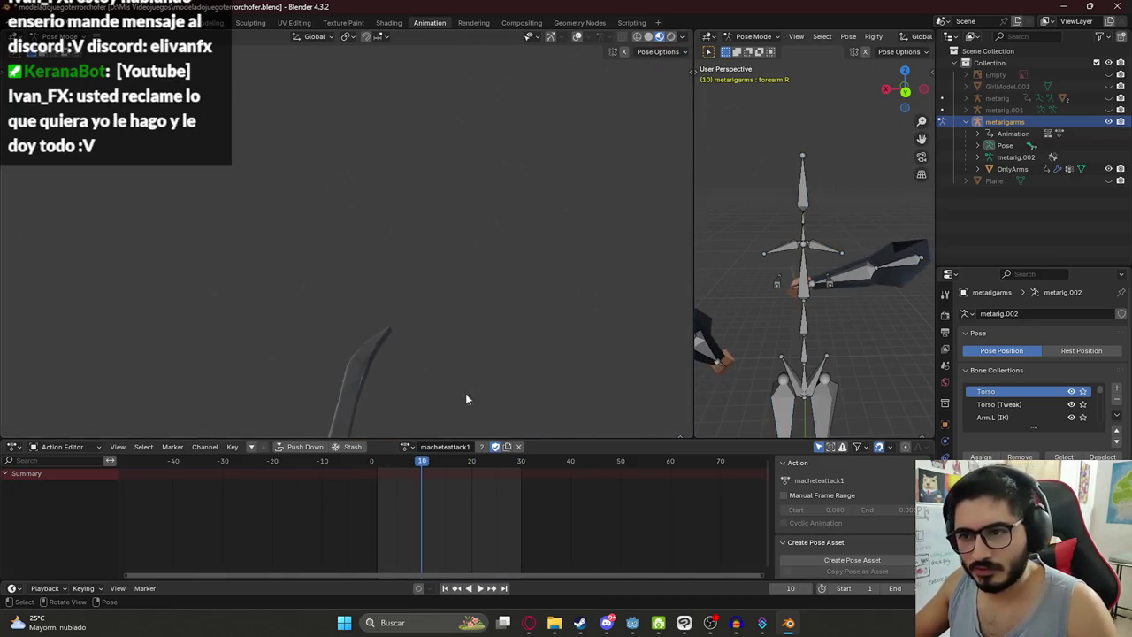
Step: Switch to macheteblock, paste the machete pose, and step through to frame 10
key(space)
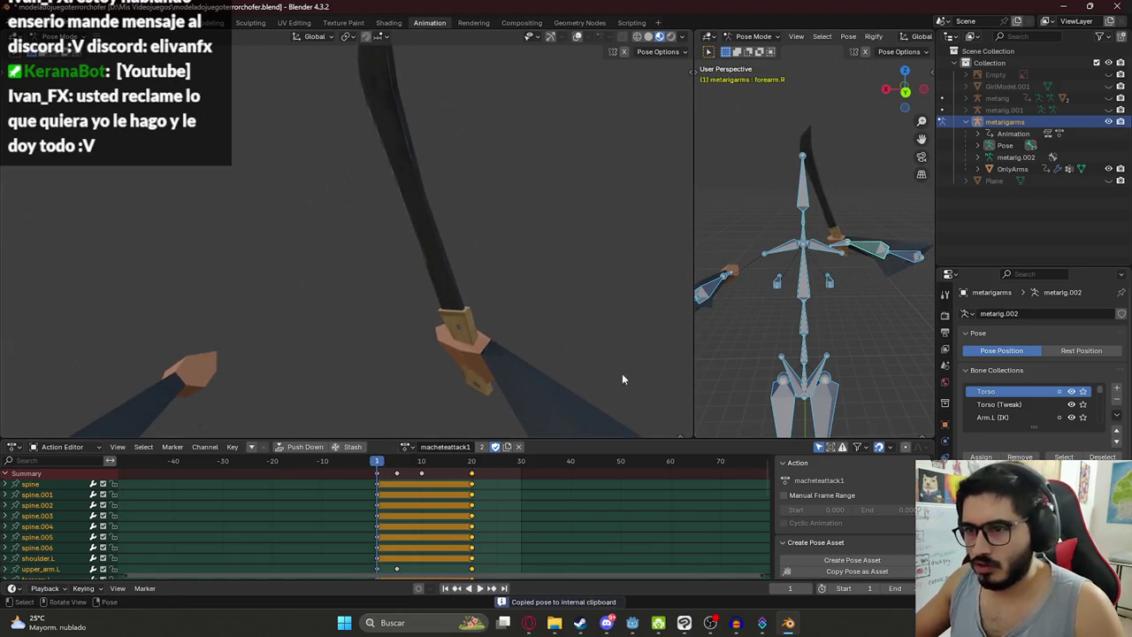
click(409, 447)
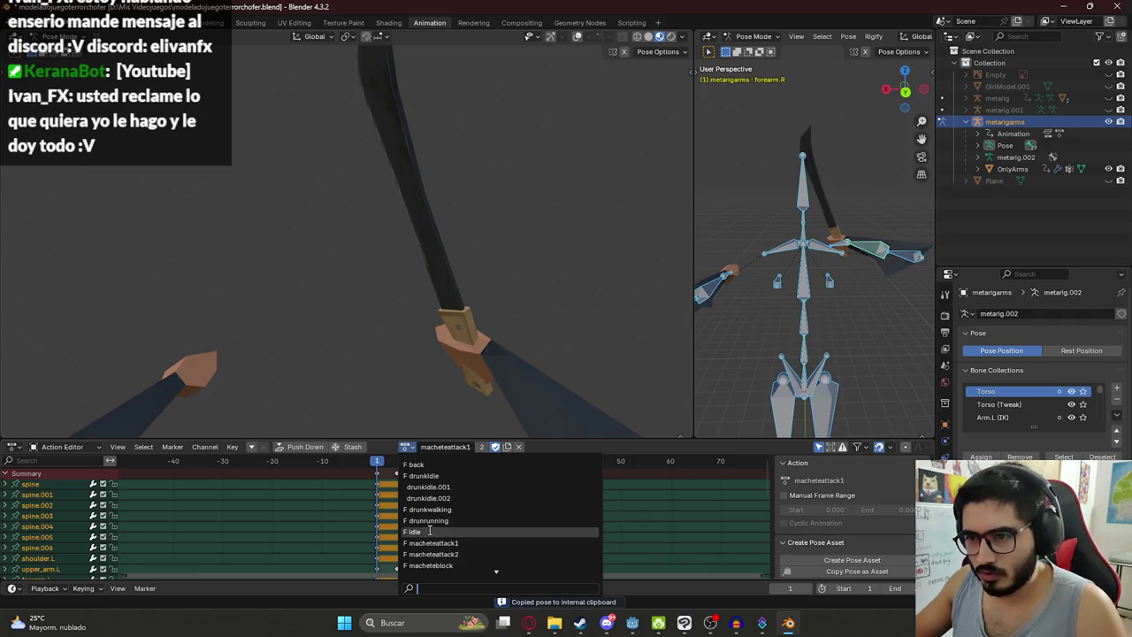
click(438, 568)
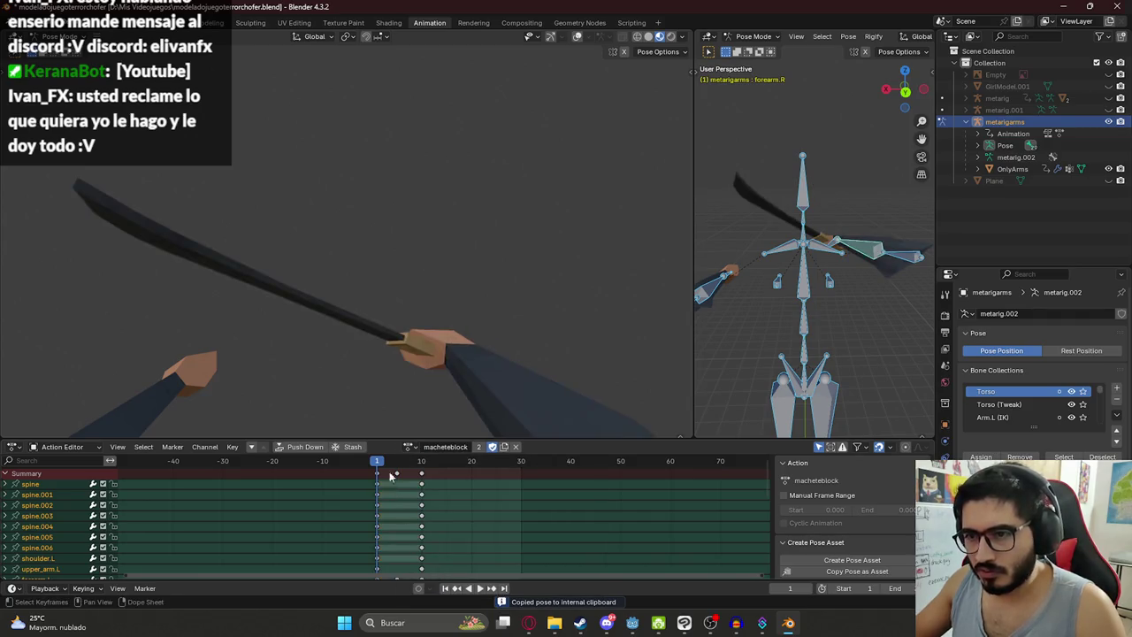
key(ctrl+v)
drag(381, 462, 416, 471)
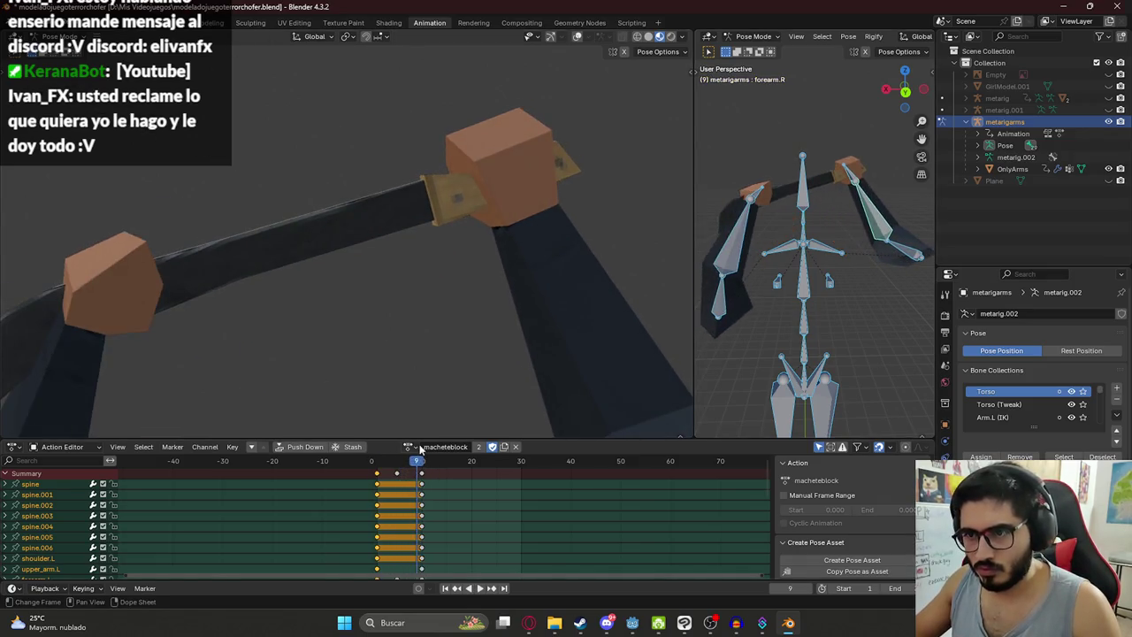
Step: Switch to macheteunblock and paste the copied upright pose onto frame 10
click(410, 446)
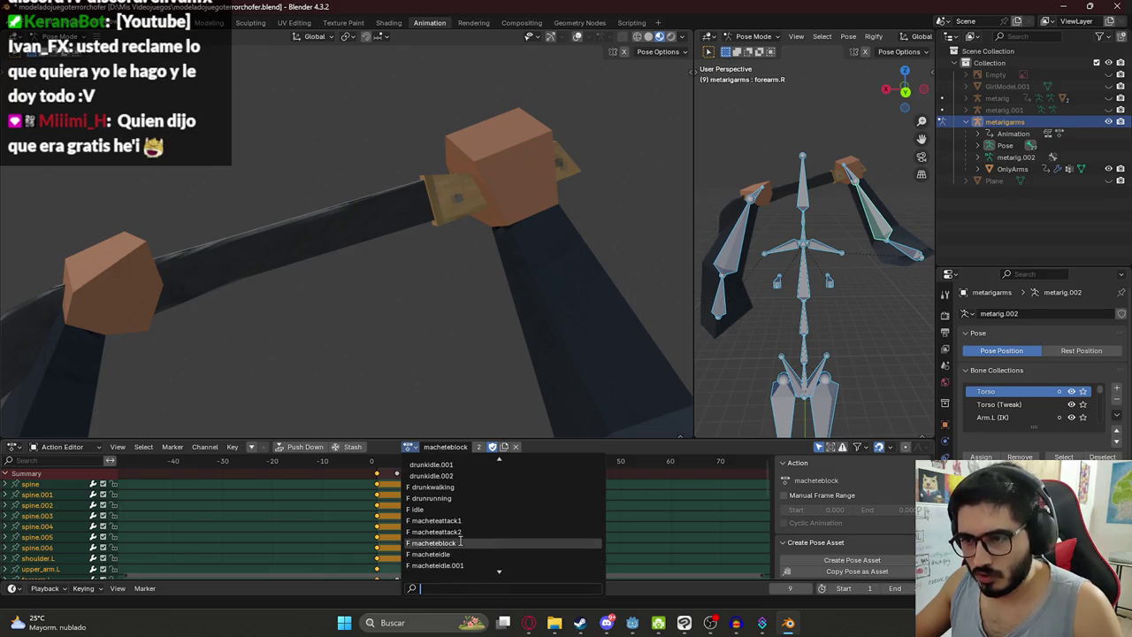
click(462, 554)
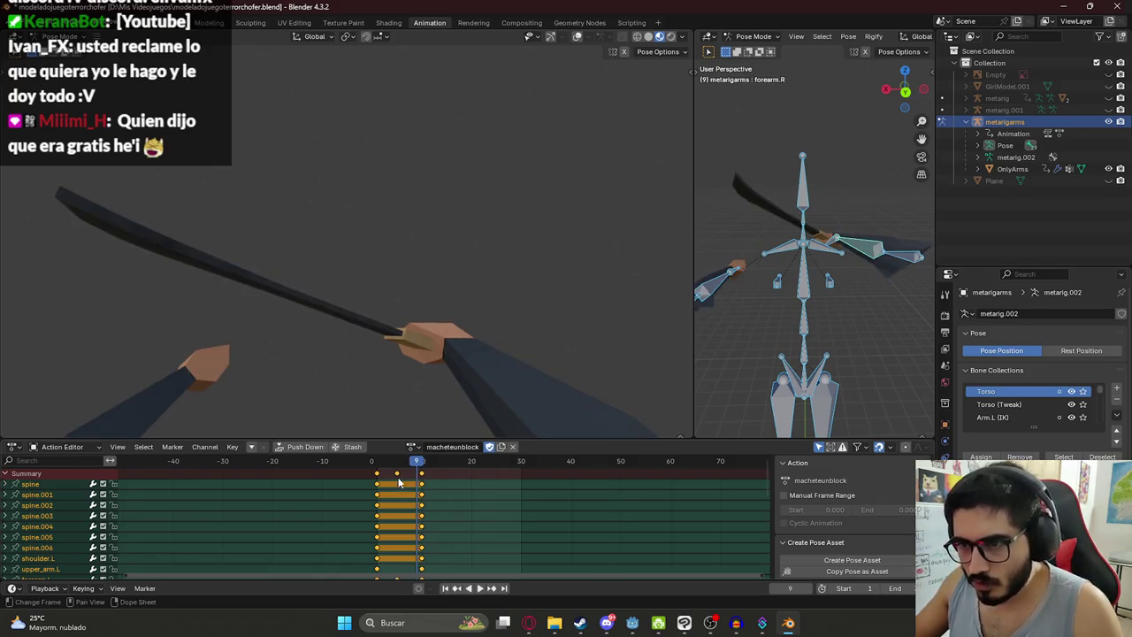
key(space)
key(ctrl+v)
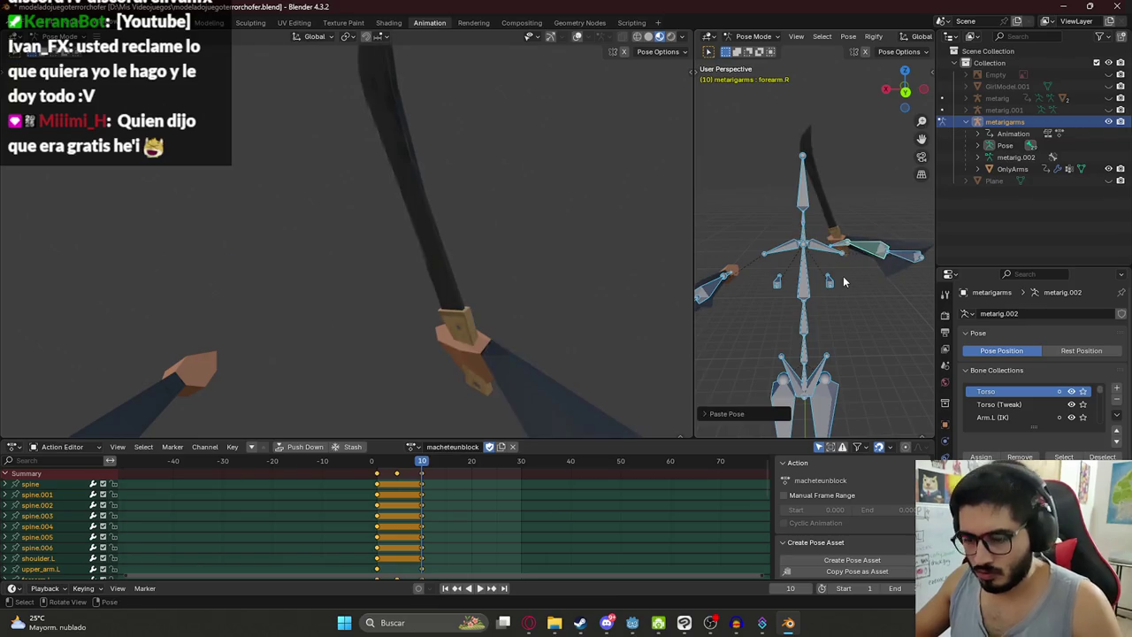
click(373, 464)
key(space)
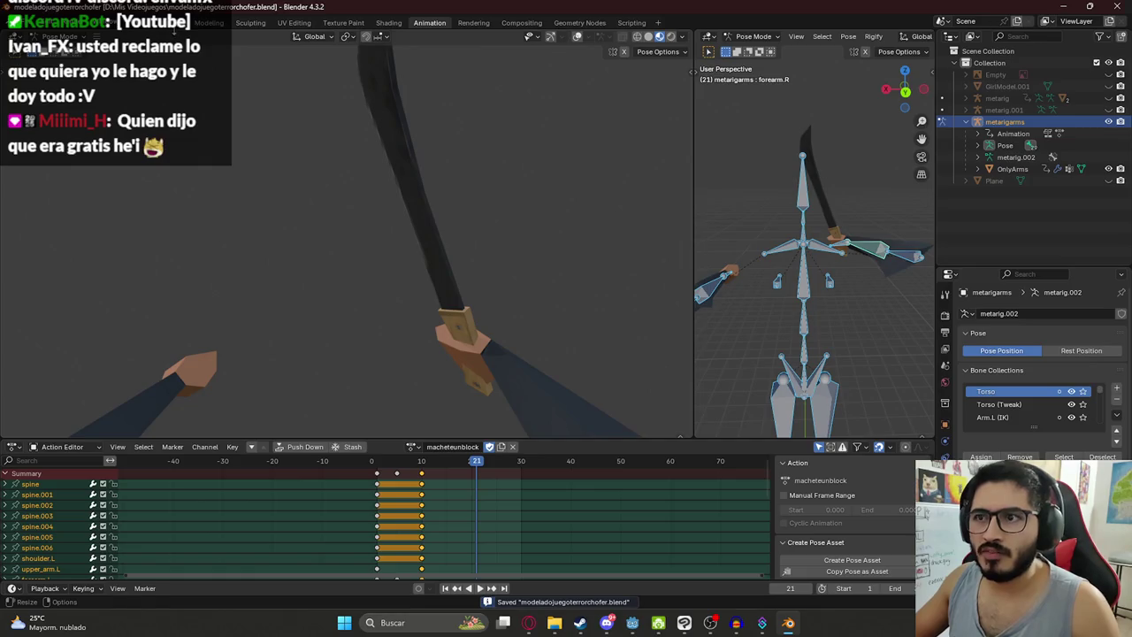
Step: Open YouTube in a new browser tab
click(530, 624)
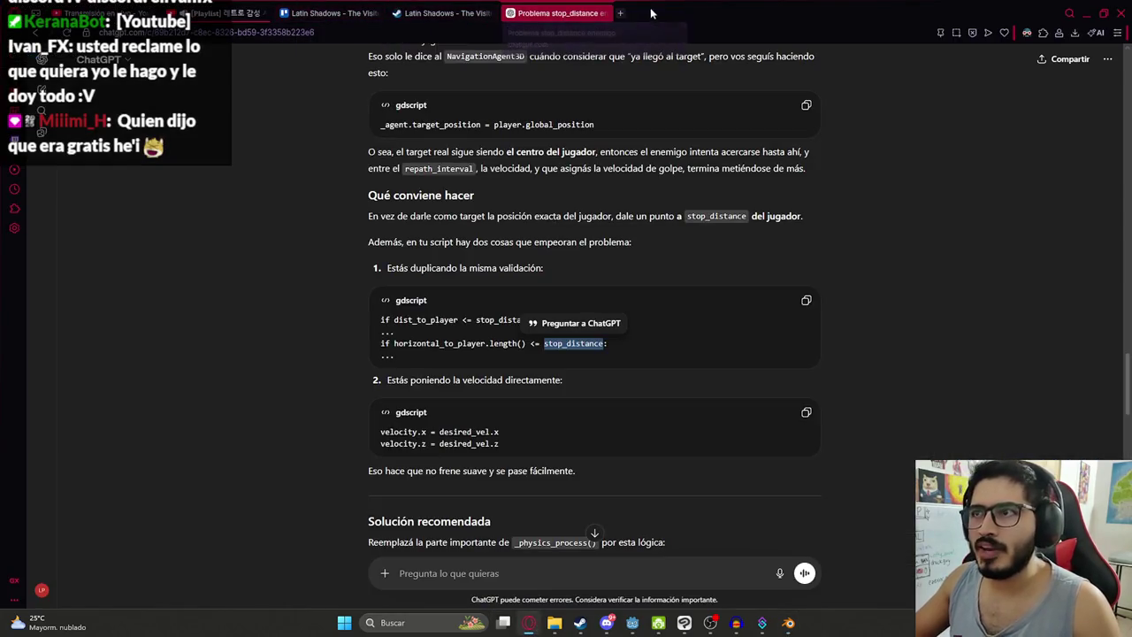
click(620, 12)
text(youtube)
key(Return)
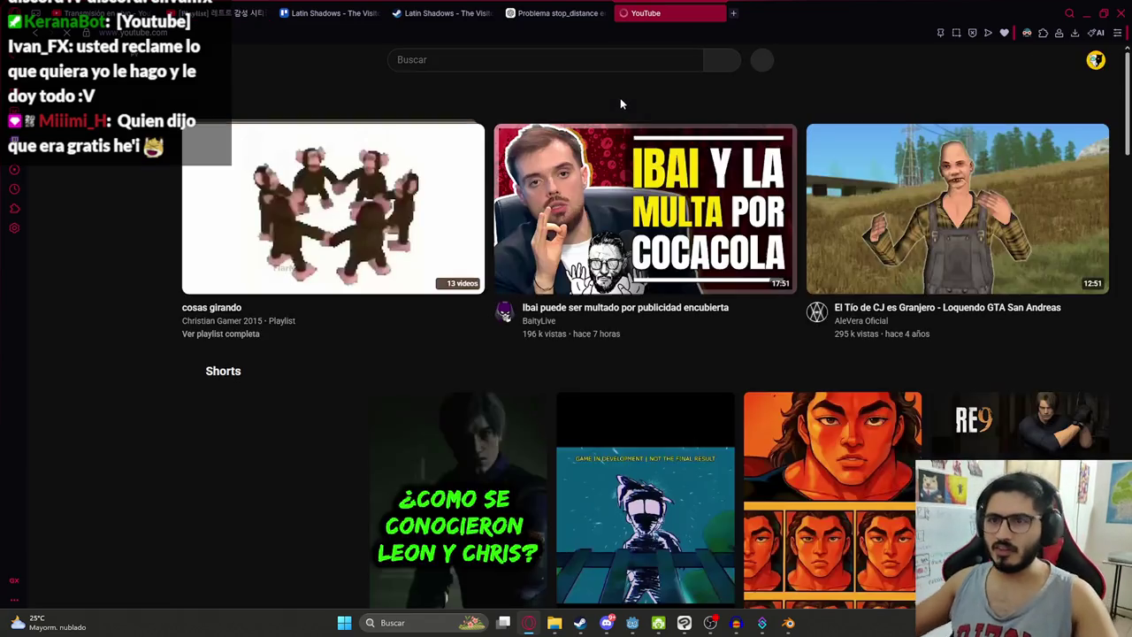
Step: Open your YouTube channel page from the account menu, scroll through it, then return to Blender
click(1096, 60)
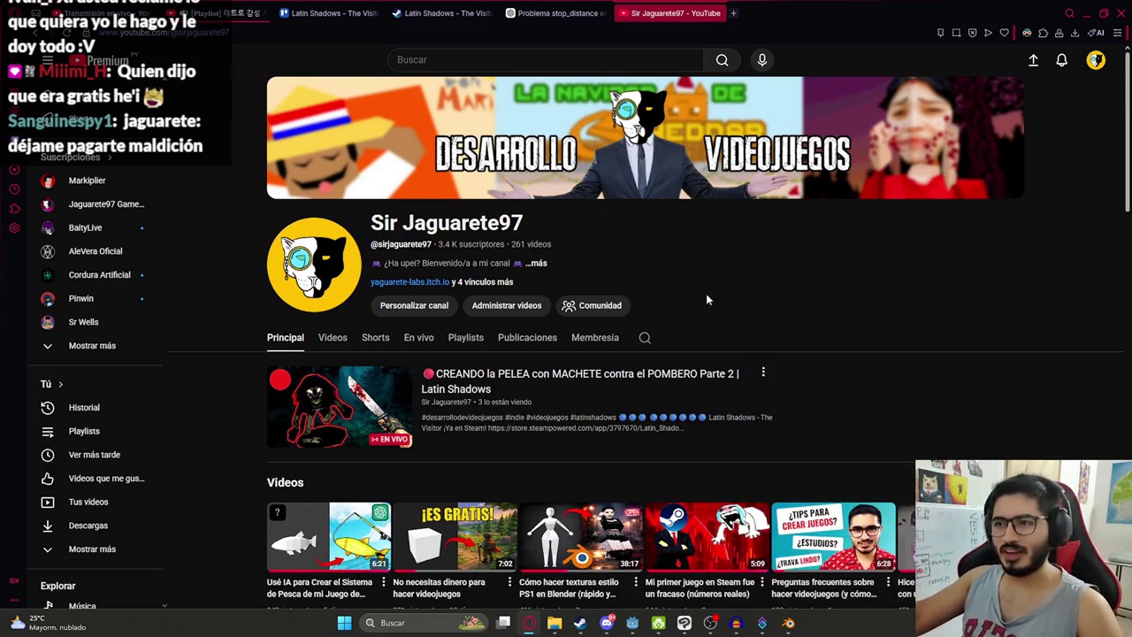
scroll(368, 330, down, 4)
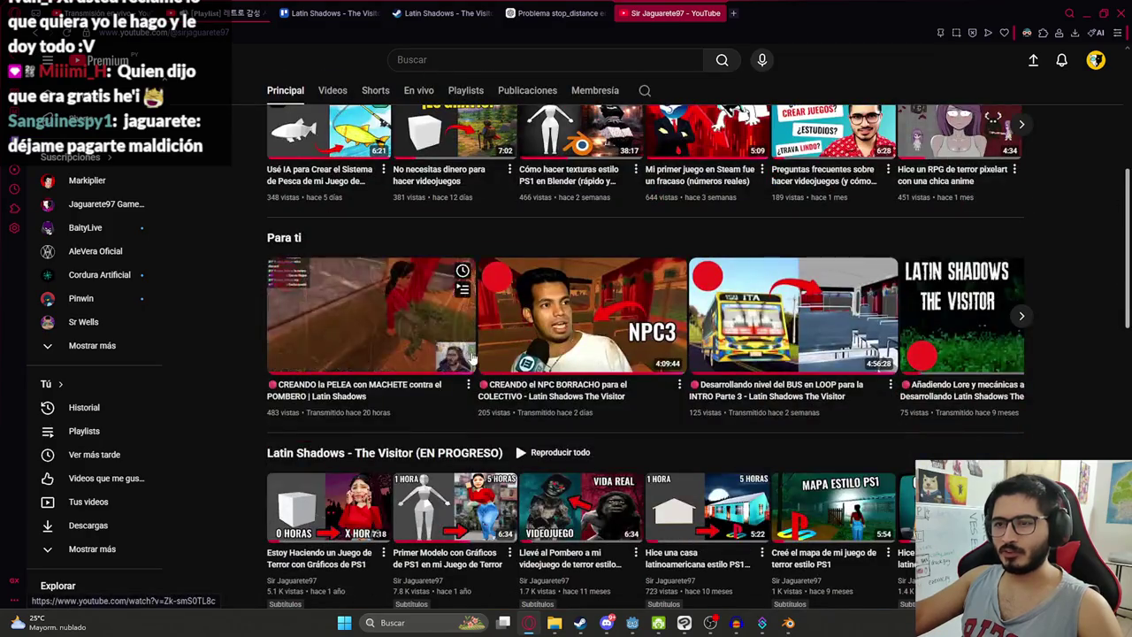
scroll(527, 314, up, 4)
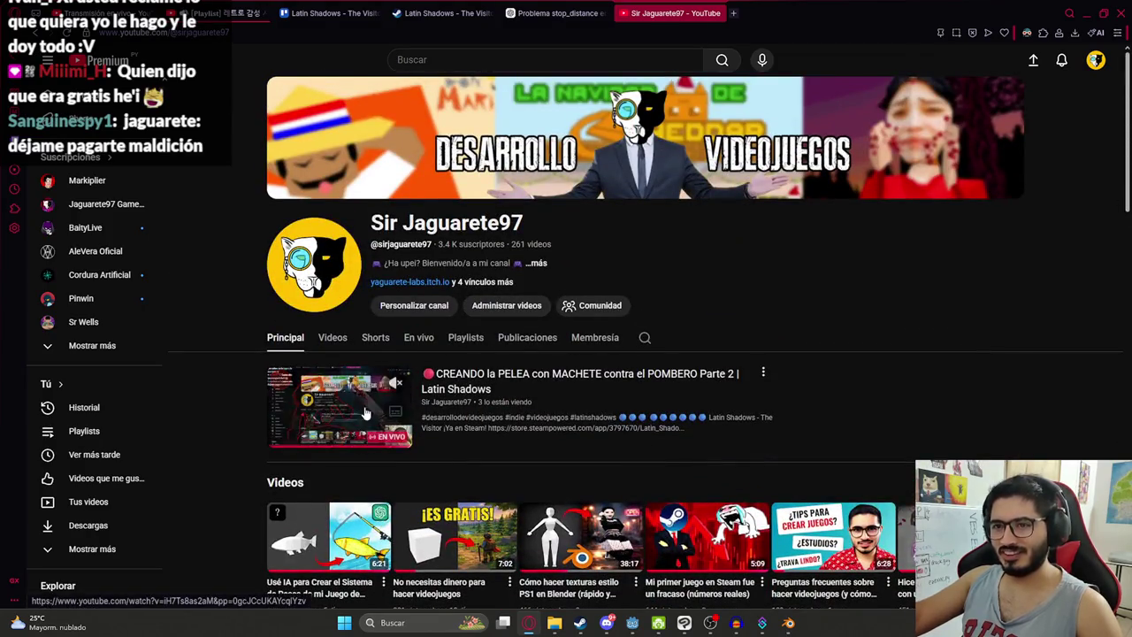
scroll(380, 407, down, 4)
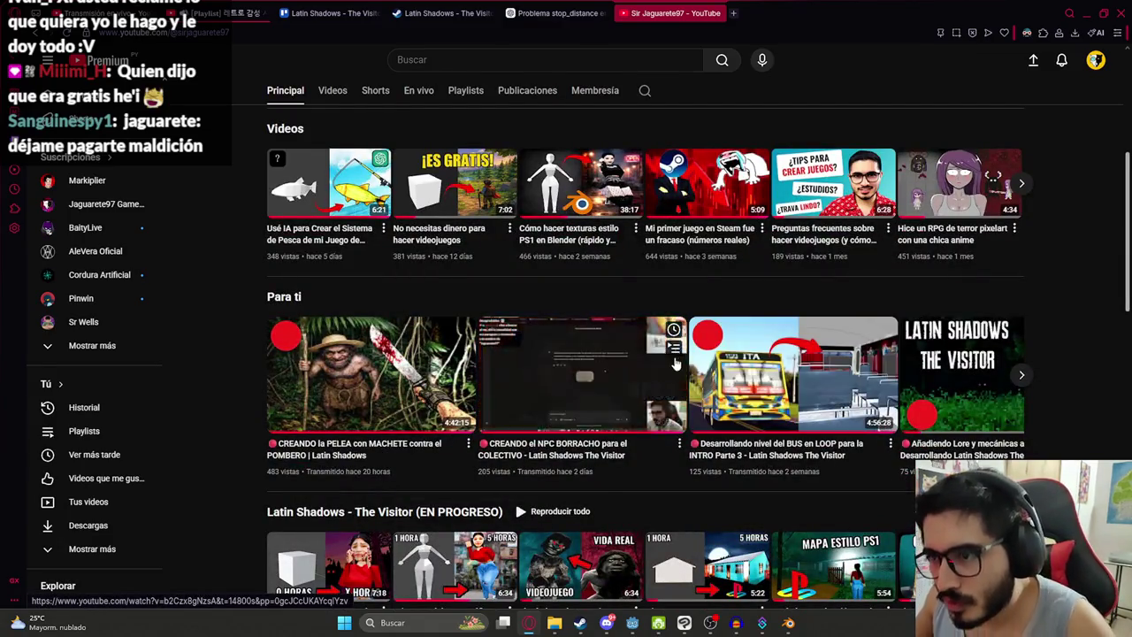
click(789, 623)
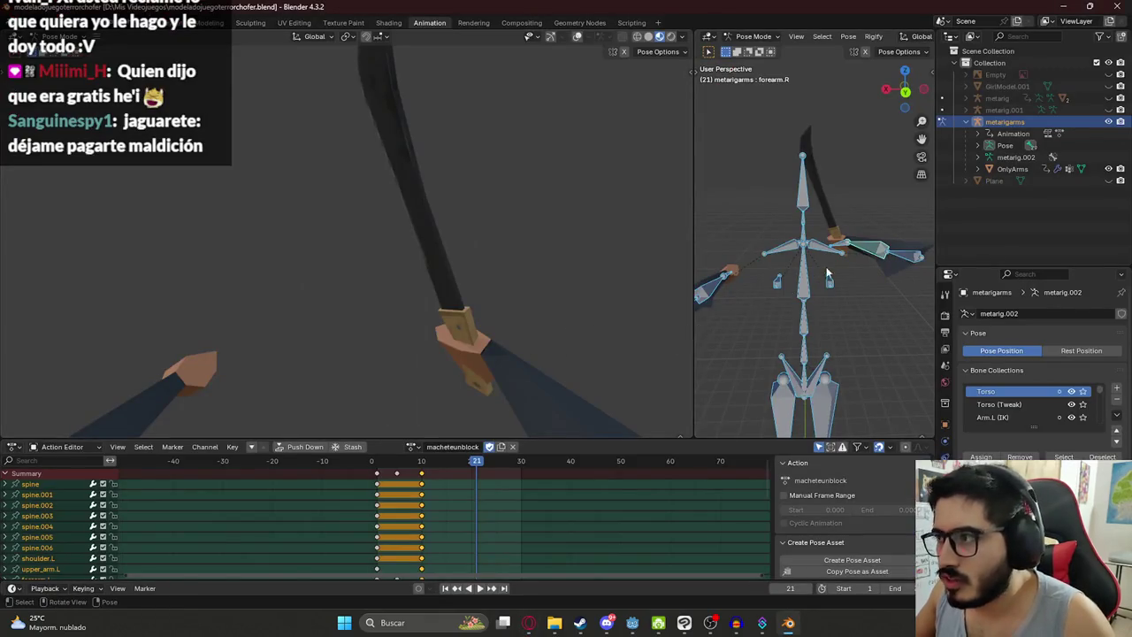
Step: Tilt hand.R with rotations around its X, Z and Y axes so the blade leans, then return to frame 1
click(855, 248)
key(r)
key(x)
key(x)
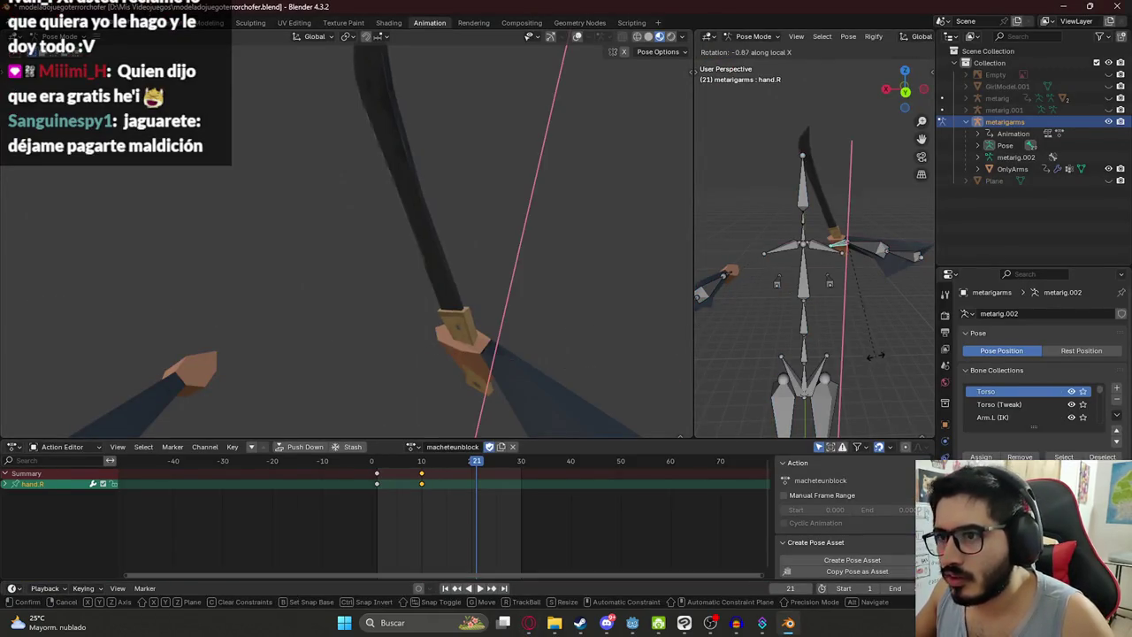
key(z)
key(z)
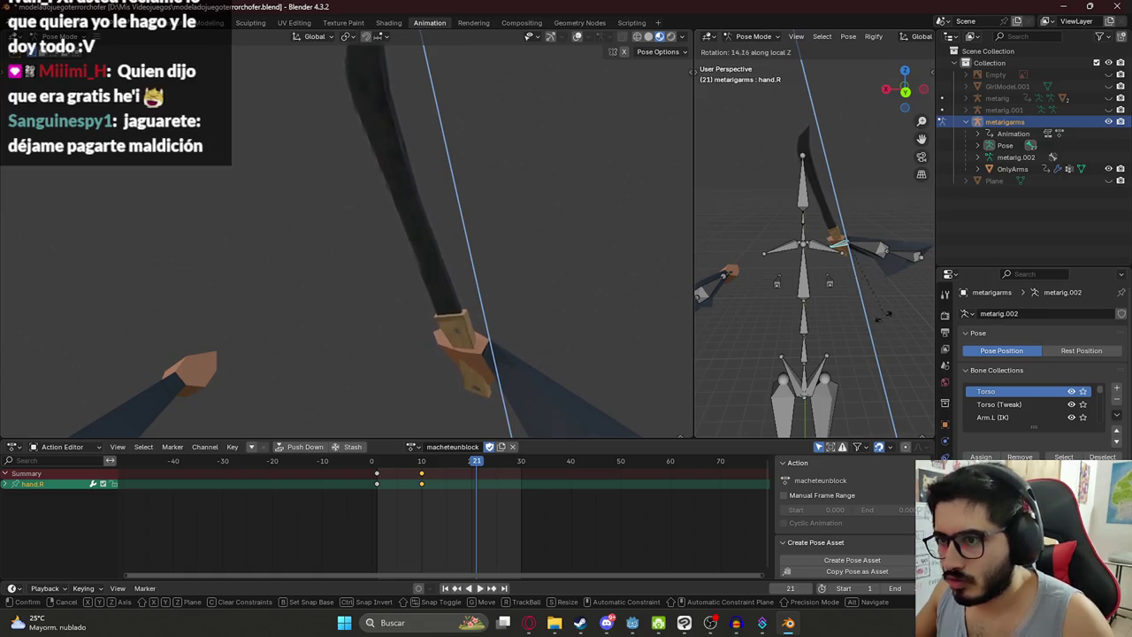
key(y)
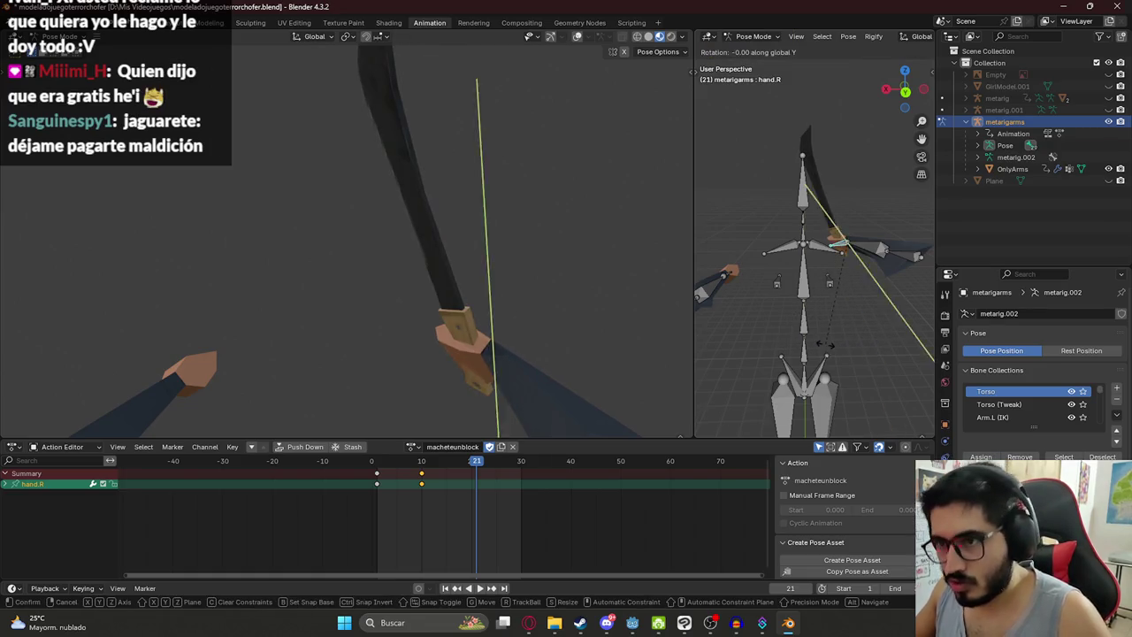
key(y)
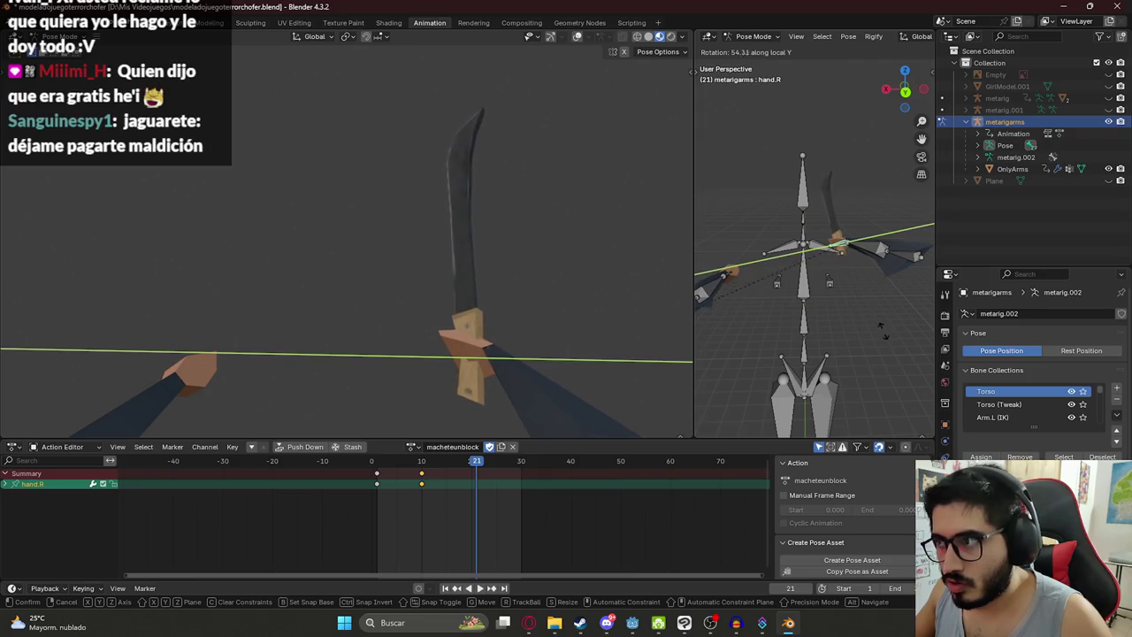
key(y)
key(z)
key(z)
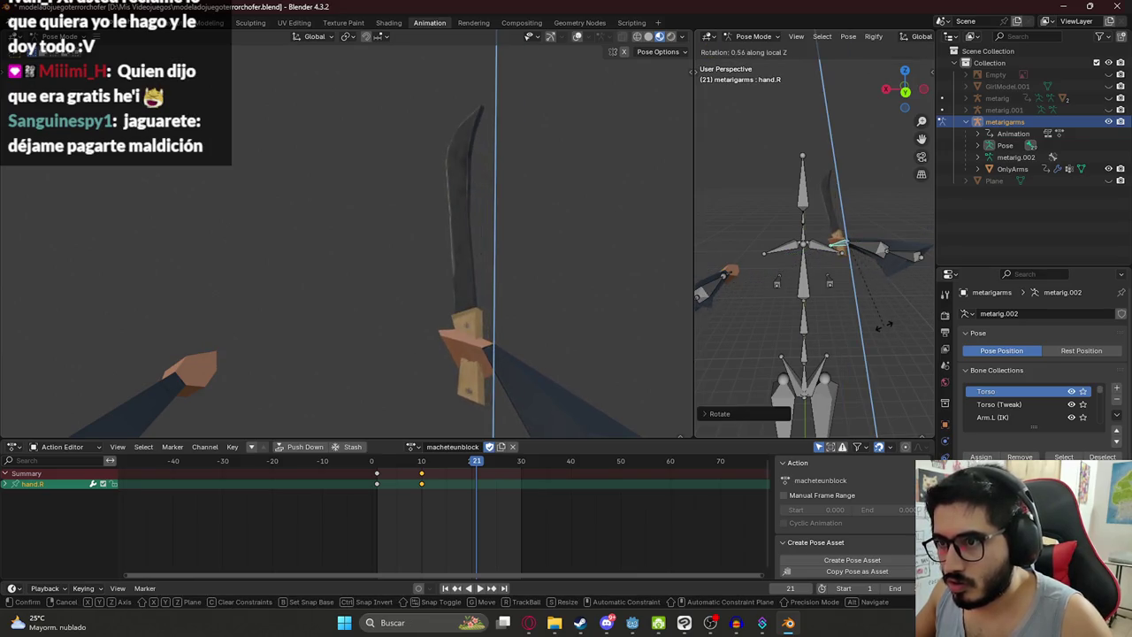
key(x)
key(x)
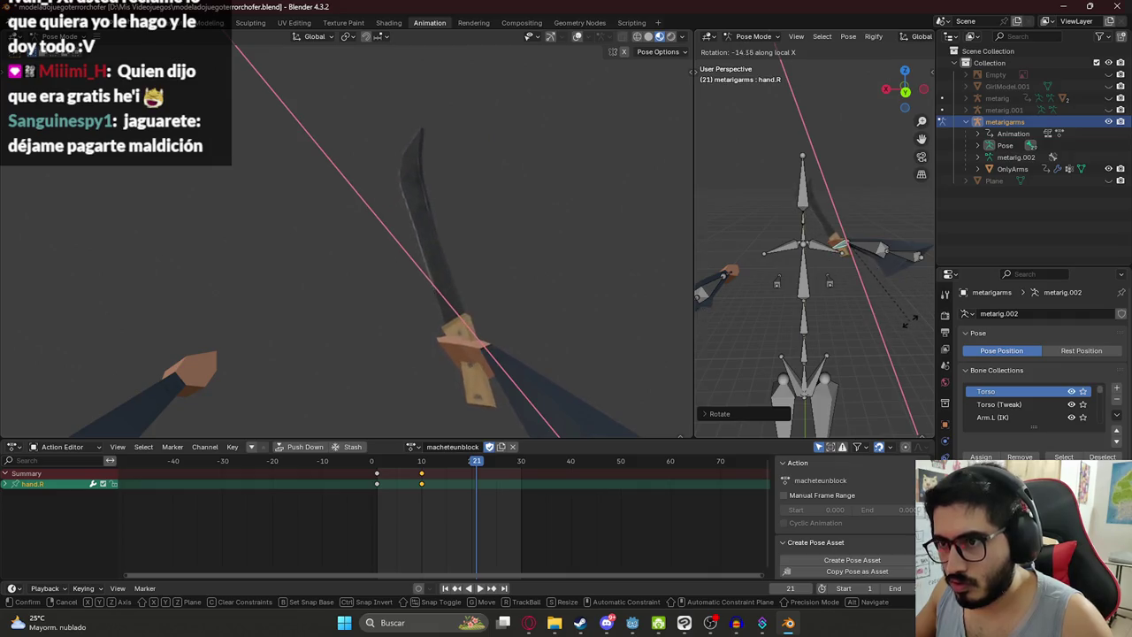
click(911, 323)
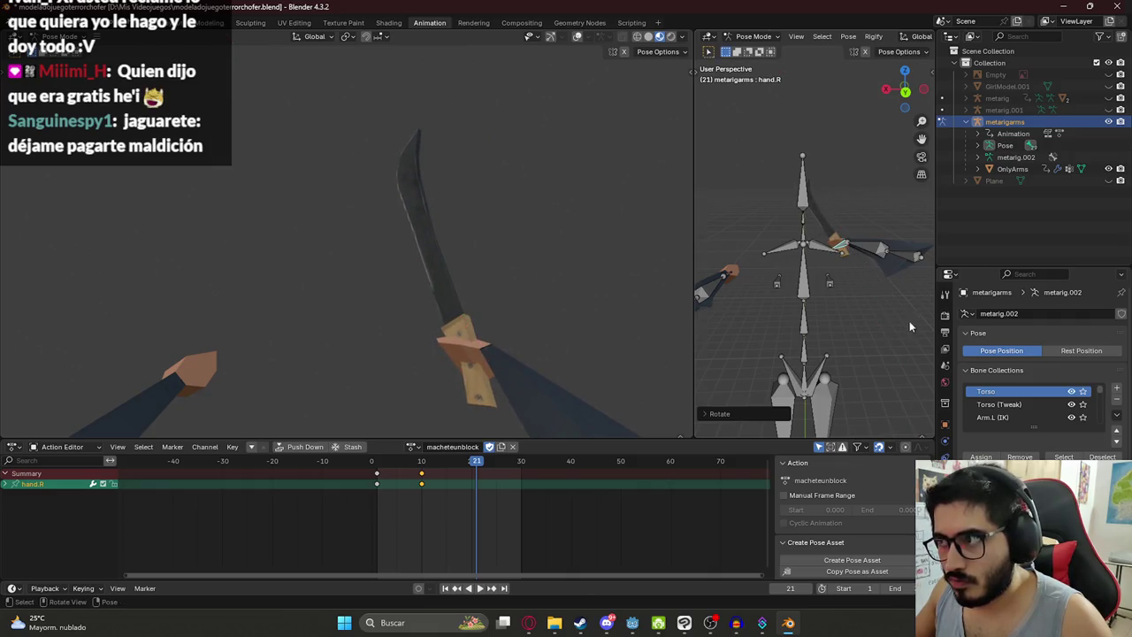
drag(413, 467, 372, 465)
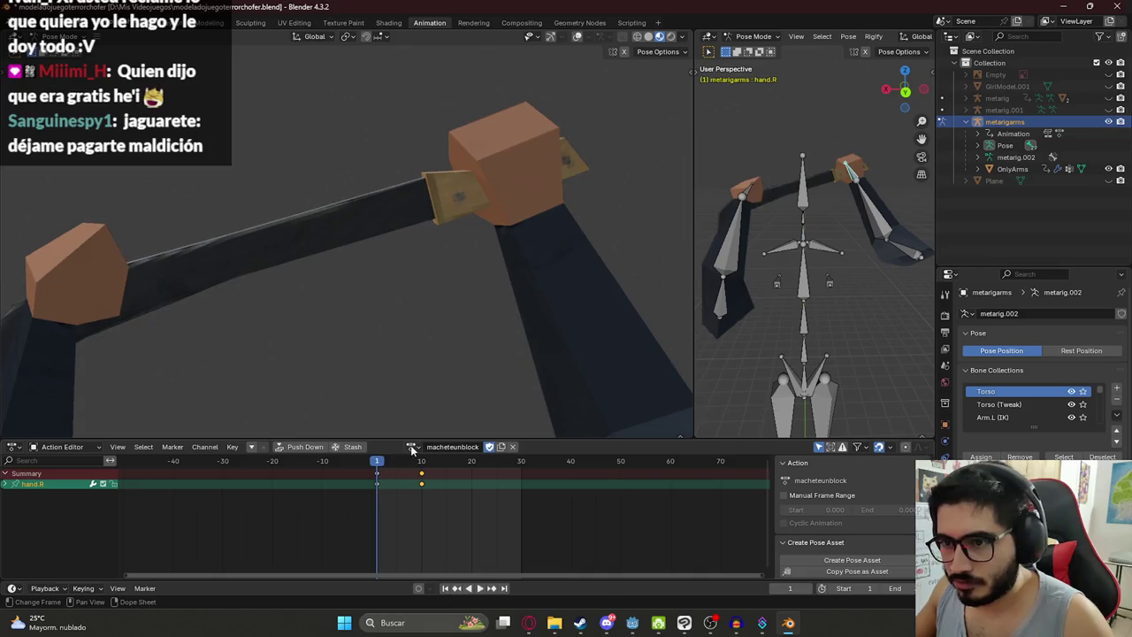
Step: Switch to macheteidle, select hand.R and rotate it on its local Y axis
click(412, 450)
click(460, 486)
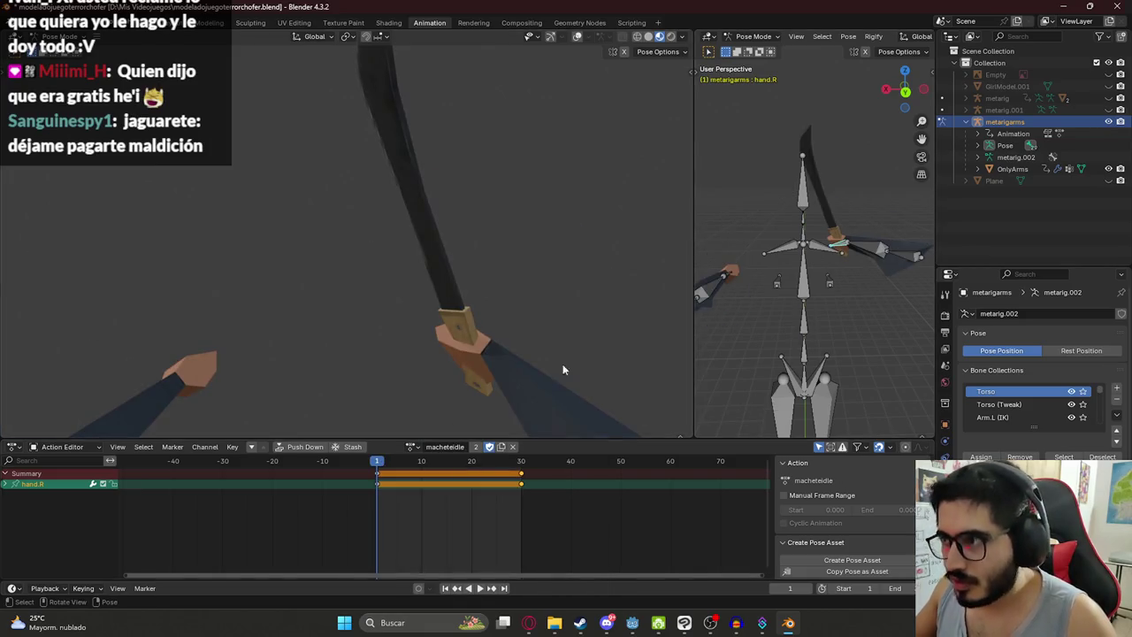
key(a)
click(870, 254)
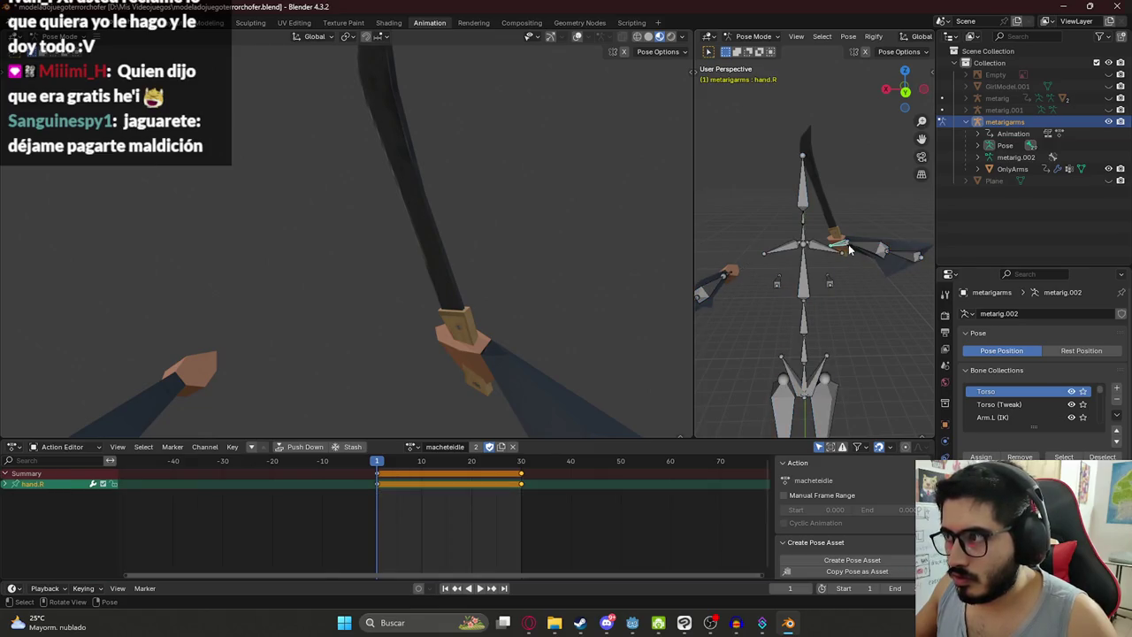
key(x)
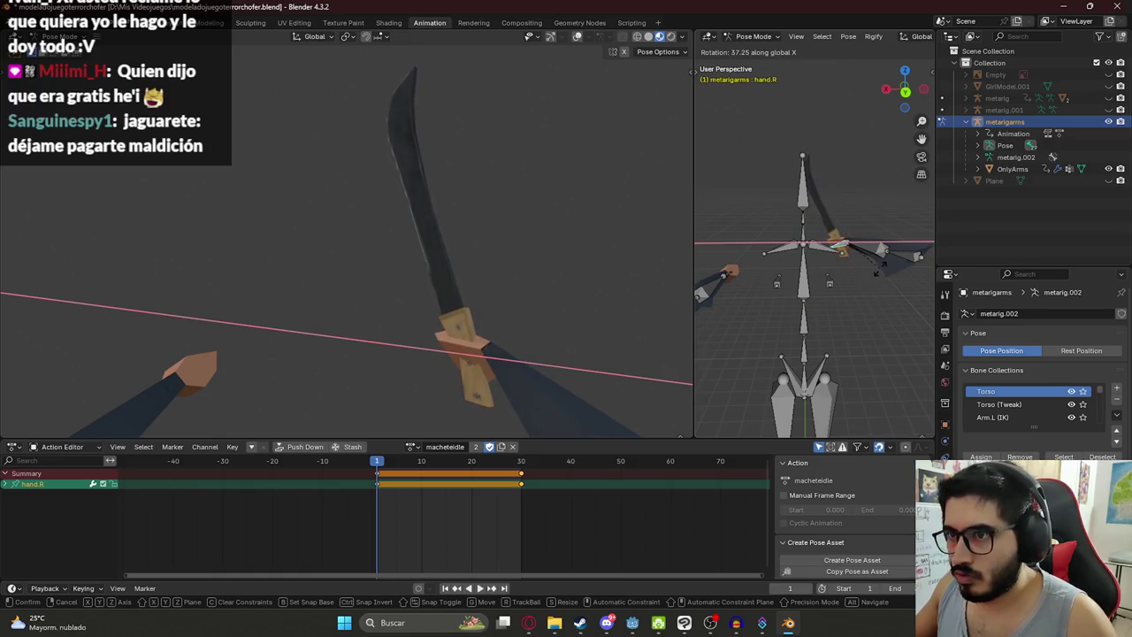
key(z)
key(z)
key(y)
key(y)
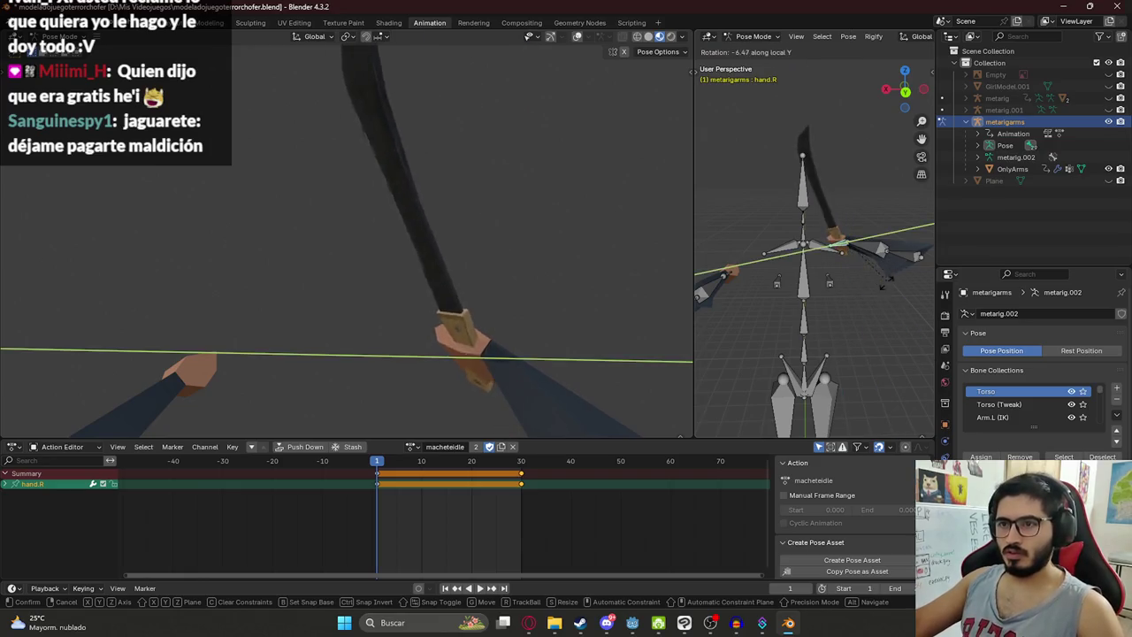
click(832, 340)
Step: Rotate hand.R again around its Z and X axes to match the tilted unblock grip
key(r)
key(z)
key(z)
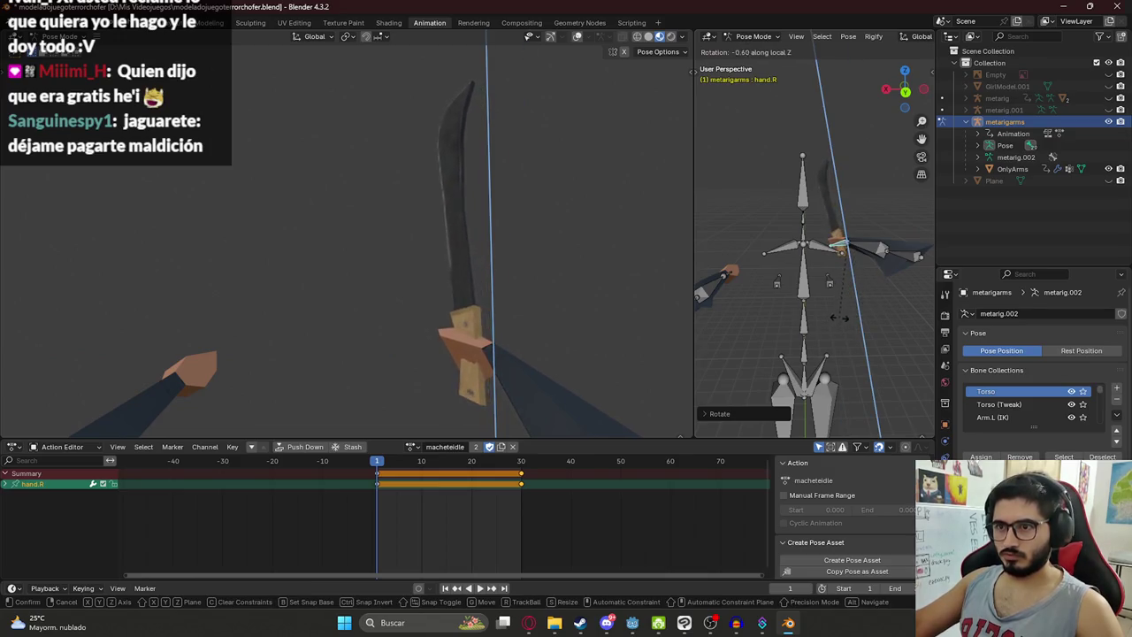
key(x)
key(x)
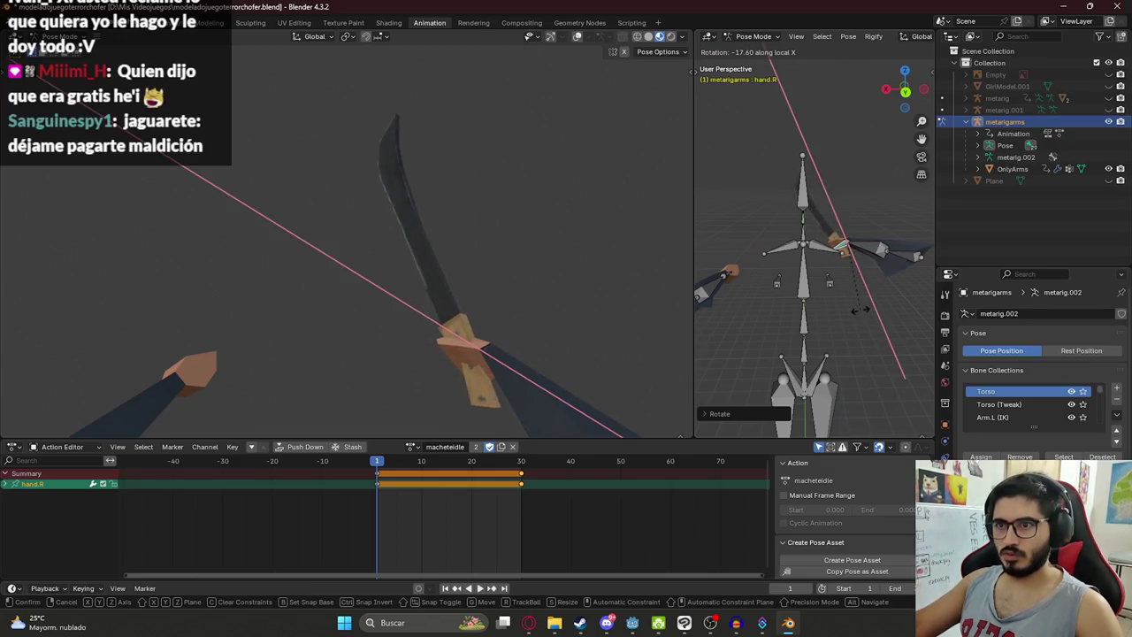
key(x)
key(z)
key(x)
key(x)
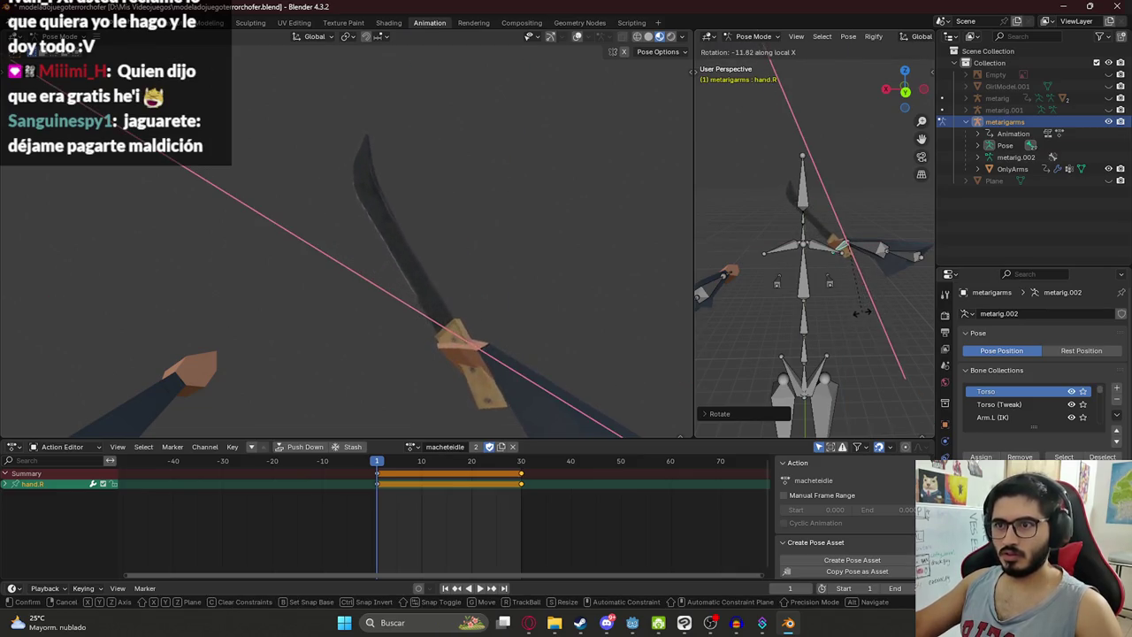